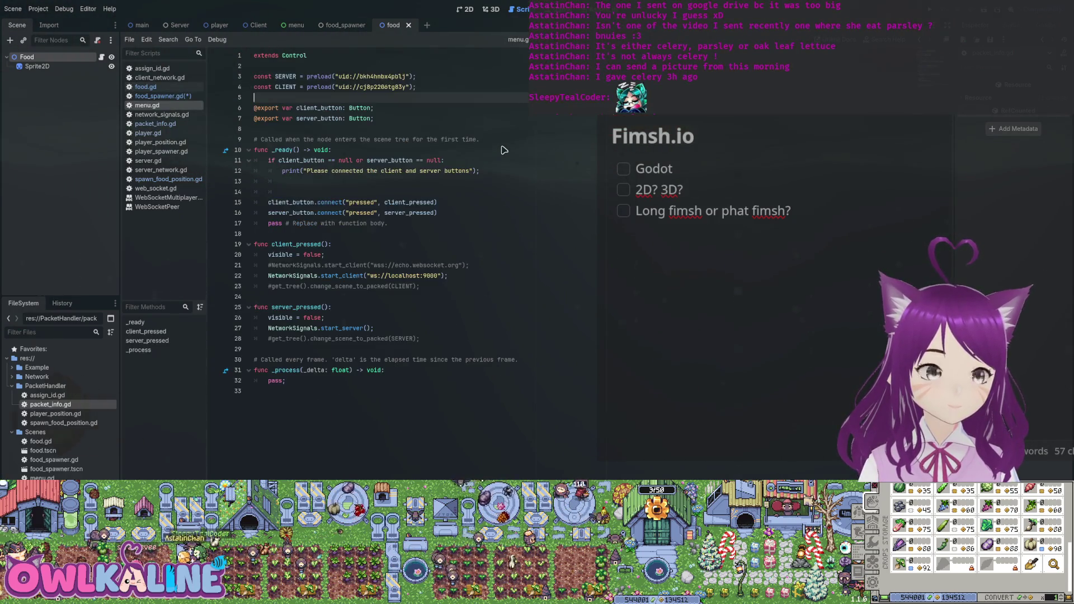
# Step: Glance at packet_info.gd and menu.gd, then open food_spawner.gd and select the player variable on line 12
pyautogui.hotkey('alt', 'Left')
pyautogui.hotkey('alt', 'Left')
pyautogui.hotkey('alt', 'Left')
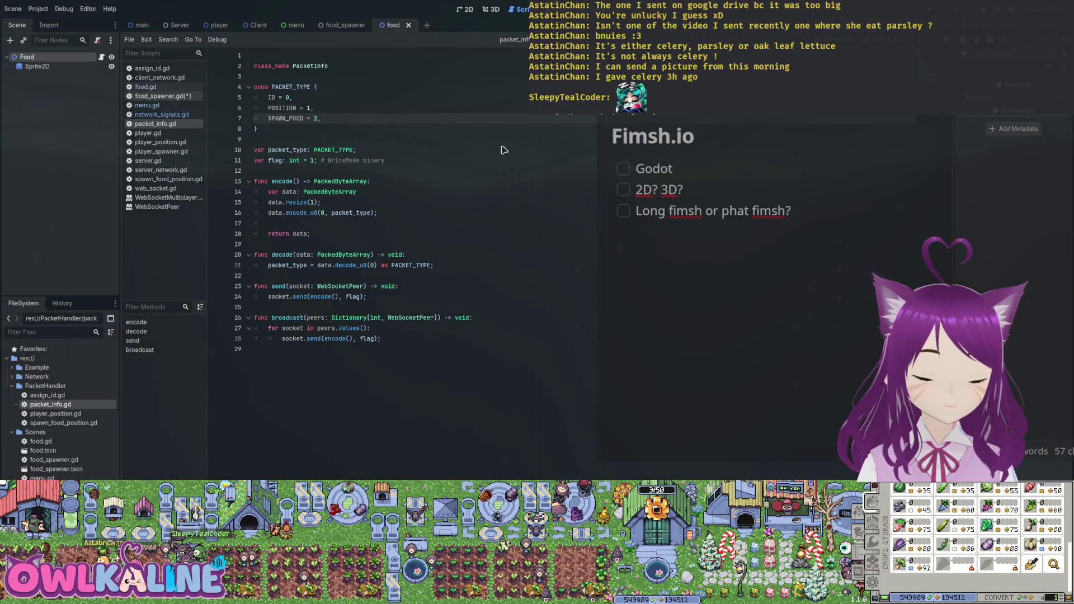
pyautogui.hotkey('alt', 'Left')
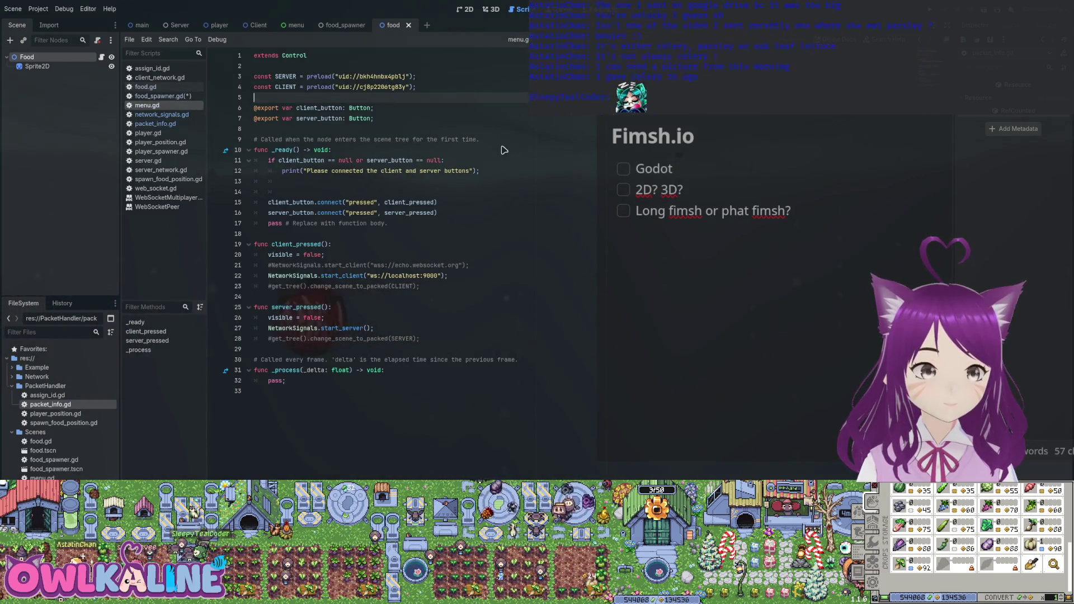
pyautogui.hotkey('alt', 'Left')
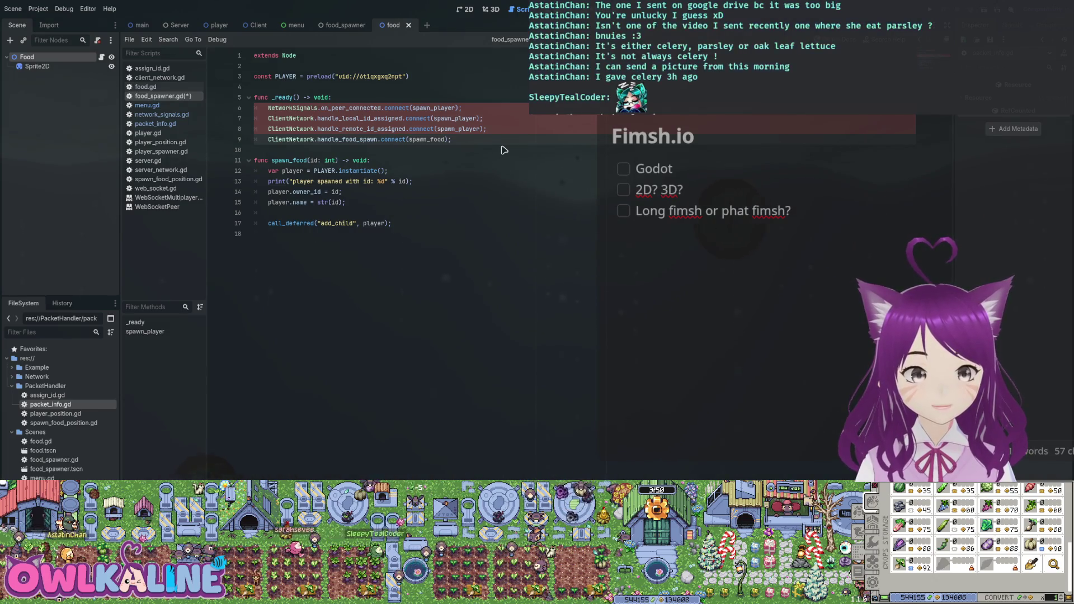
pyautogui.doubleClick(292, 171)
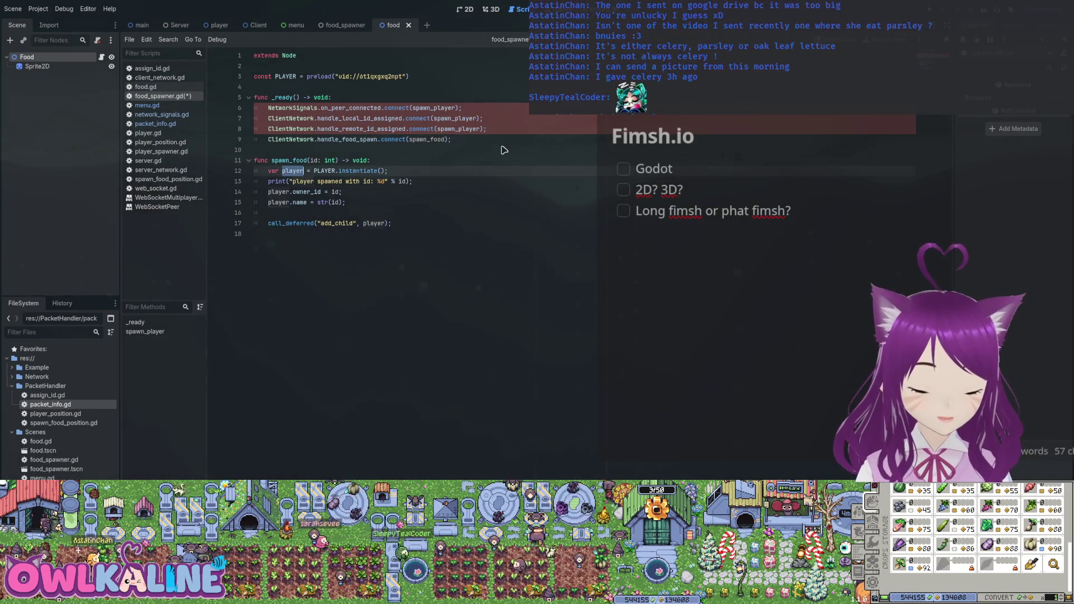
pyautogui.write('food')
# Step: Replace the PLAYER preload with the FOOD preload and point line 12 at Food
pyautogui.press('Right')
pyautogui.press('Right')
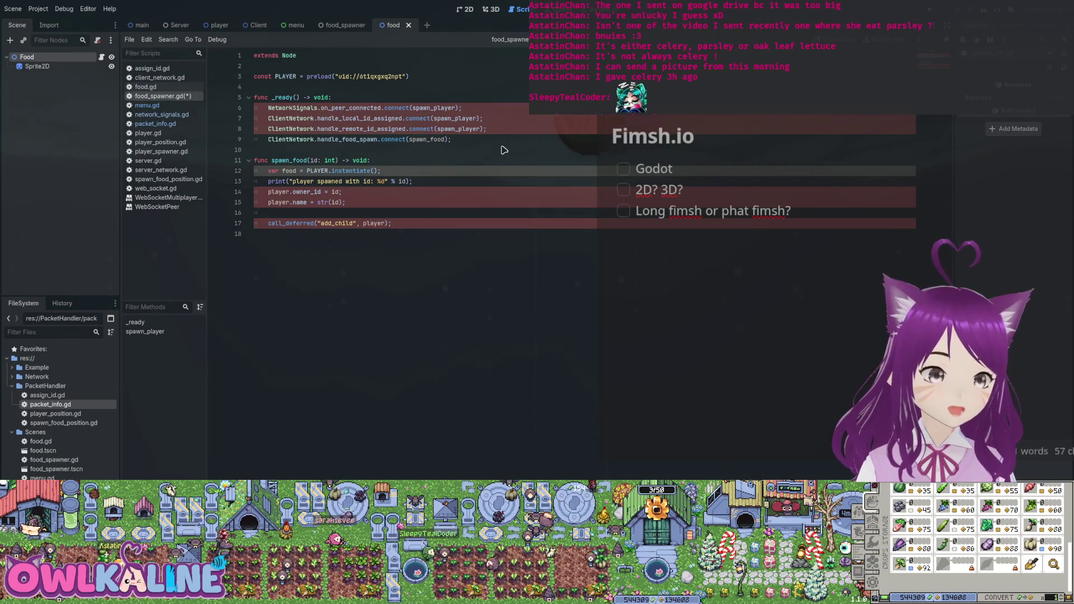
pyautogui.press('Up')
pyautogui.press('Up')
pyautogui.press('Up')
pyautogui.press('End')
pyautogui.hotkey('shift', 'Home')
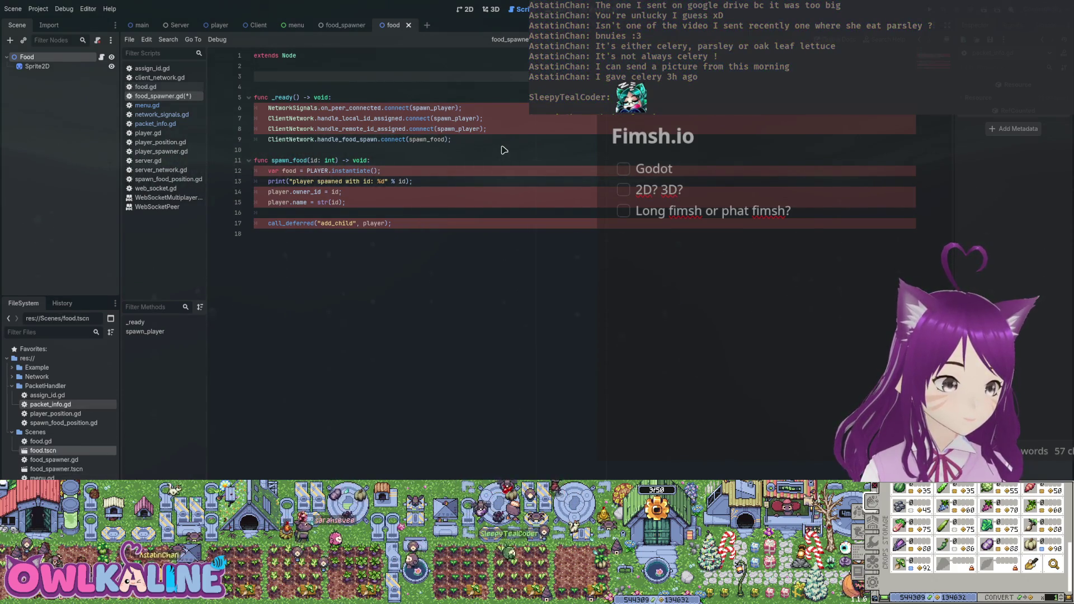
pyautogui.hotkey('ctrl', 'v')
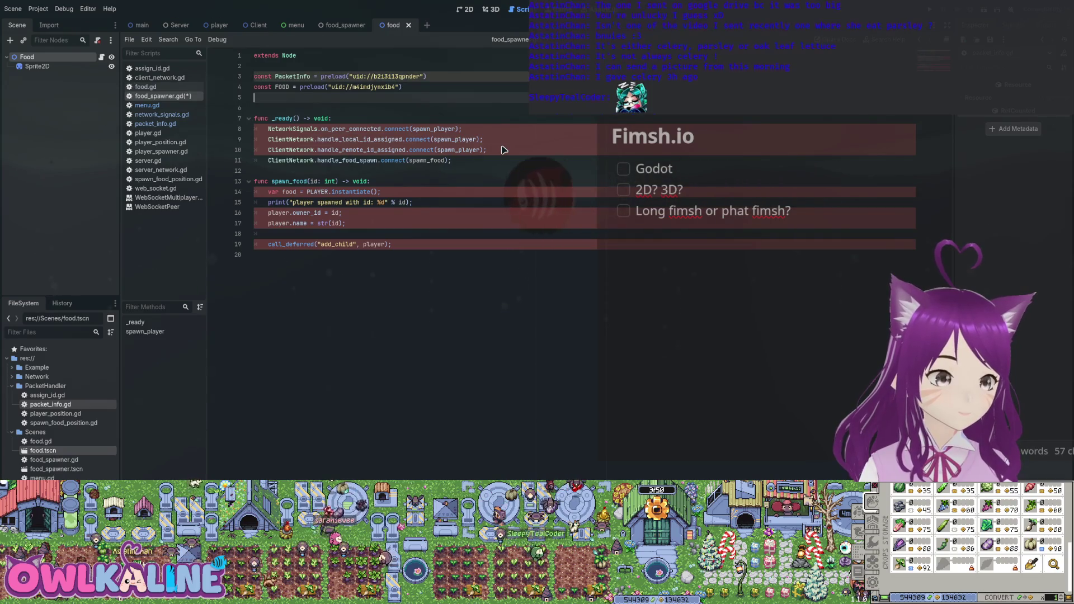
pyautogui.press('Up')
pyautogui.press('Up')
pyautogui.press('End')
pyautogui.hotkey('shift', 'Up')
pyautogui.press('BackSpace')
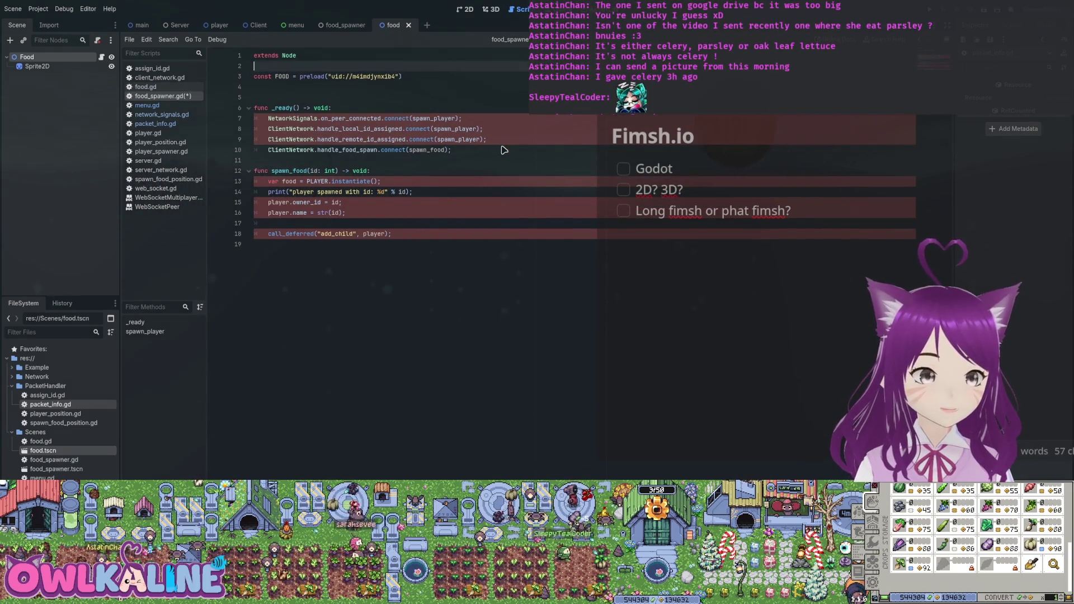
pyautogui.press('Down')
pyautogui.press('Down')
pyautogui.press('BackSpace')
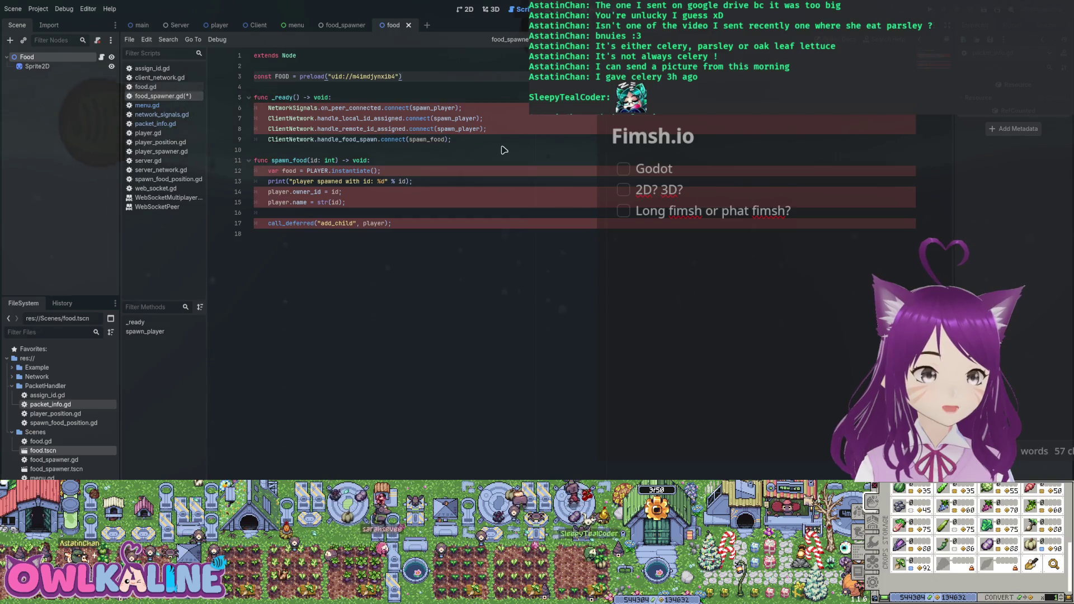
pyautogui.write('Food')
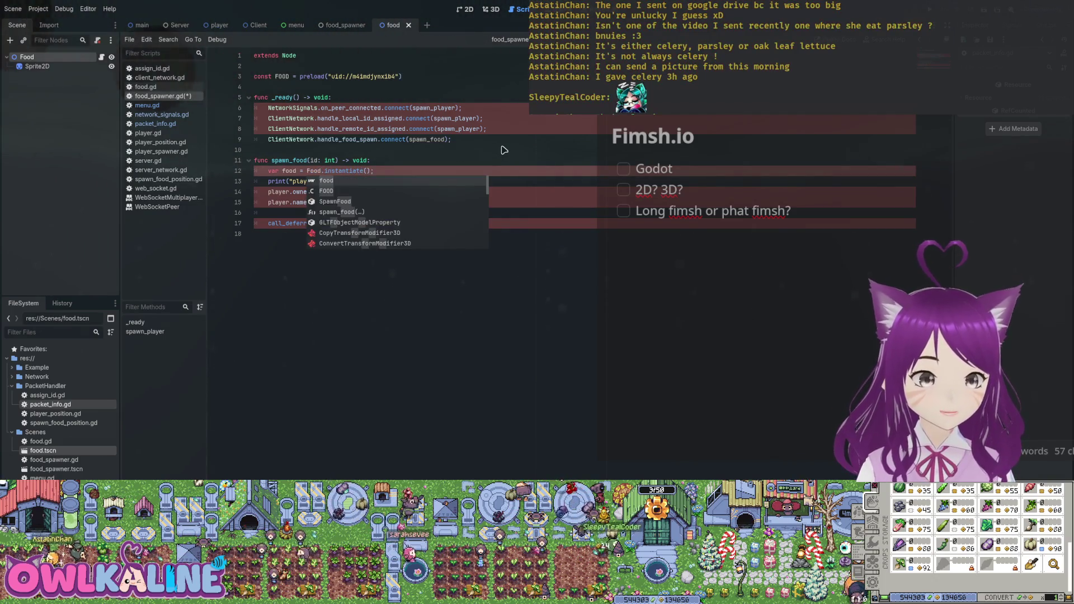
pyautogui.click(502, 148)
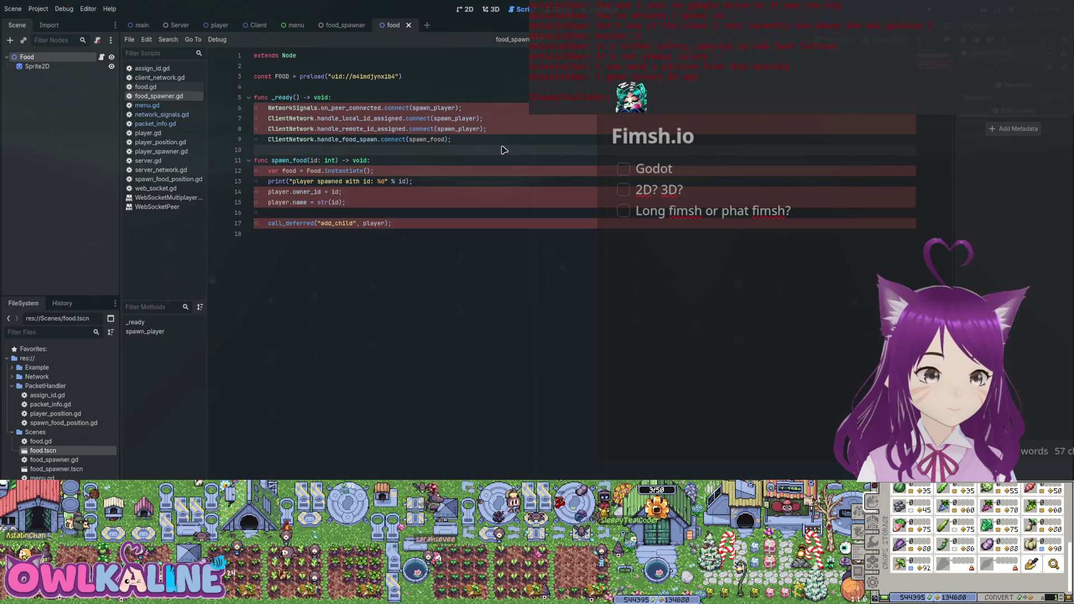
# Step: Comment out the player-related signal connections in _ready and save food_spawner.gd
pyautogui.press('Up')
pyautogui.press('Up')
pyautogui.press('Up')
pyautogui.press('Down')
pyautogui.hotkey('ctrl', 'k')
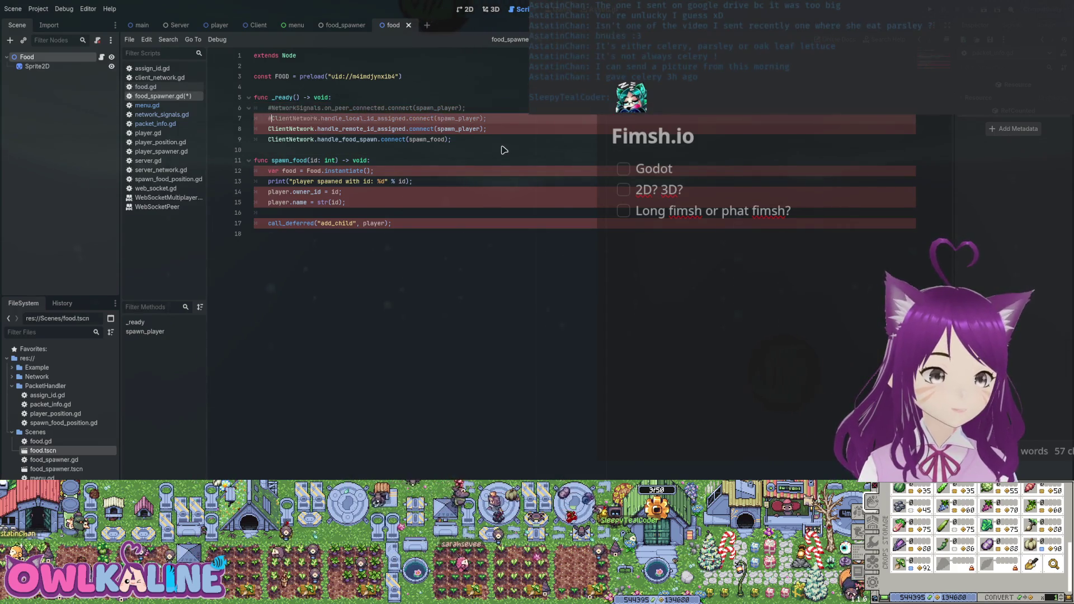
pyautogui.press('Down')
pyautogui.hotkey('ctrl', 'k')
pyautogui.hotkey('ctrl', 's')
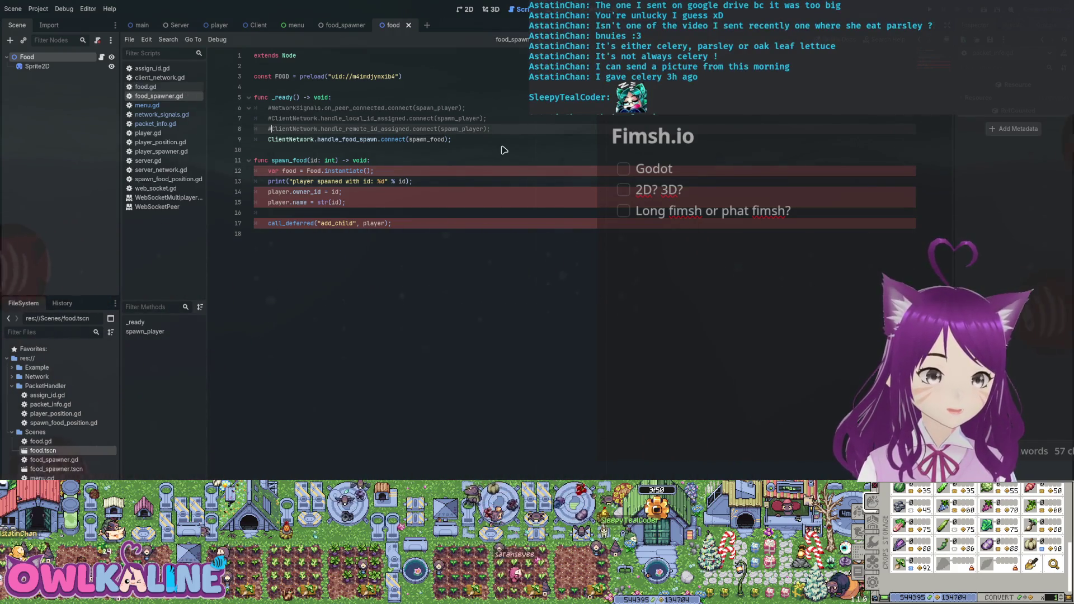
# Step: Rename player to food on lines 14–15 so they set food.id and food.name
pyautogui.press('Down')
pyautogui.press('Down')
pyautogui.press('Down')
pyautogui.write('food')
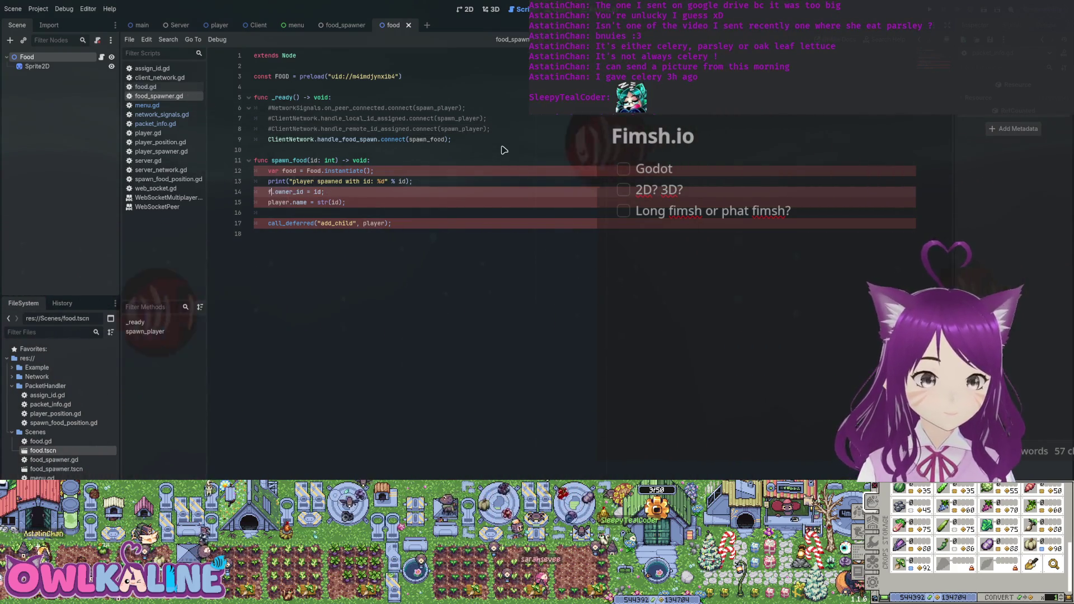
pyautogui.press('Right')
pyautogui.press('Delete')
pyautogui.press('Delete')
pyautogui.press('Delete')
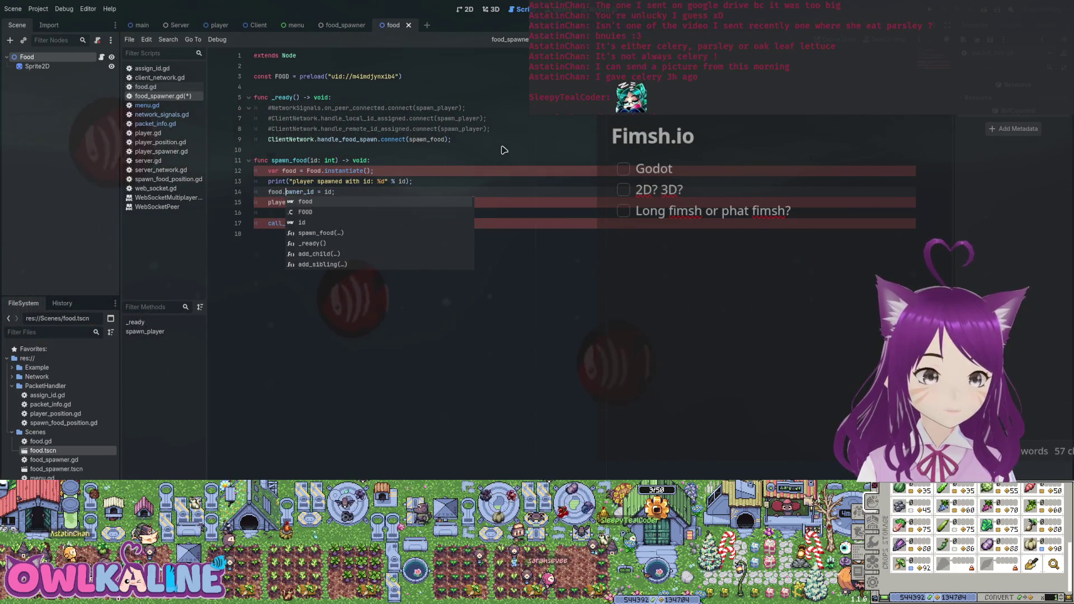
pyautogui.press('Down')
pyautogui.press('Escape')
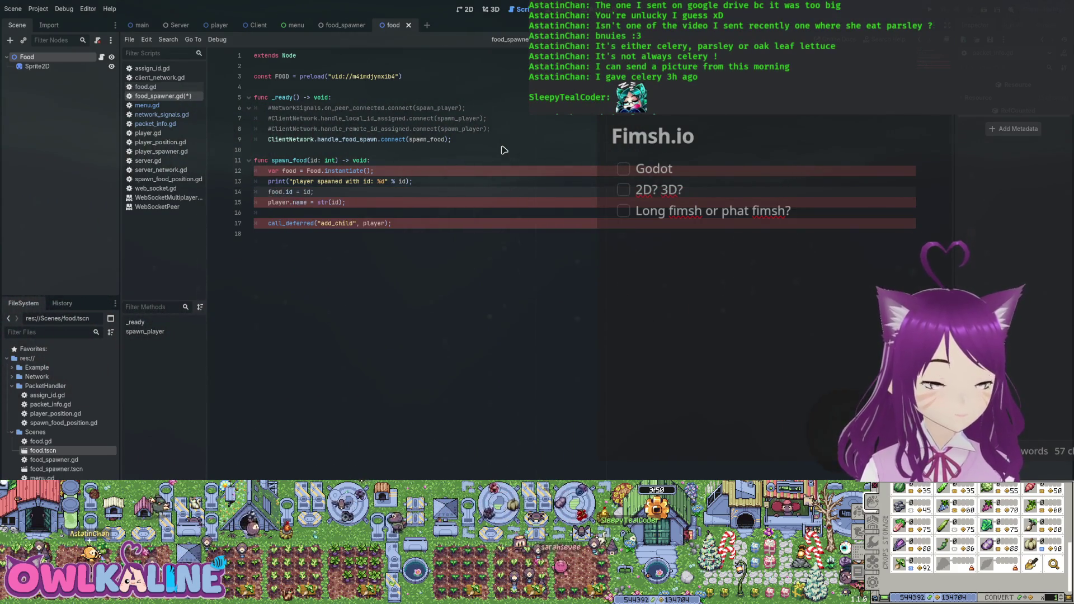
pyautogui.press('Down')
pyautogui.write('food')
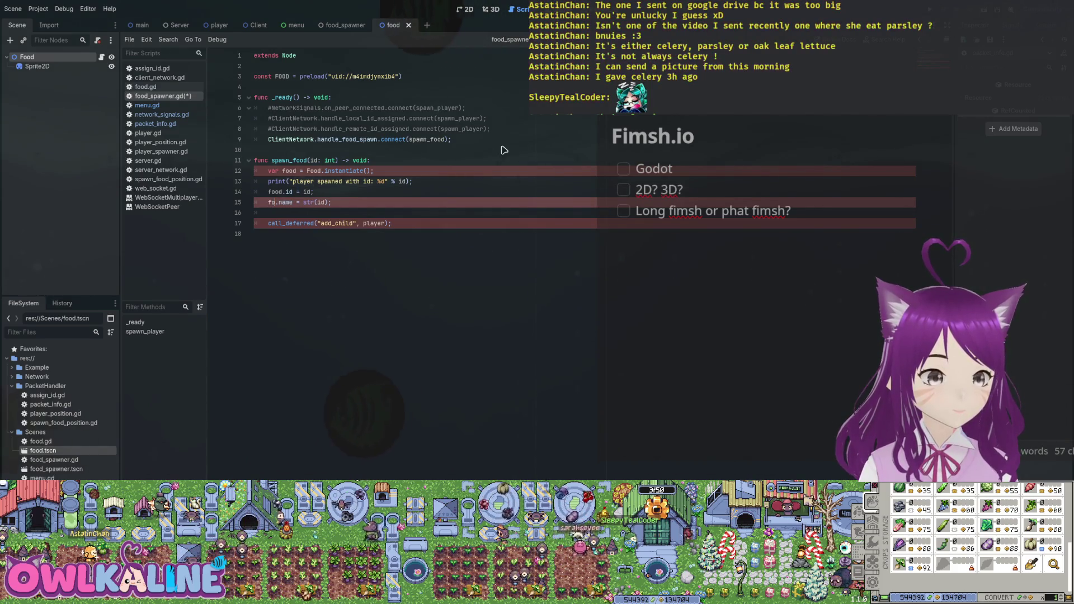
pyautogui.press('Escape')
pyautogui.press('Up')
pyautogui.press('End')
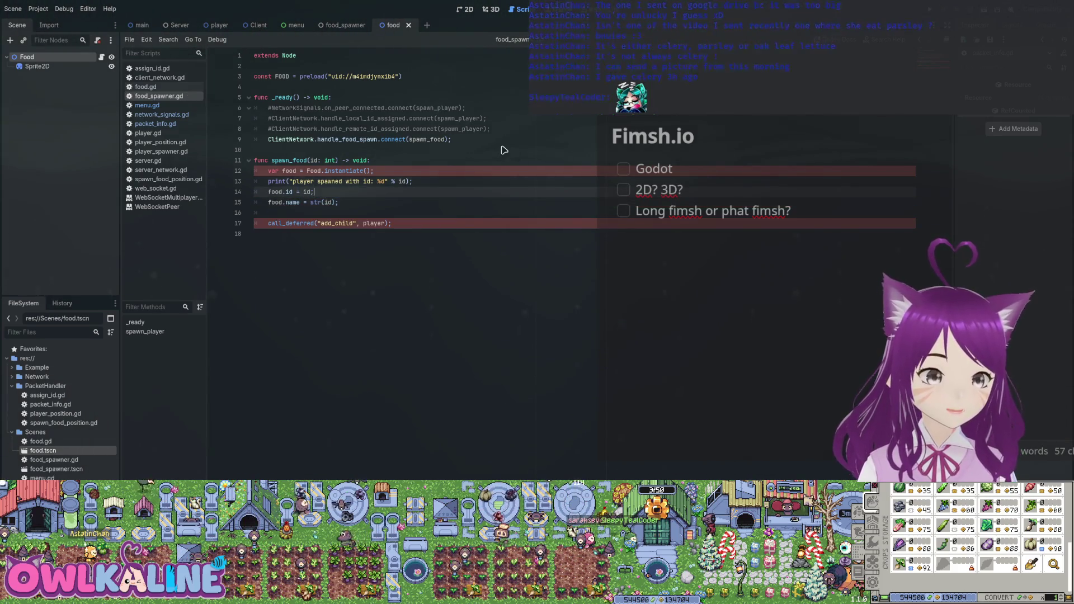
# Step: Change the deferred add_child call to add food instead of player
pyautogui.press('Down')
pyautogui.press('Down')
pyautogui.press('Down')
pyautogui.press('End')
pyautogui.press('Left')
pyautogui.press('Left')
pyautogui.hotkey('ctrl', 'shift', 'Left')
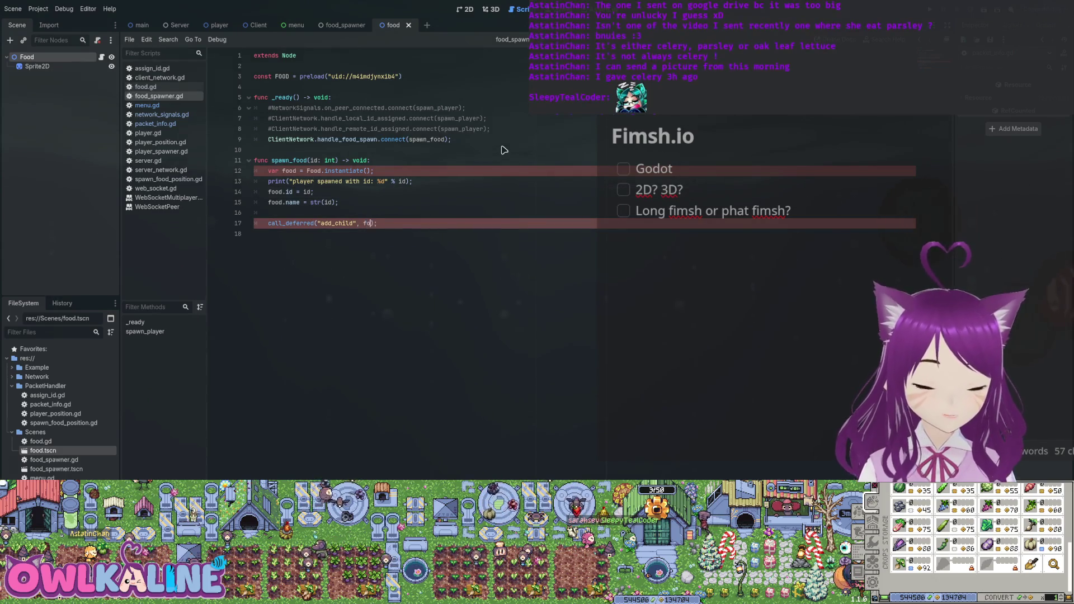
pyautogui.write('od')
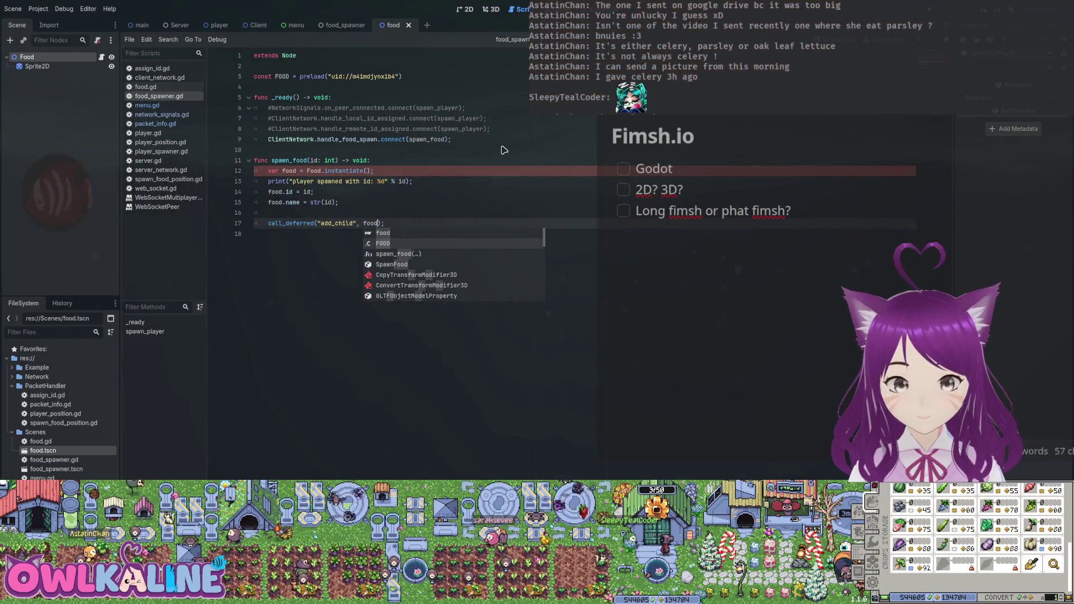
pyautogui.hotkey('ctrl', 'shift', 'Tab')
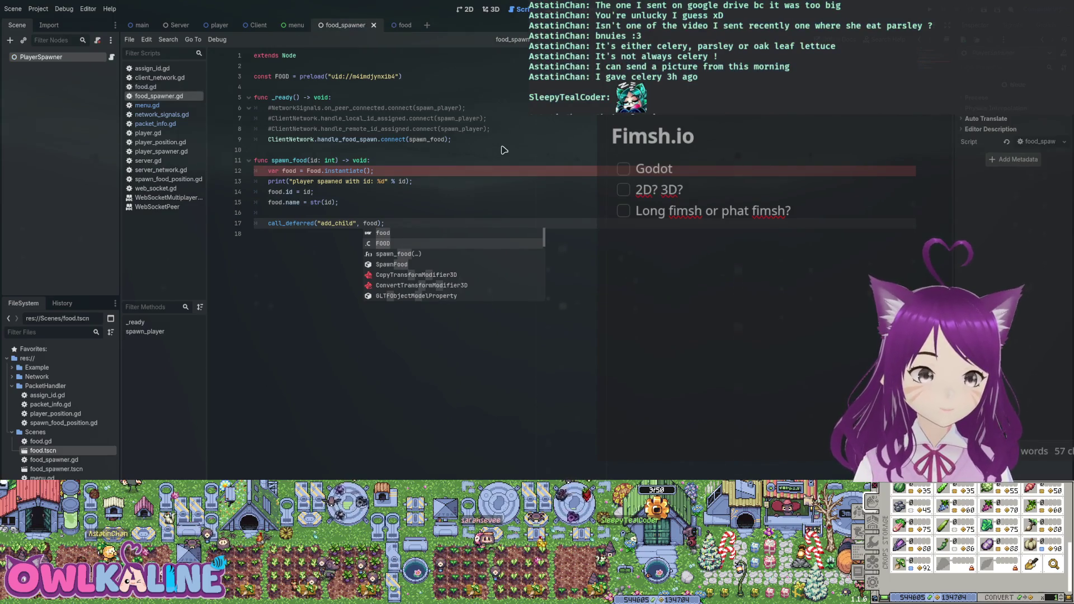
# Step: Fix the Food reference on line 12 and add a blank line after food.name, removing a stray apostrophe
pyautogui.press('Escape')
pyautogui.press('Up')
pyautogui.press('Up')
pyautogui.press('Up')
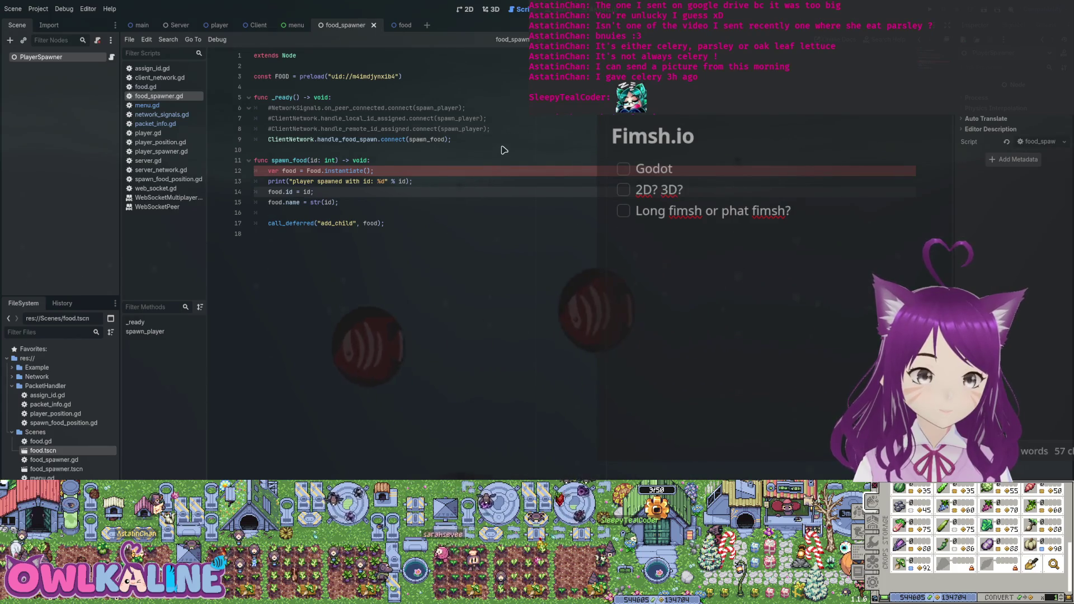
pyautogui.press('Down')
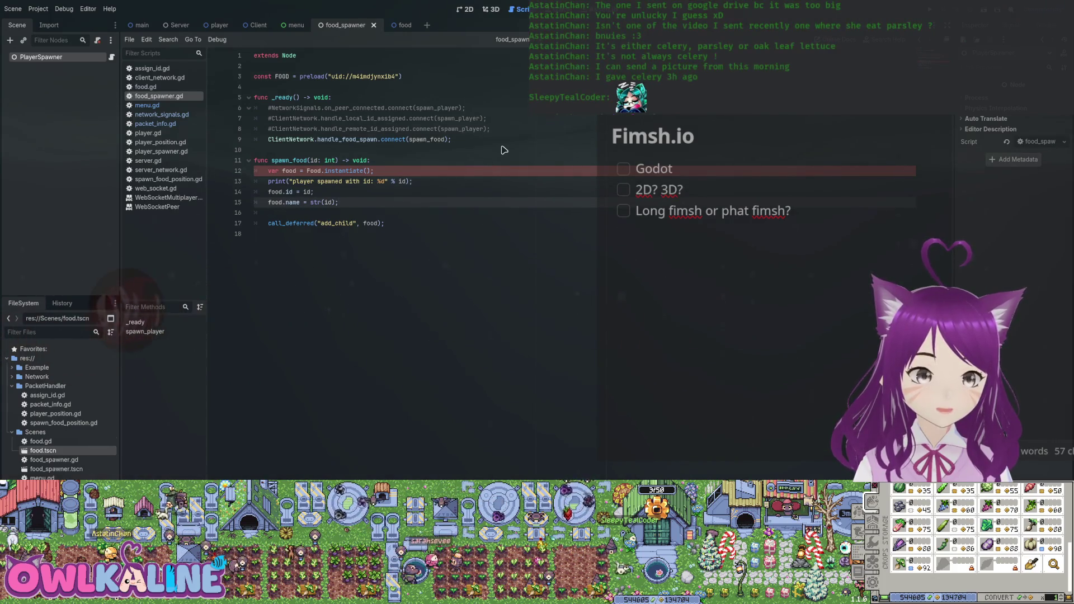
pyautogui.press('Up')
pyautogui.press('Up')
pyautogui.press('Up')
pyautogui.write('F')
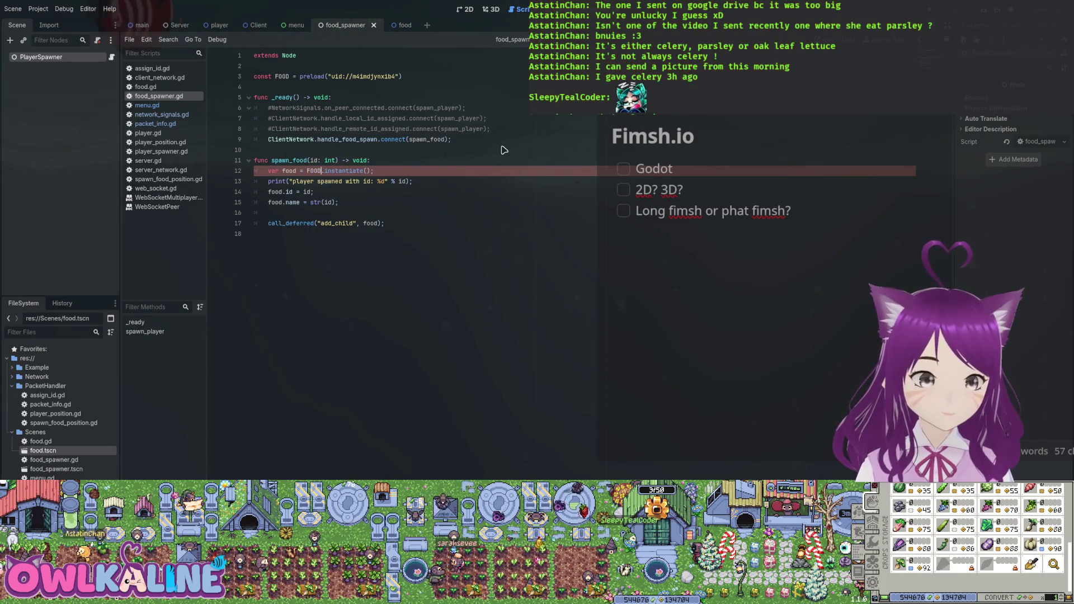
pyautogui.press('Down')
pyautogui.press('Down')
pyautogui.press('Down')
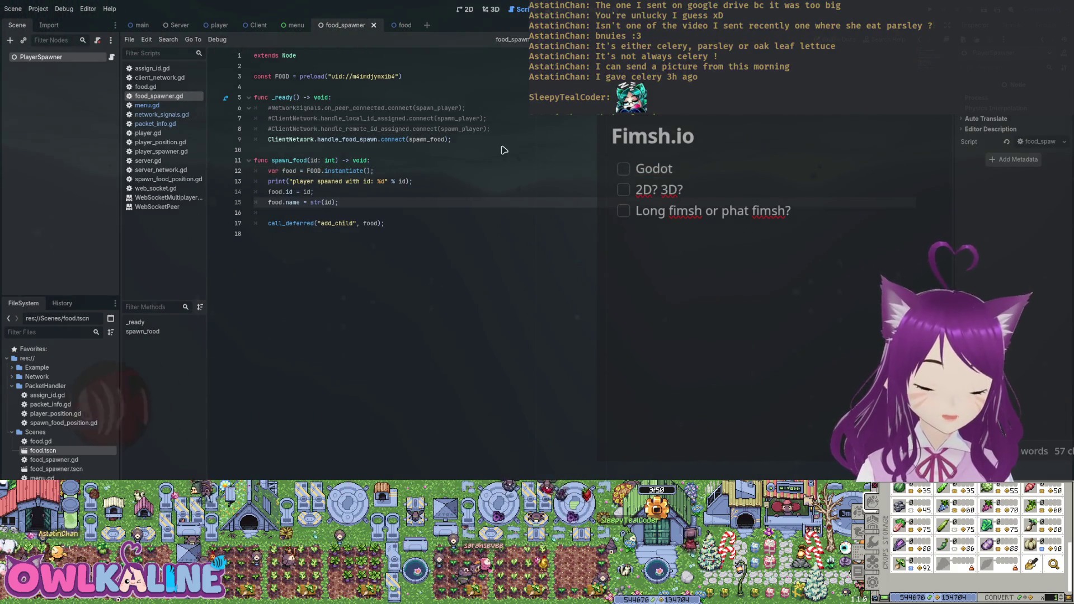
pyautogui.write("'")
pyautogui.press('Return')
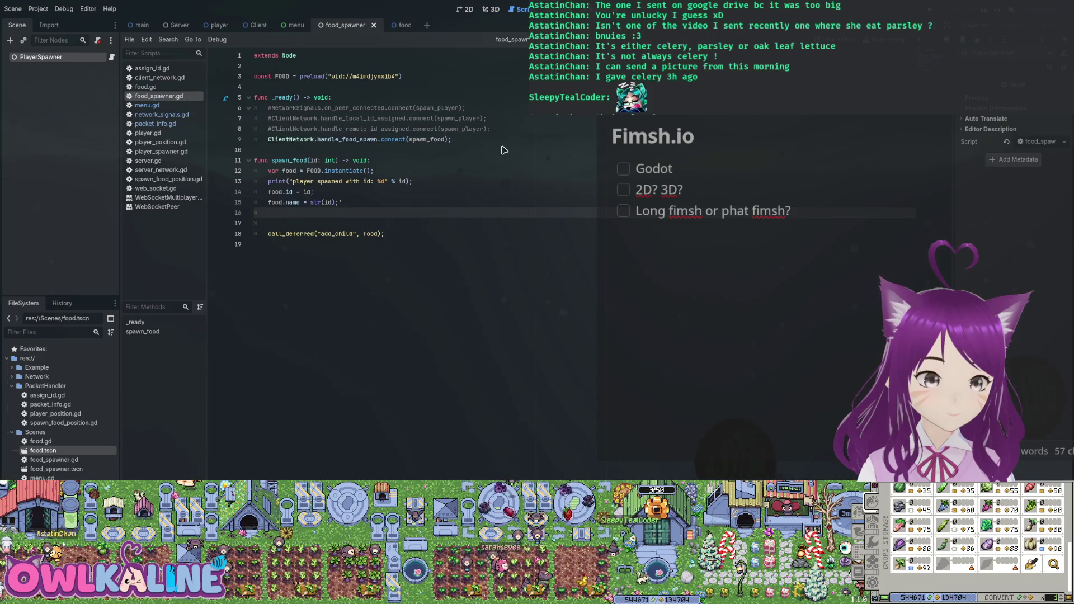
pyautogui.press('Up')
pyautogui.press('End')
pyautogui.press('BackSpace')
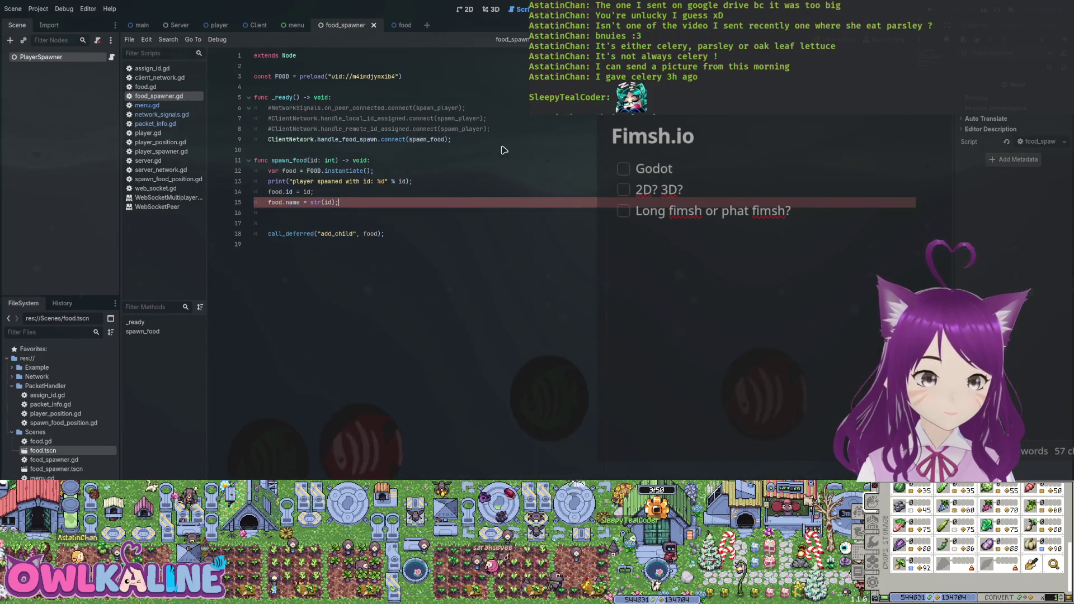
pyautogui.press('Down')
# Step: Start a food. member line and browse the autocomplete members available on food
pyautogui.write('food.')
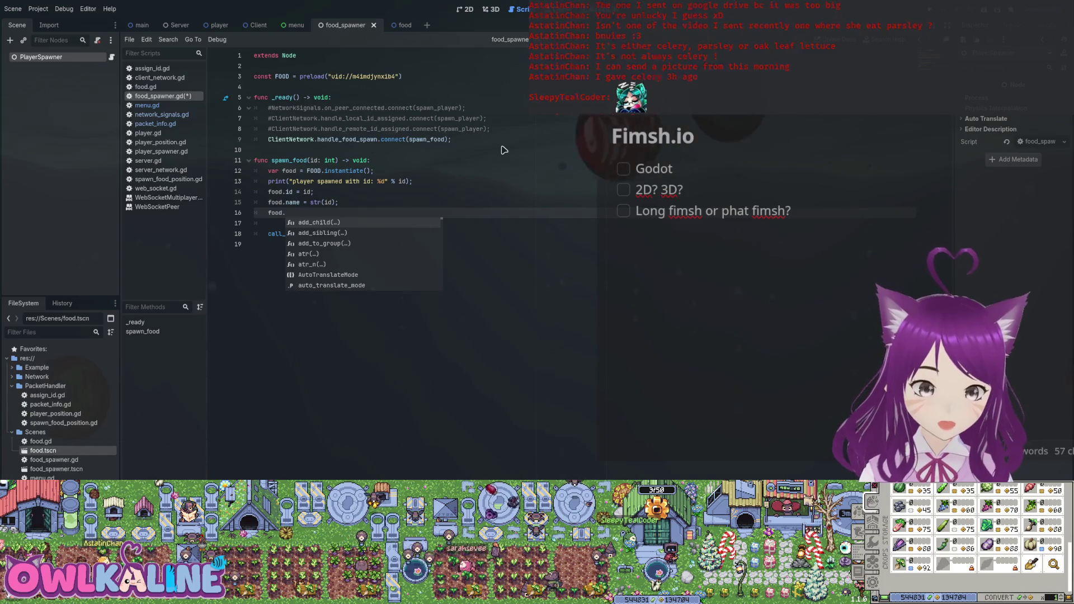
pyautogui.write('g')
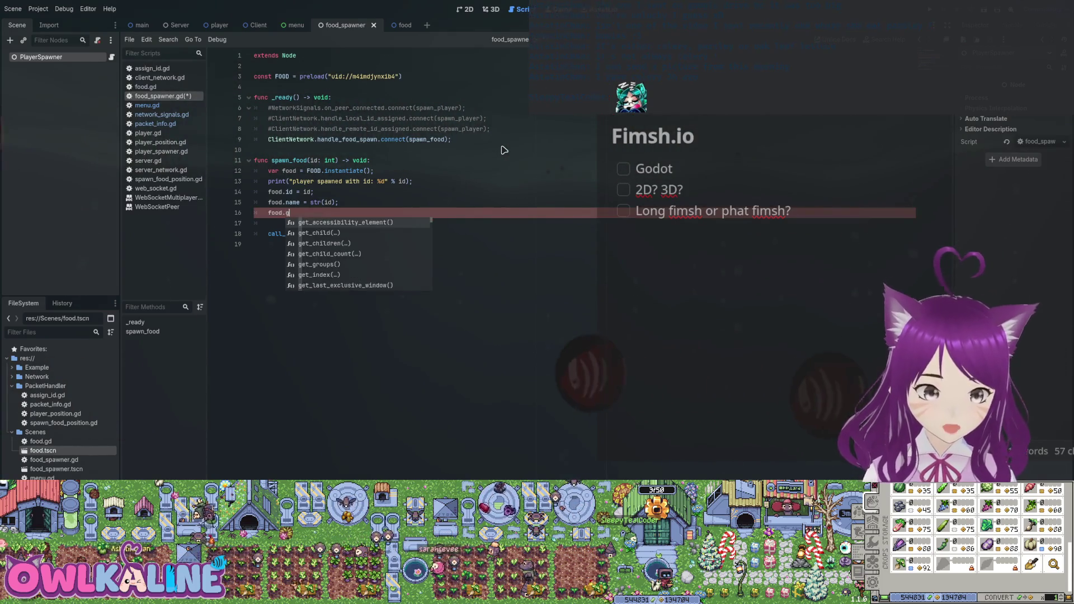
pyautogui.write('lob')
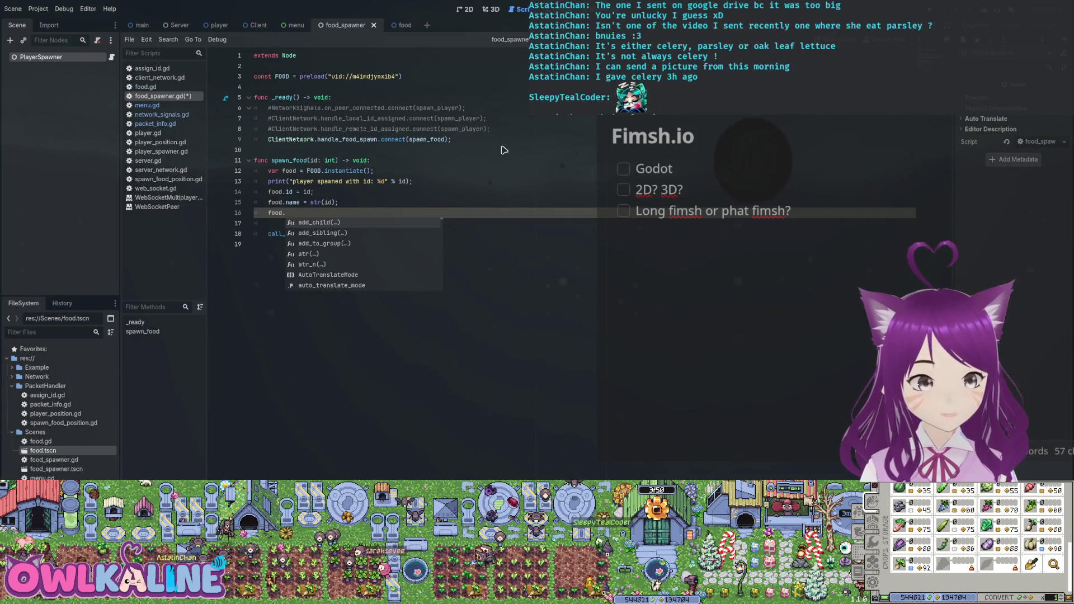
pyautogui.press('Down')
pyautogui.press('Down')
pyautogui.press('Down')
pyautogui.press('Up')
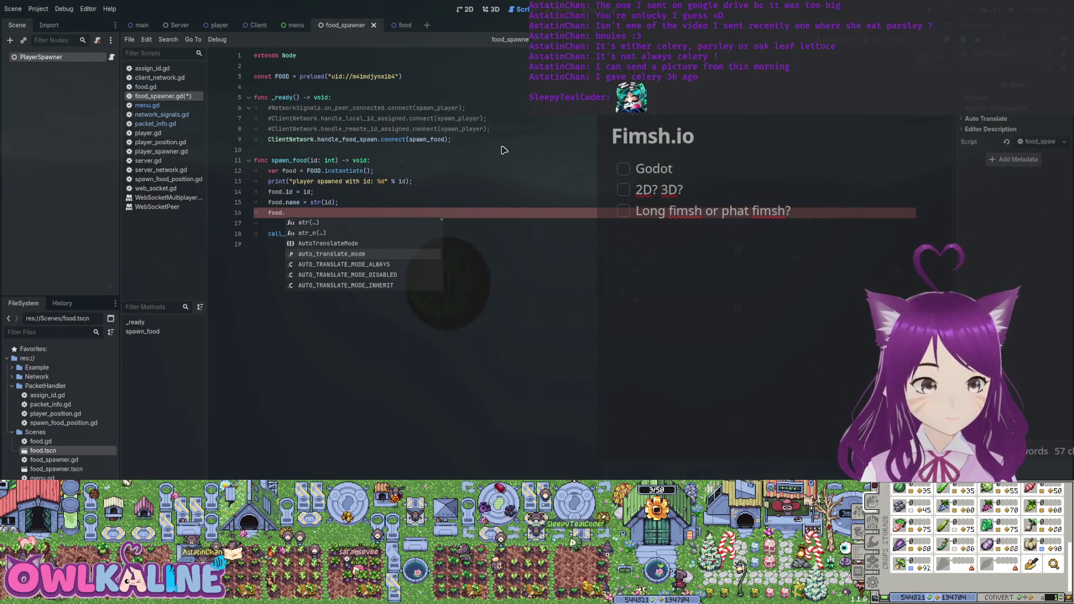
pyautogui.press('Down')
pyautogui.press('Down')
pyautogui.press('Down')
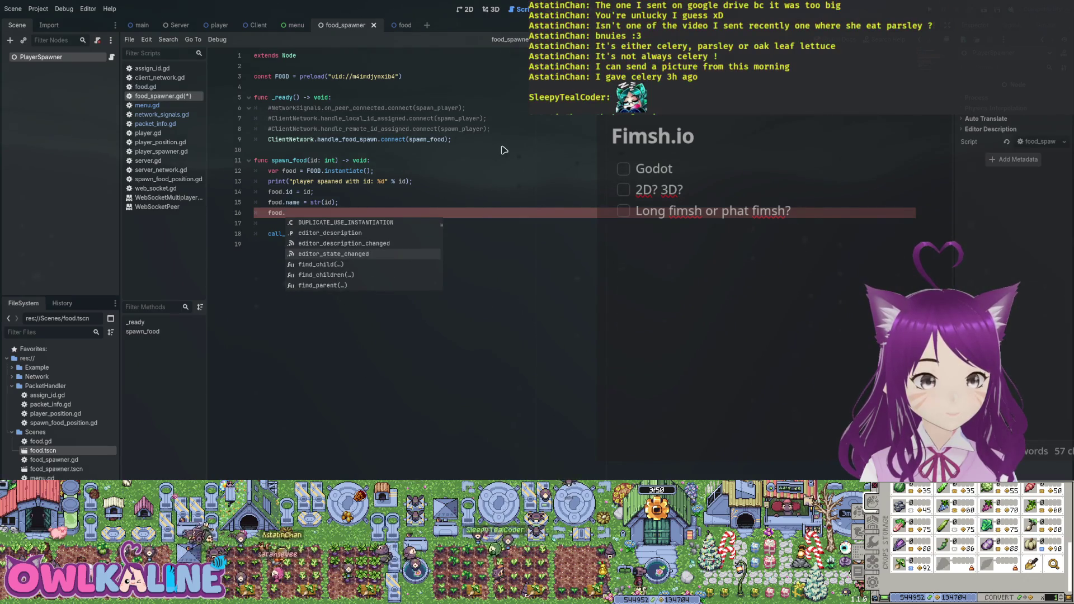
pyautogui.press('Down')
pyautogui.press('Down')
pyautogui.press('Down')
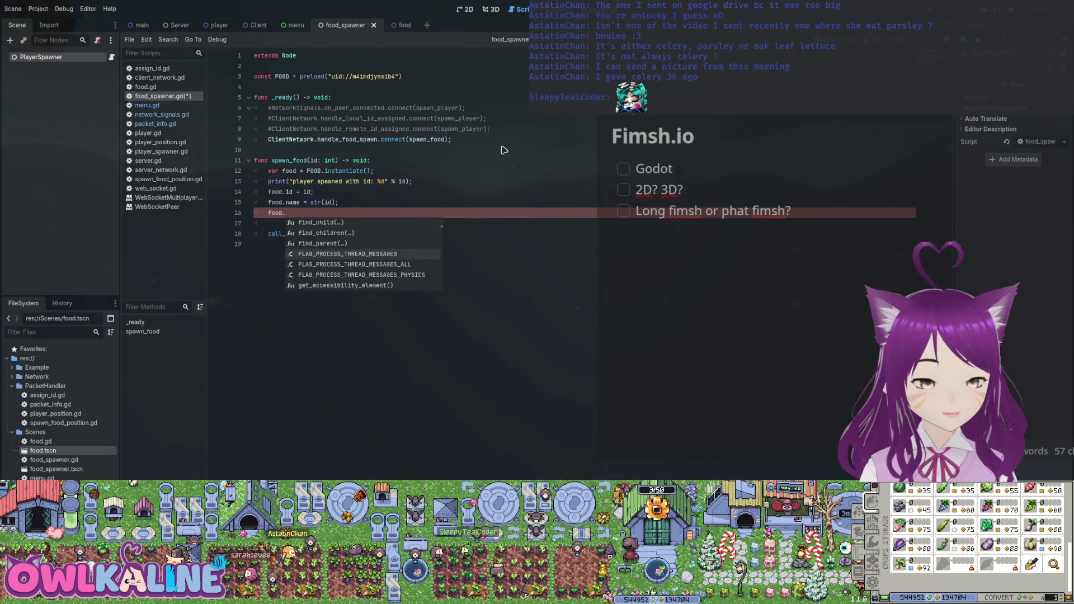
pyautogui.press('Down')
pyautogui.press('Down')
pyautogui.press('Down')
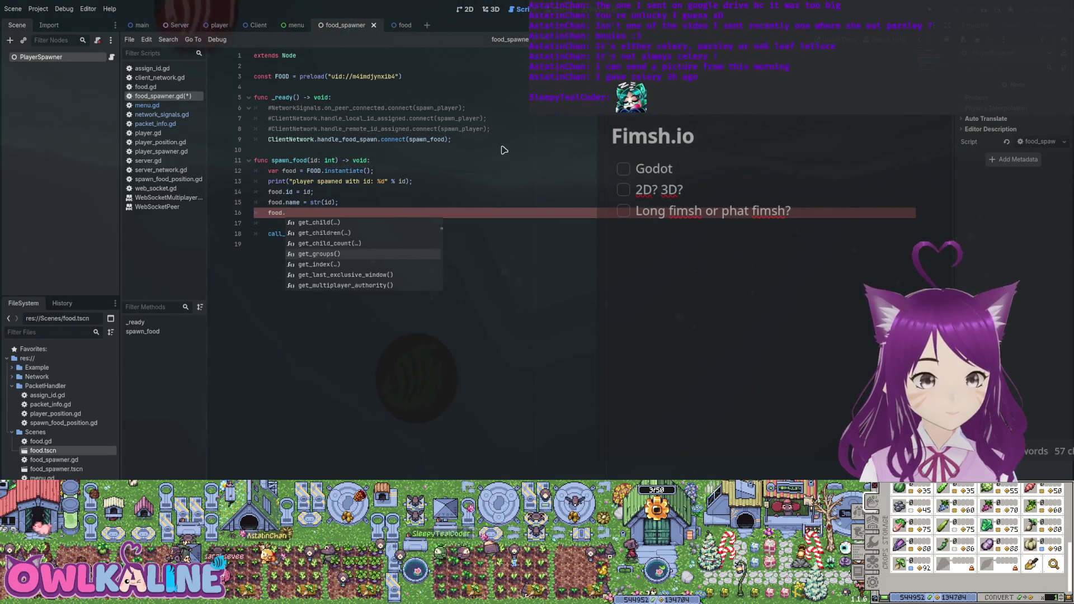
pyautogui.press('Down')
pyautogui.press('Down')
pyautogui.press('Down')
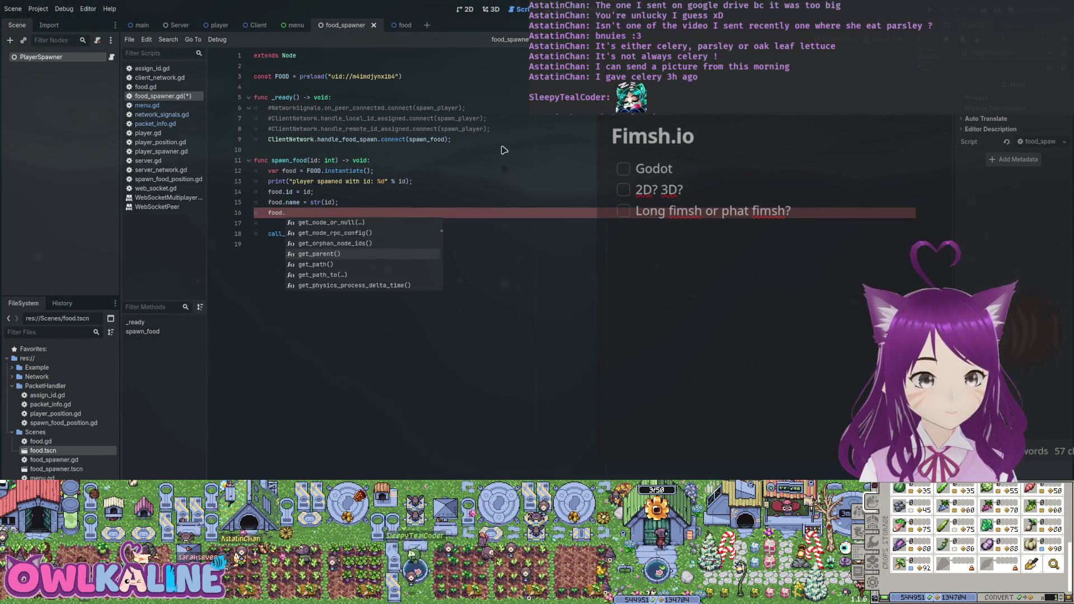
pyautogui.press('Down')
pyautogui.press('Down')
pyautogui.press('Down')
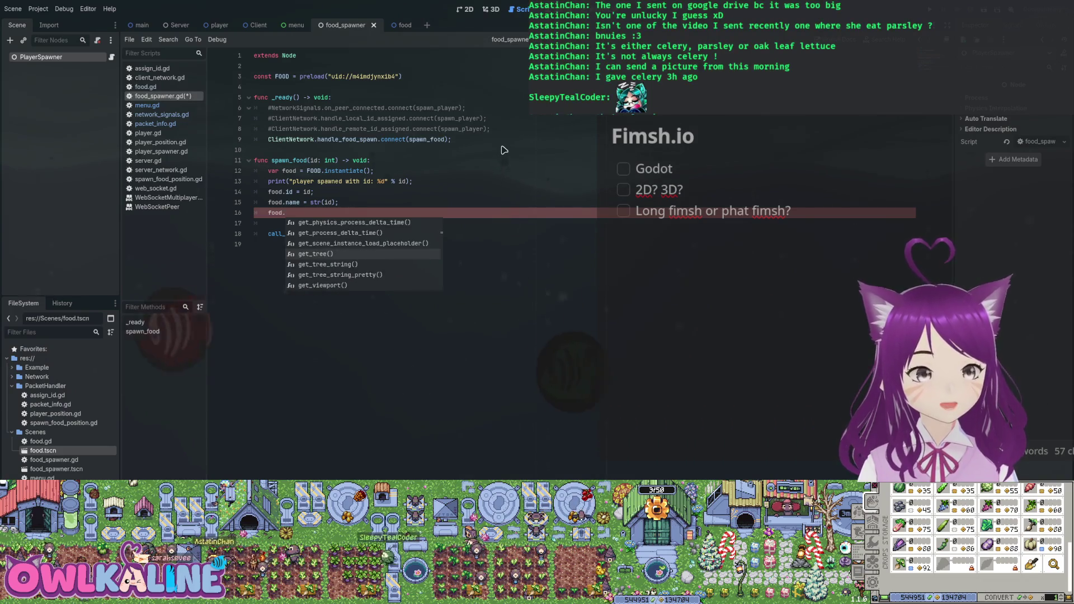
pyautogui.press('Down')
pyautogui.press('Down')
pyautogui.press('Down')
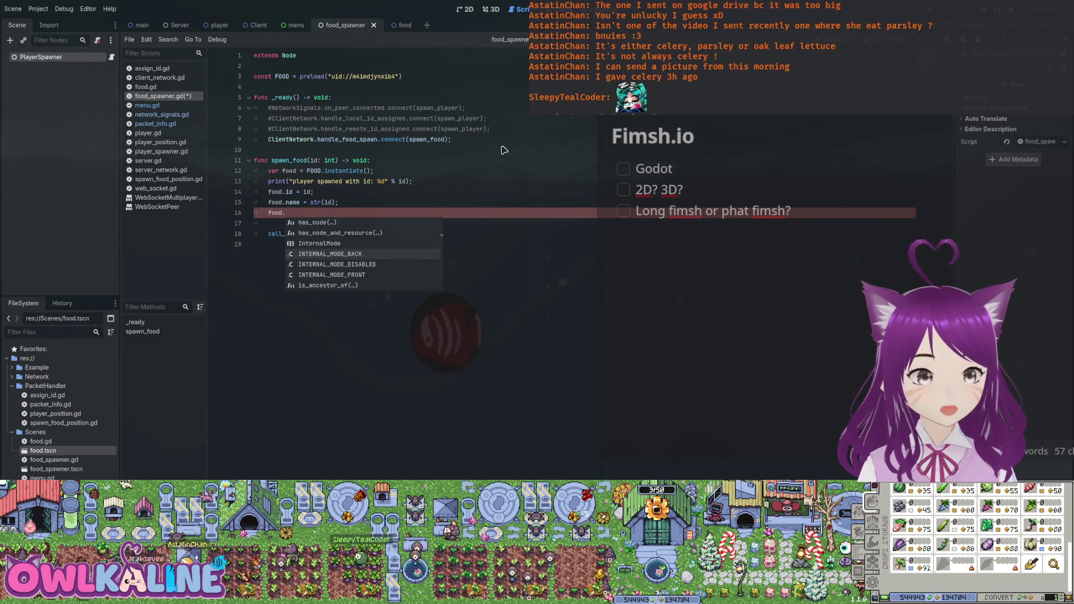
pyautogui.press('Escape')
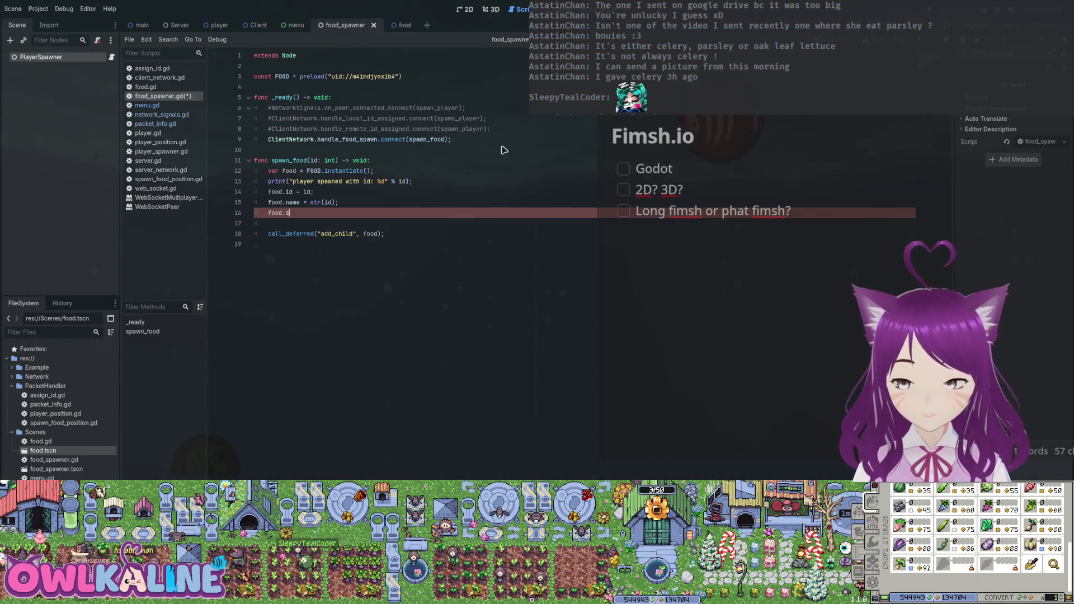
# Step: Add a 'position: Vector2' parameter to spawn_food, set food.start_position = position; and save
pyautogui.write('tart_position =')
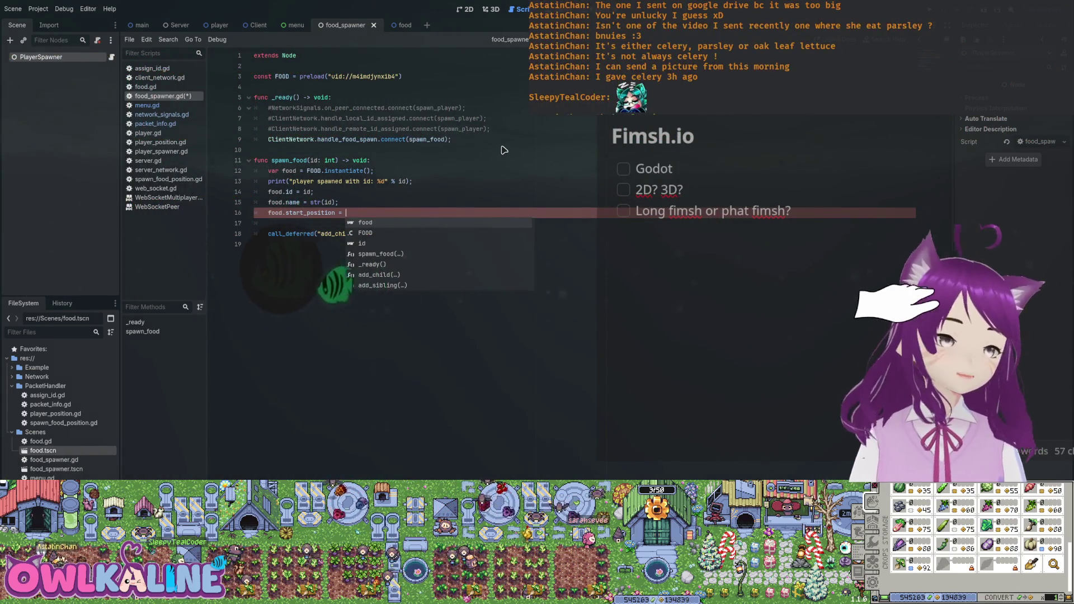
pyautogui.press('Escape')
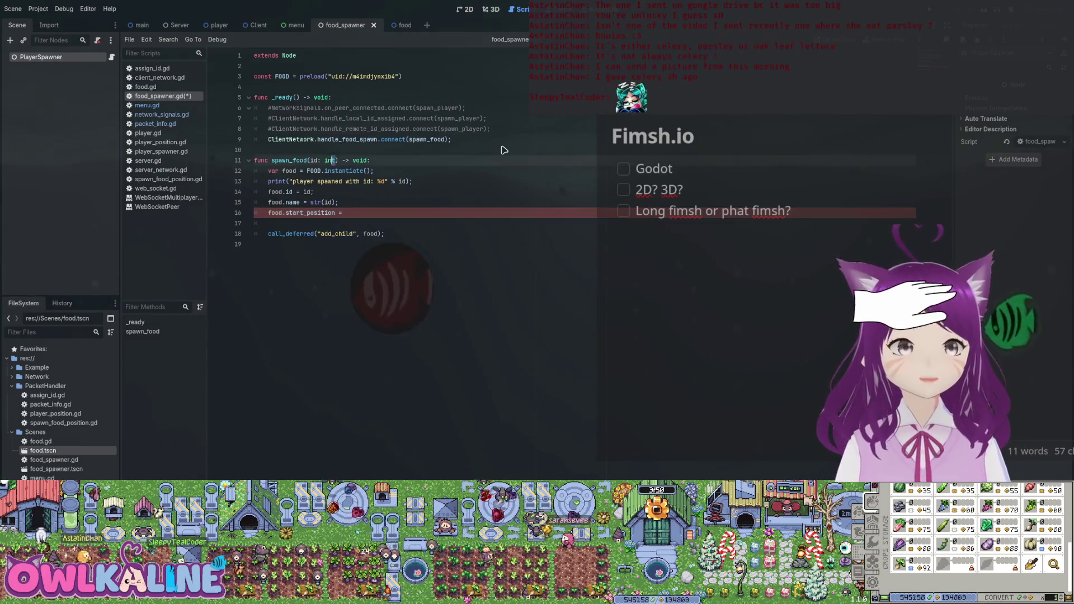
pyautogui.press('Up')
pyautogui.press('Up')
pyautogui.press('Up')
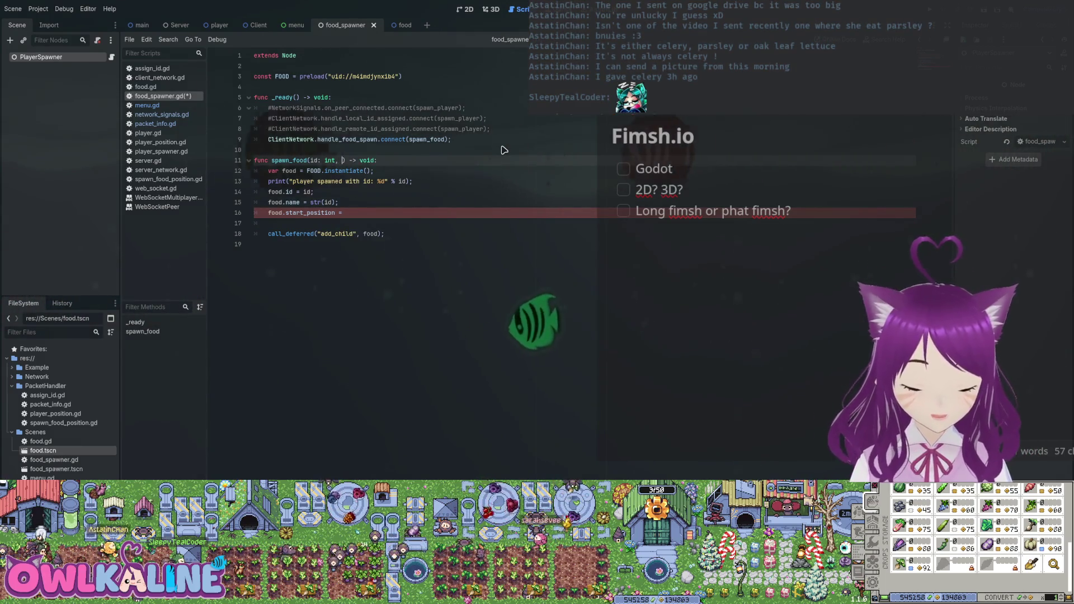
pyautogui.write(', position: ')
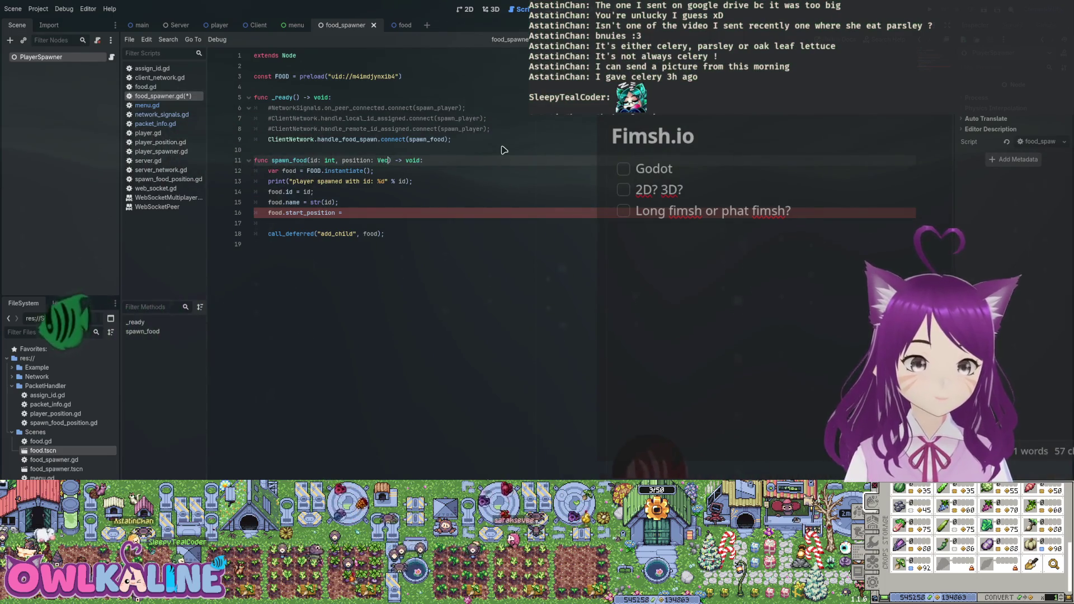
pyautogui.write('Vec')
pyautogui.press('Return')
pyautogui.press('Down')
pyautogui.press('Down')
pyautogui.press('Down')
pyautogui.press('Down')
pyautogui.press('Down')
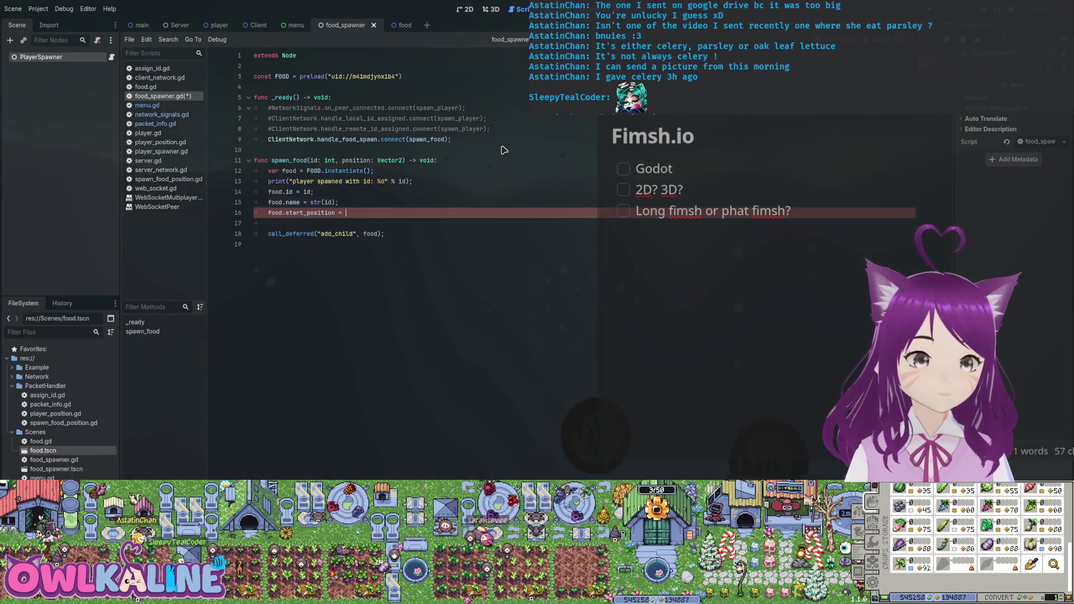
pyautogui.write('posit')
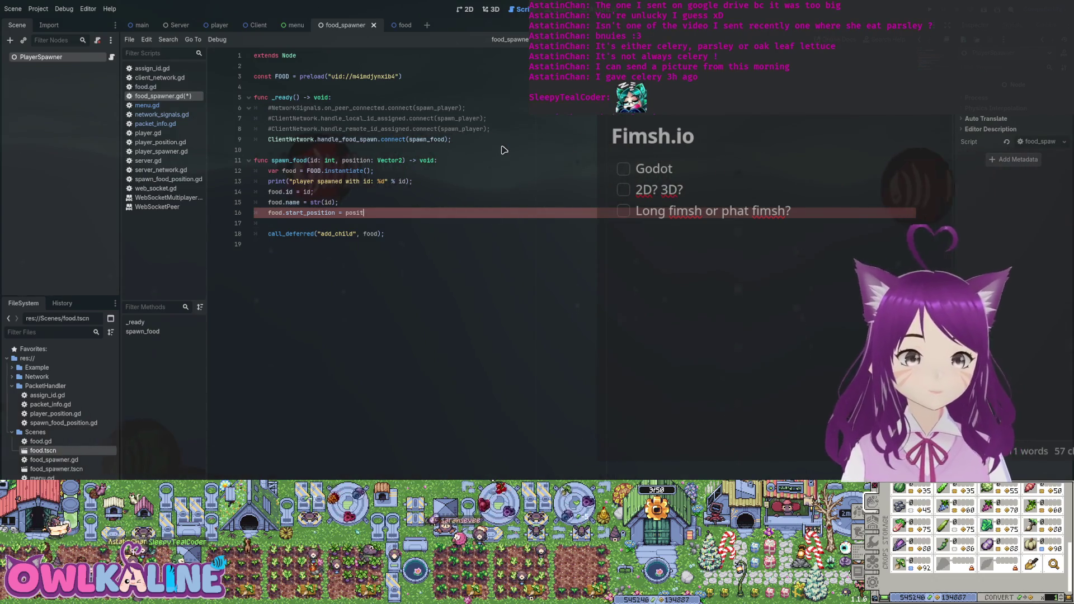
pyautogui.write('s')
pyautogui.press('Return')
pyautogui.write(';')
pyautogui.hotkey('ctrl', 's')
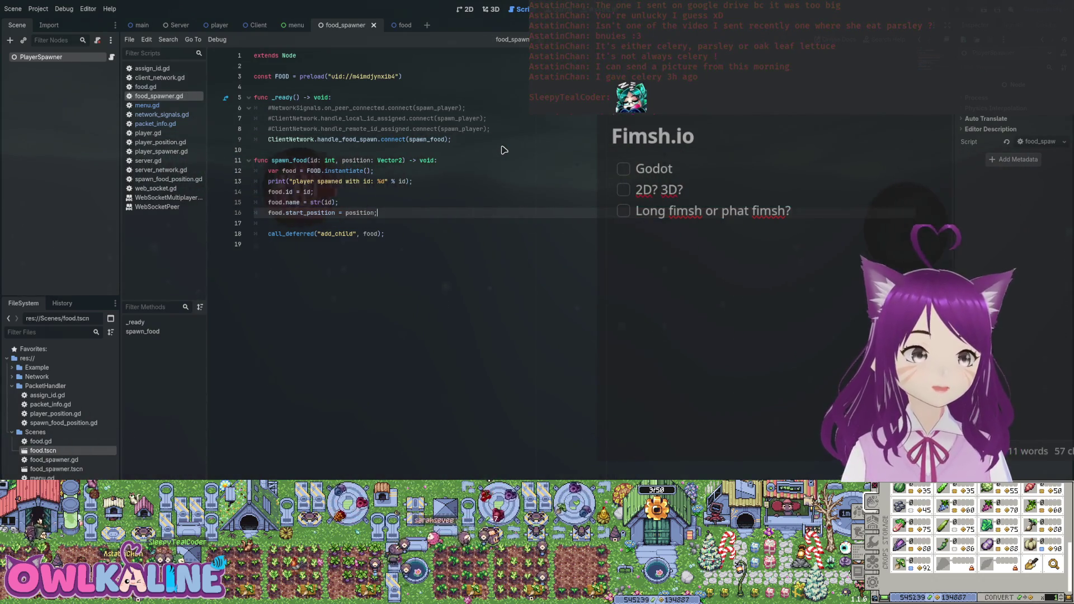
pyautogui.hotkey('ctrl', 'Tab')
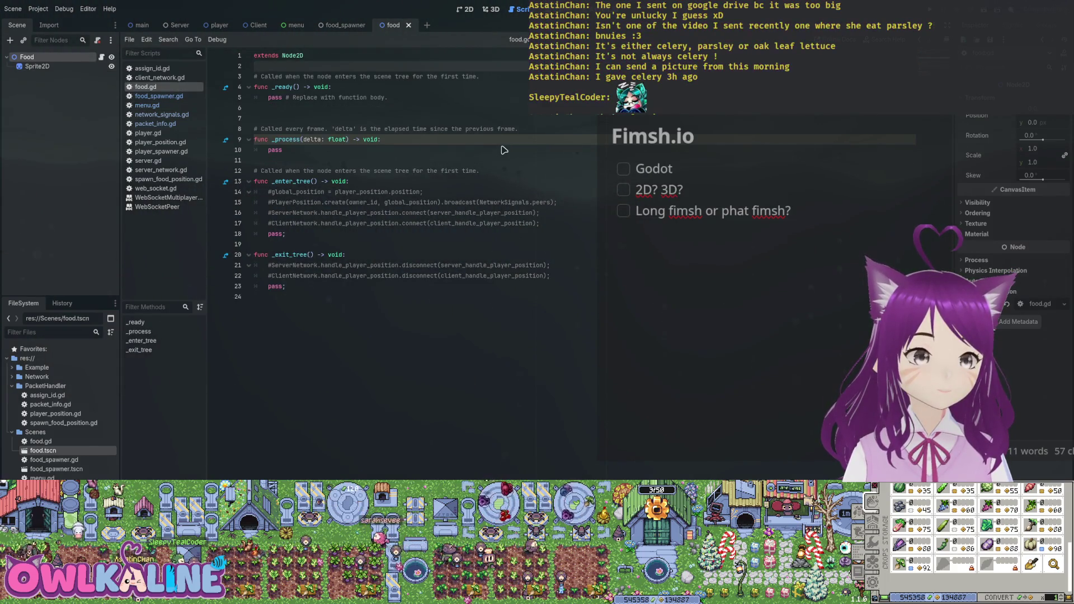
# Step: Declare var start_position: Vector2 in food.gd, modelled on the player script, and save
pyautogui.hotkey('alt', 'Left')
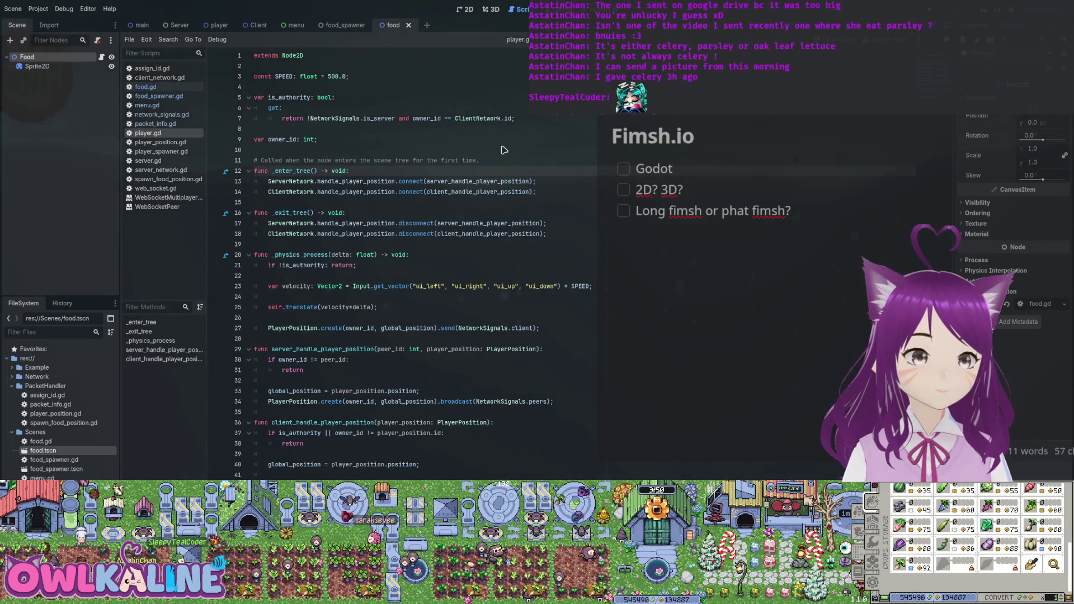
pyautogui.click(503, 146)
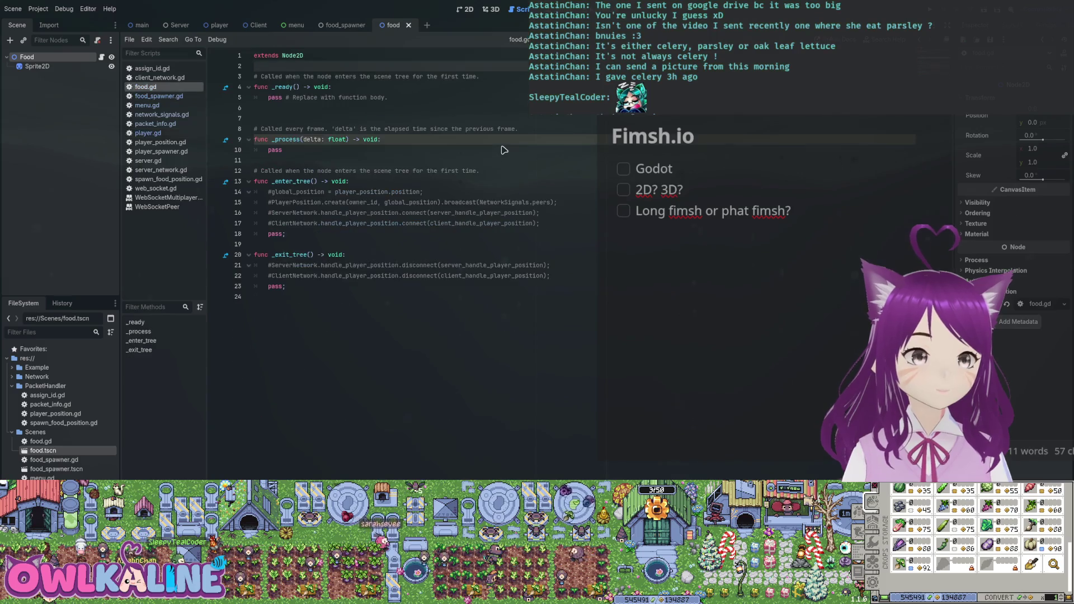
pyautogui.press('Return')
pyautogui.press('Return')
pyautogui.press('Up')
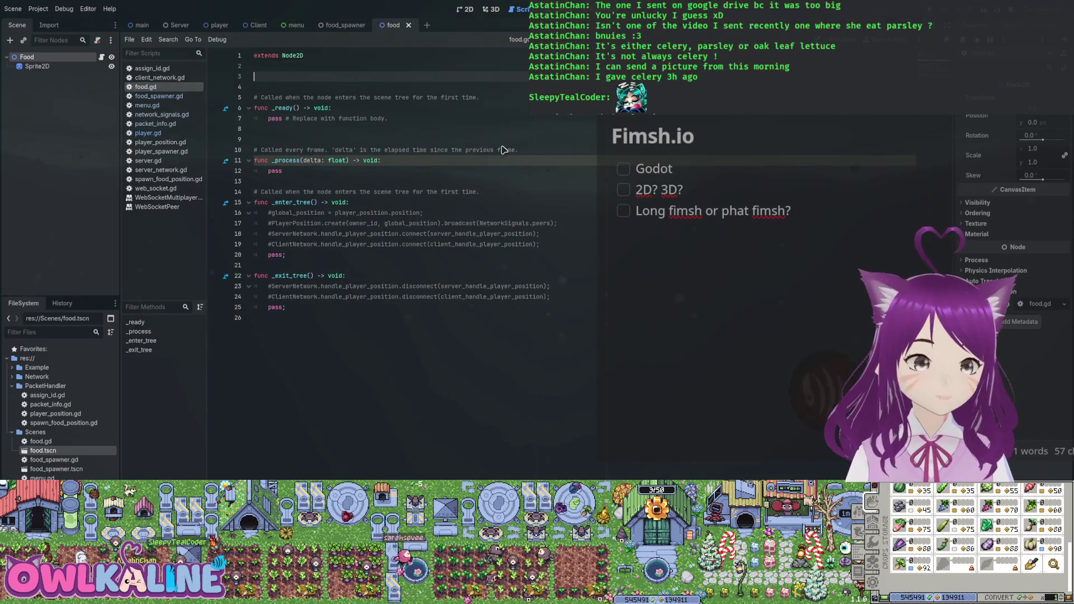
pyautogui.press('Left')
pyautogui.press('Left')
pyautogui.press('Left')
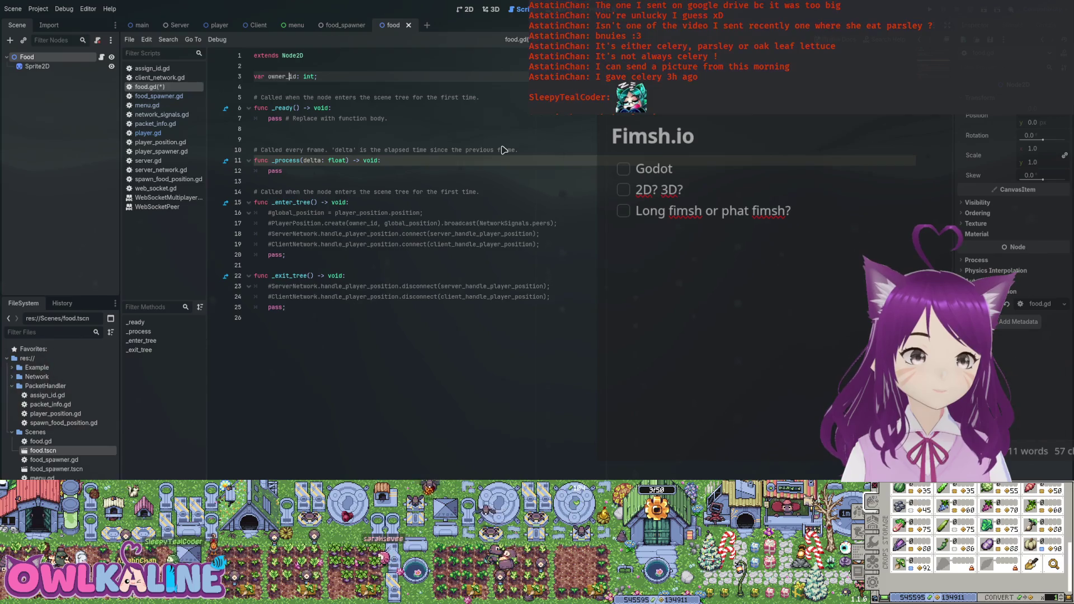
pyautogui.write('rt_position:')
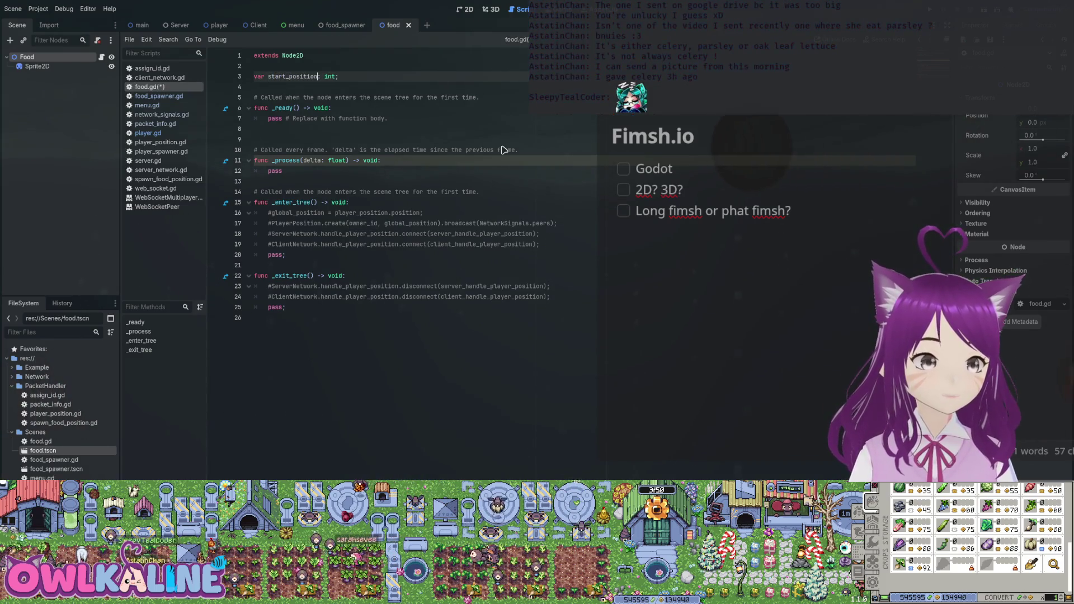
pyautogui.press('Delete')
pyautogui.press('Delete')
pyautogui.press('Delete')
pyautogui.write('Vectir')
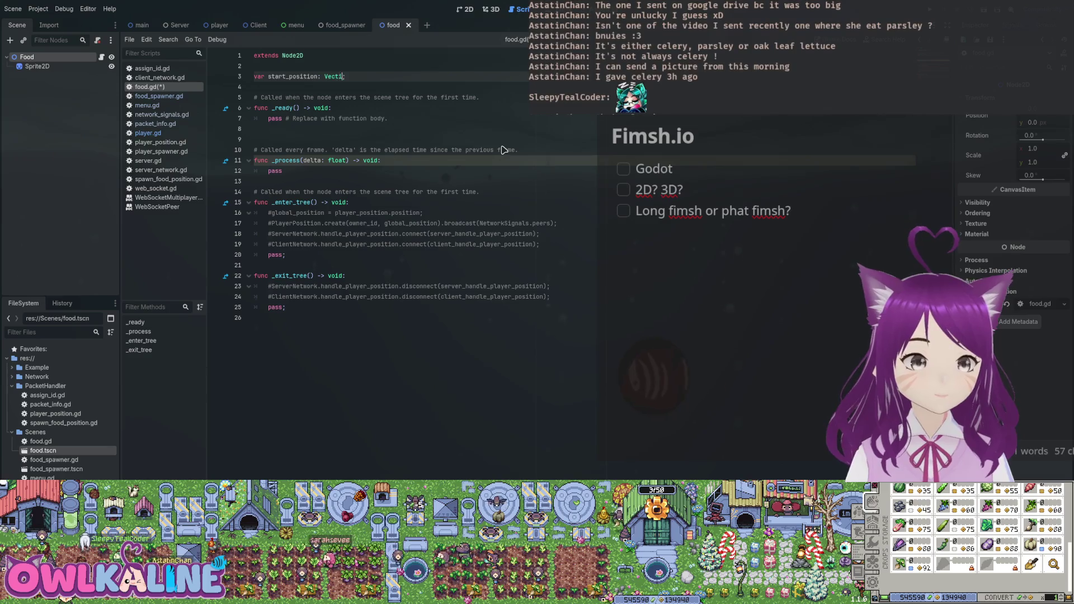
pyautogui.press('BackSpace')
pyautogui.press('BackSpace')
pyautogui.write('or')
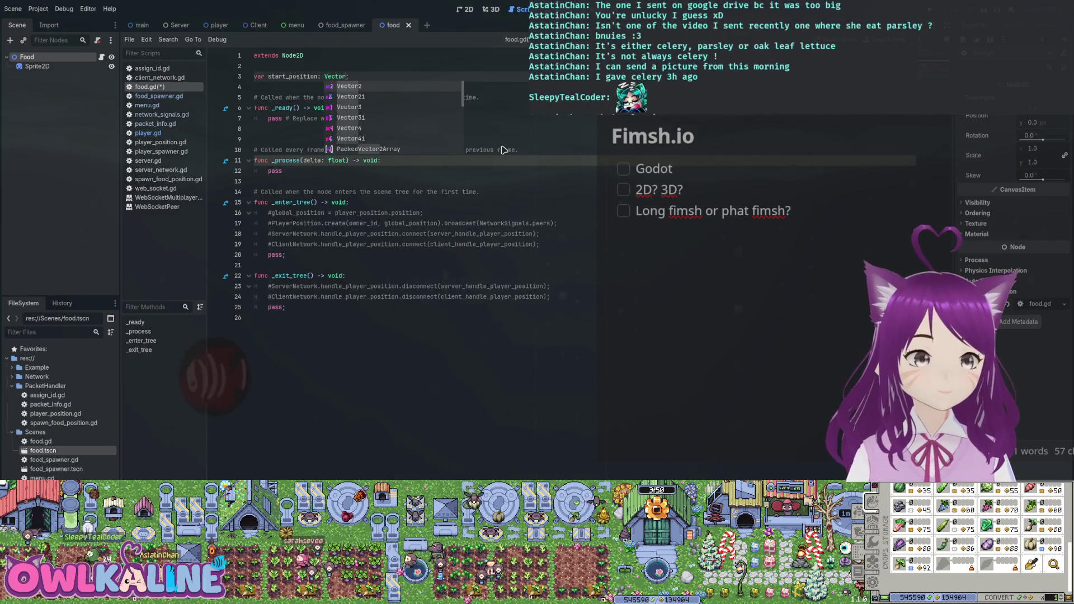
pyautogui.write('2')
pyautogui.hotkey('ctrl', 's')
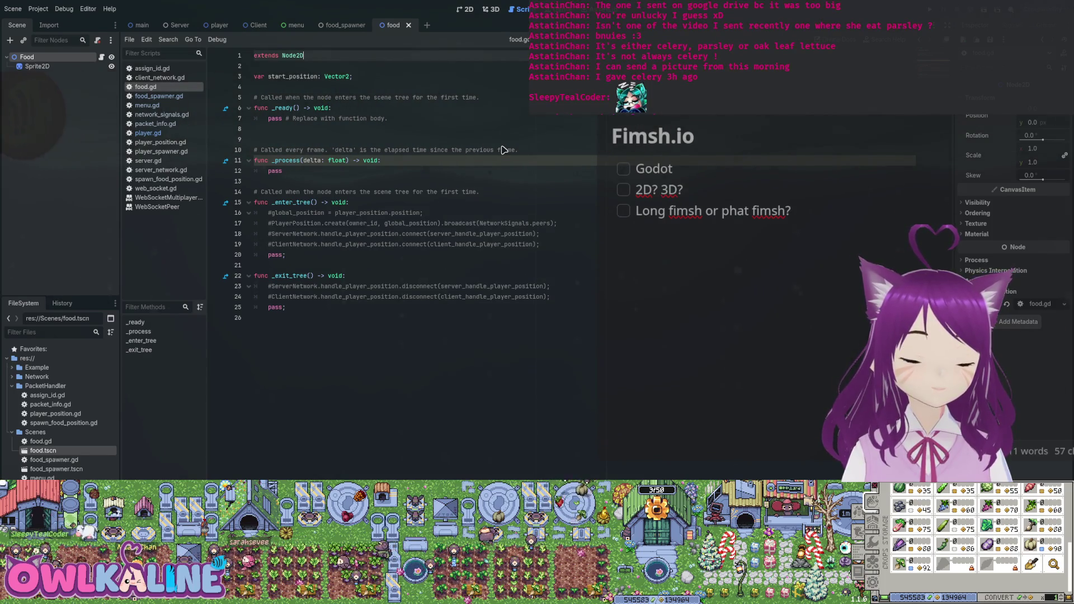
# Step: Uncomment the _enter_tree line so it sets global_position = start_position, and save
pyautogui.click(322, 223)
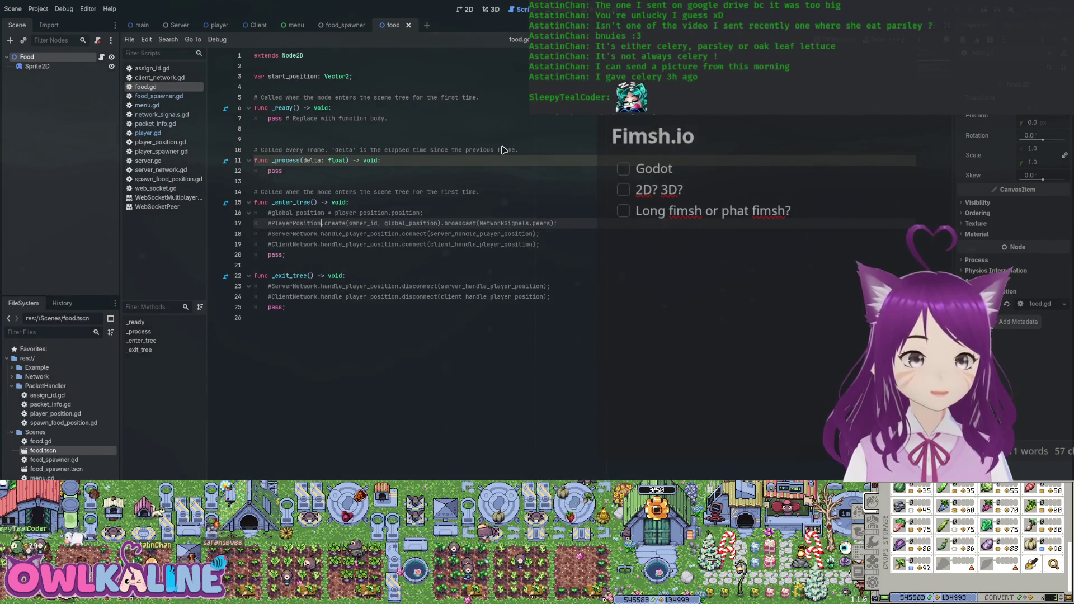
pyautogui.press('Up')
pyautogui.press('Home')
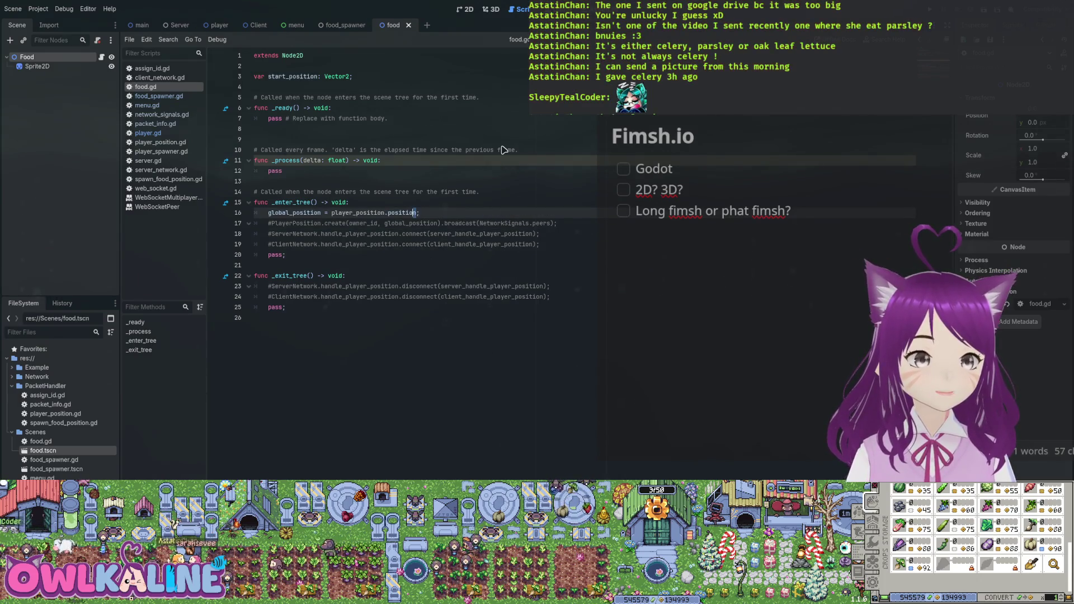
pyautogui.hotkey('ctrl', 'shift', 'Left')
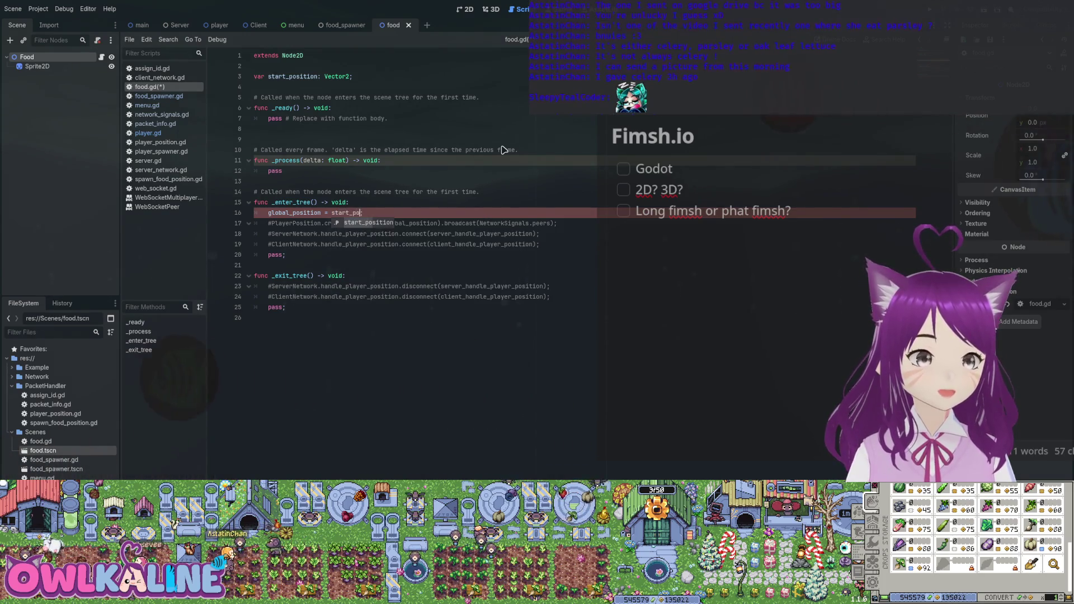
pyautogui.hotkey('ctrl', 's')
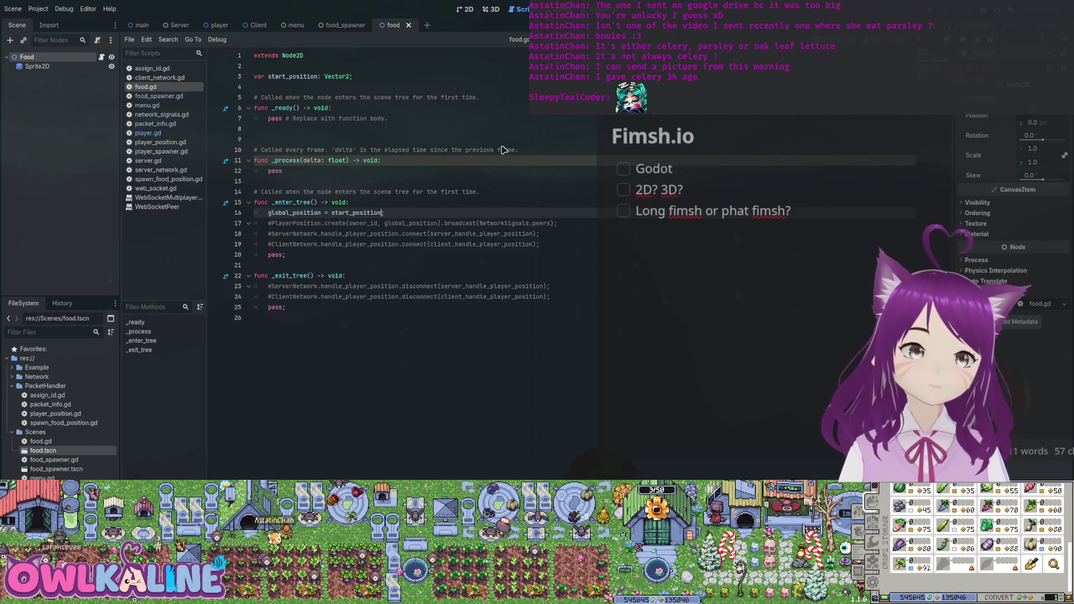
pyautogui.hotkey('ctrl', 'shift', 'Tab')
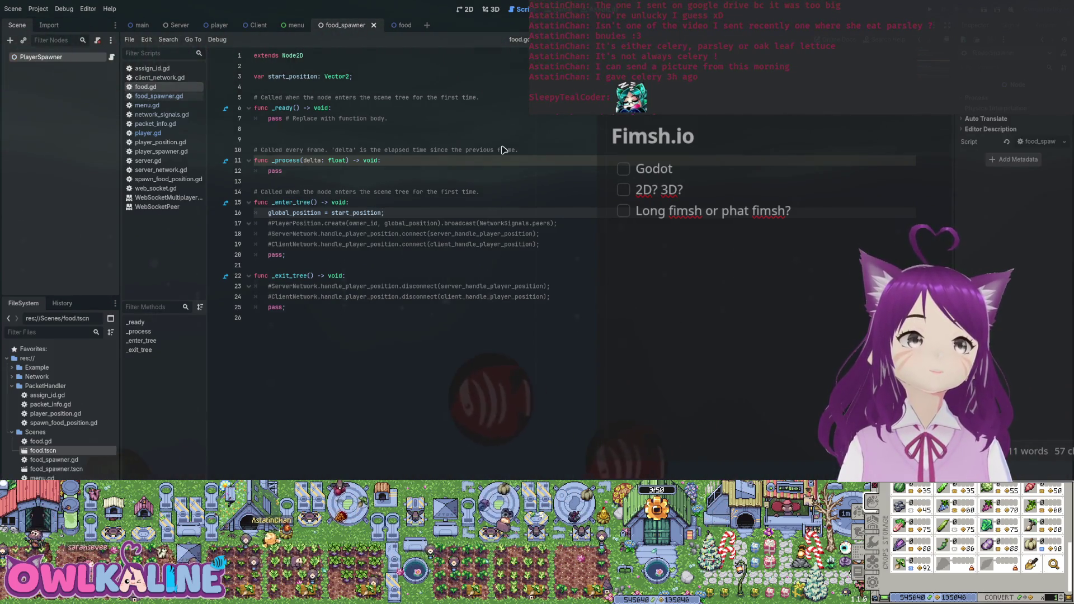
# Step: Review the global_position assignment in food.gd's _enter_tree function
pyautogui.press('Up')
pyautogui.press('Up')
pyautogui.press('Up')
pyautogui.press('Down')
pyautogui.press('Down')
pyautogui.press('Down')
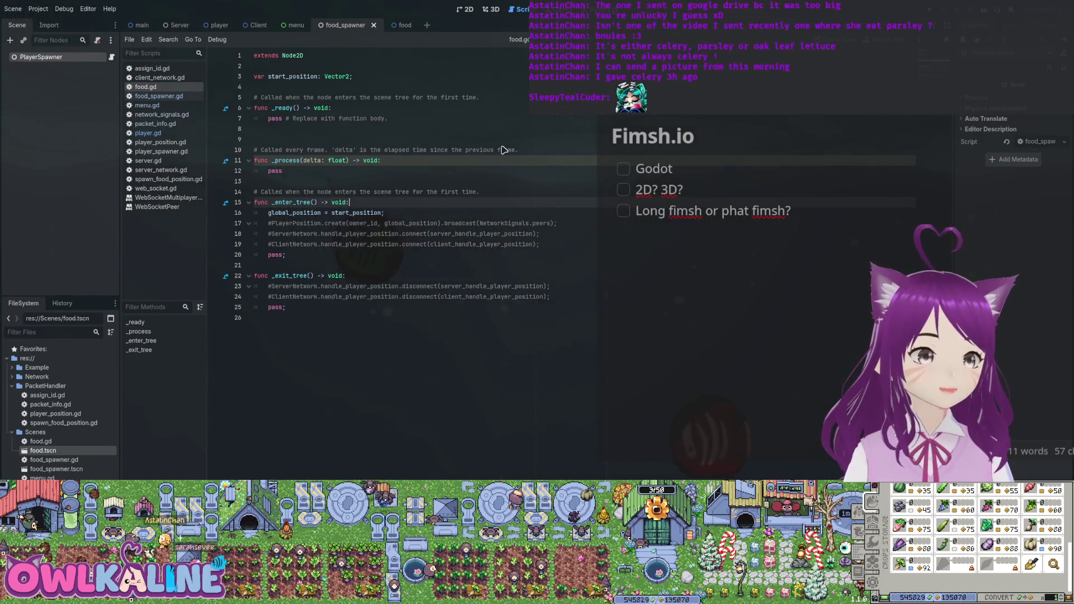
pyautogui.press('Down')
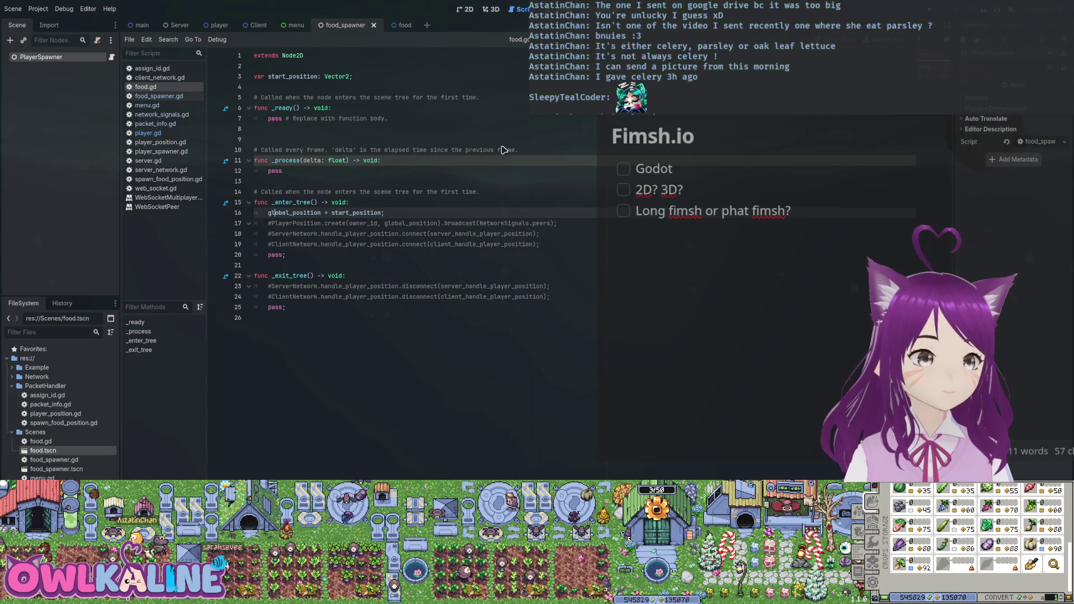
pyautogui.press('Up')
pyautogui.press('Up')
pyautogui.press('Up')
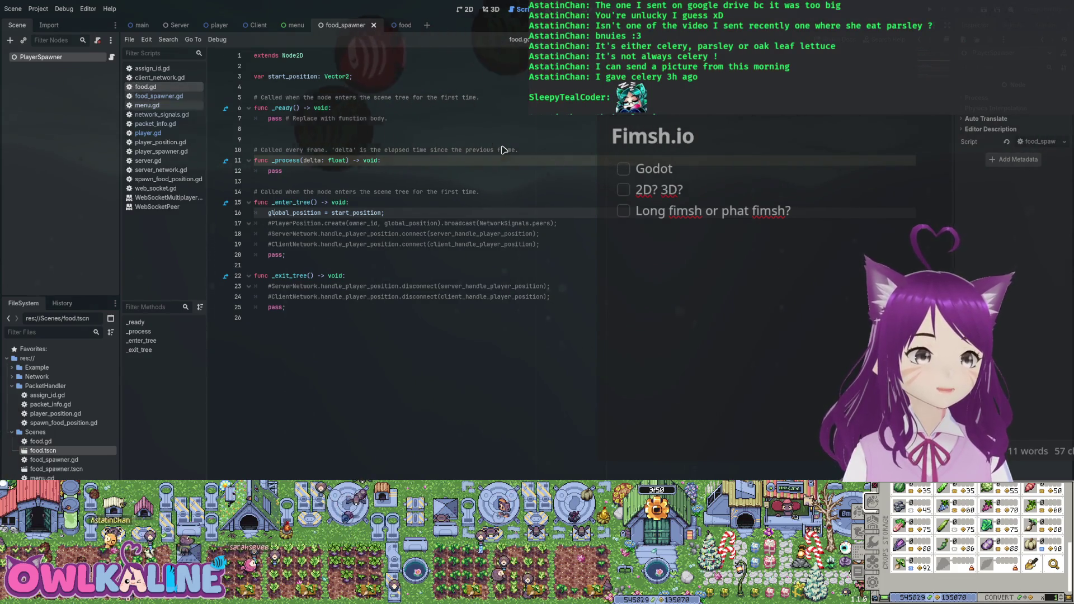
pyautogui.press('Down')
pyautogui.press('Down')
pyautogui.press('Down')
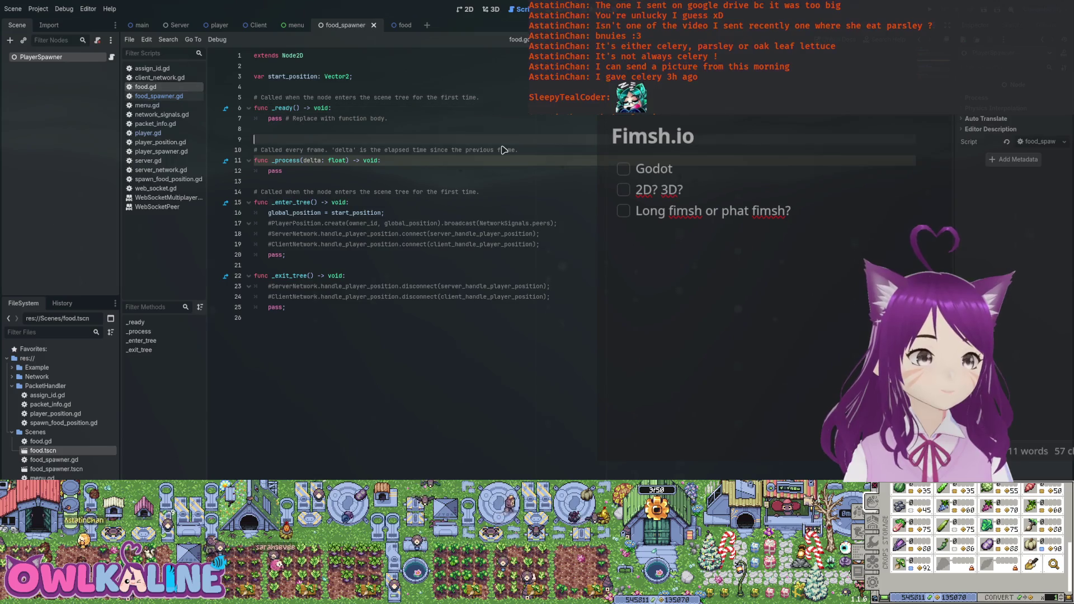
pyautogui.press('Down')
pyautogui.press('Down')
pyautogui.hotkey('shift', 'End')
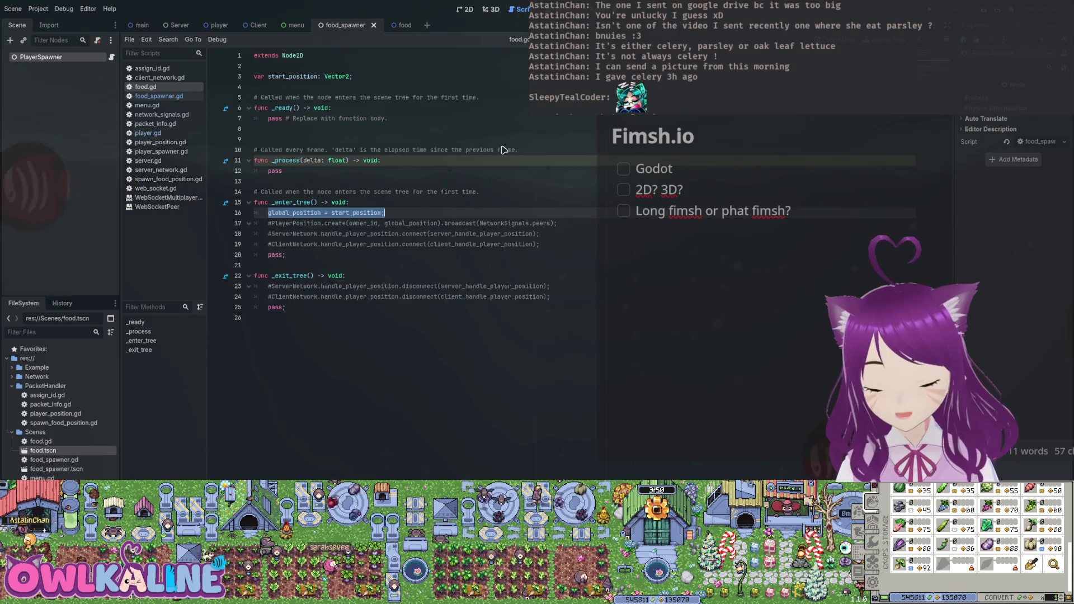
pyautogui.press('Up')
pyautogui.press('Up')
pyautogui.press('Up')
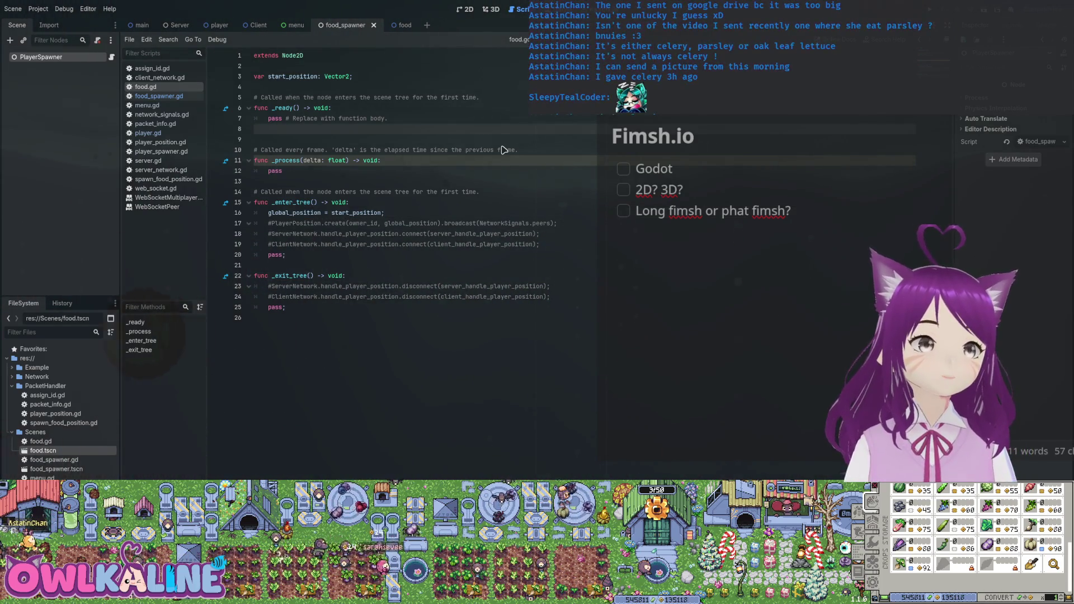
# Step: Check start_position in the food scene, then return to the food_spawner.gd script
pyautogui.hotkey('ctrl', 'Tab')
pyautogui.press('Down')
pyautogui.press('Down')
pyautogui.press('Down')
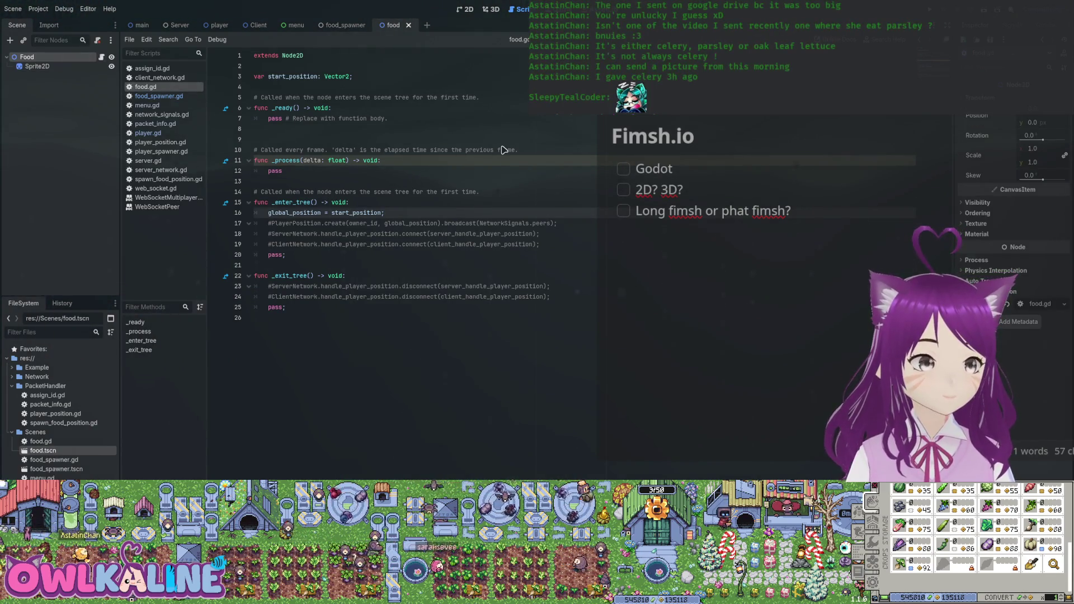
pyautogui.hotkey('ctrl', 'shift', 'Tab')
pyautogui.hotkey('alt', 'Left')
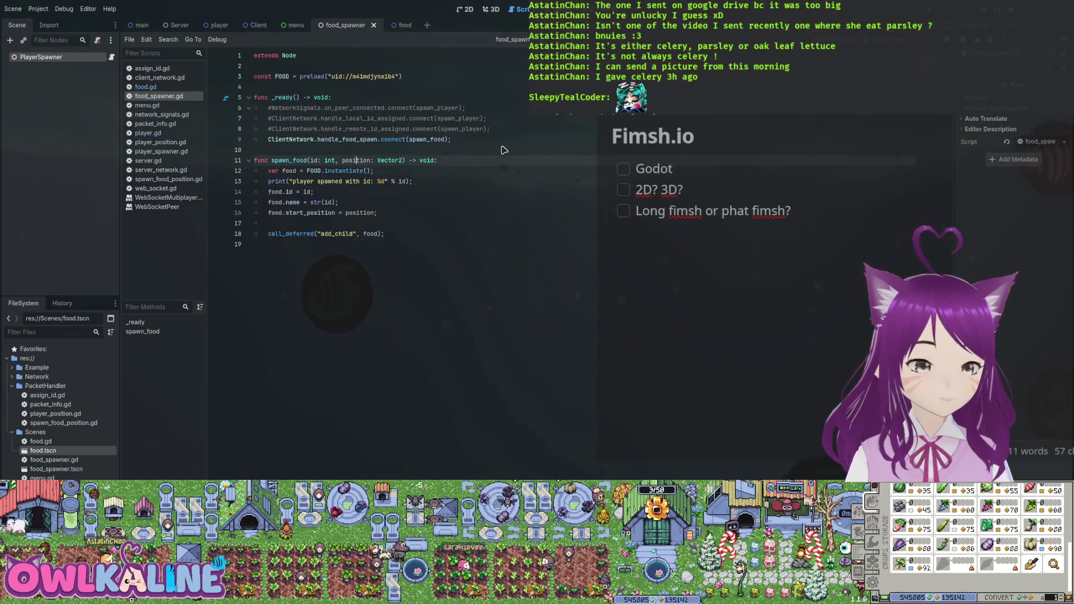
# Step: Look over the food.name line in food_spawner.gd, then switch back to food.gd
pyautogui.press('Up')
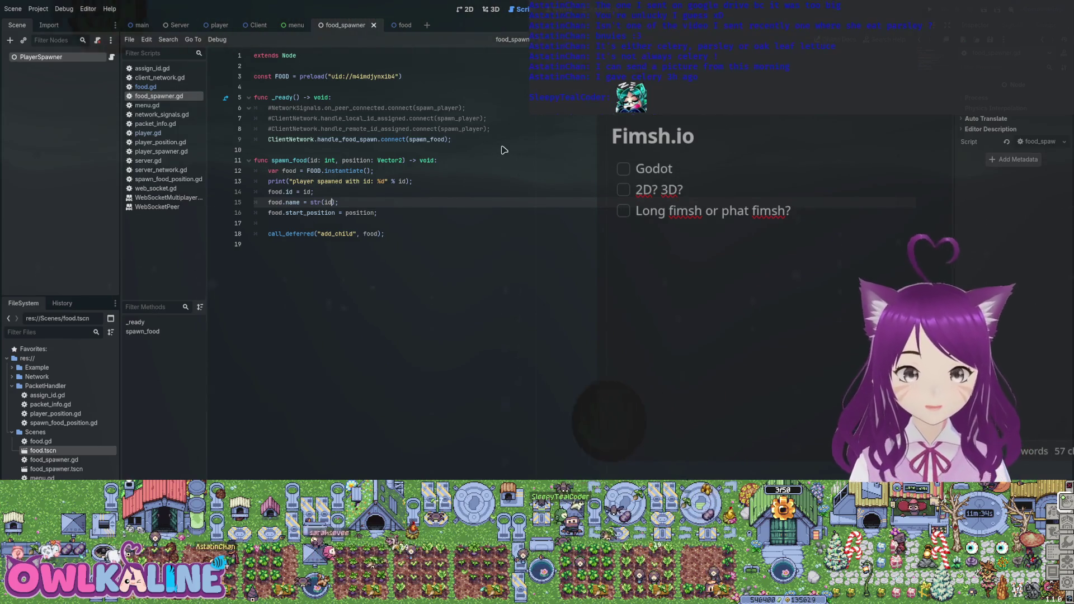
pyautogui.hotkey('alt', 'Left')
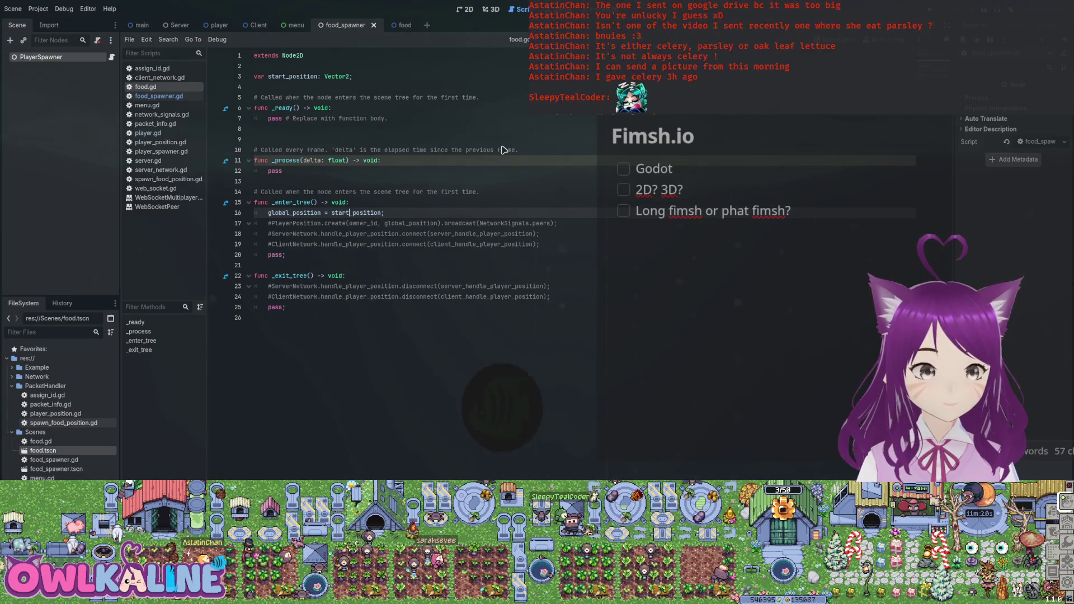
# Step: Open spawn_food_position.gd, check its return line, and collapse the PacketHandler folder
pyautogui.hotkey('alt', 'Left')
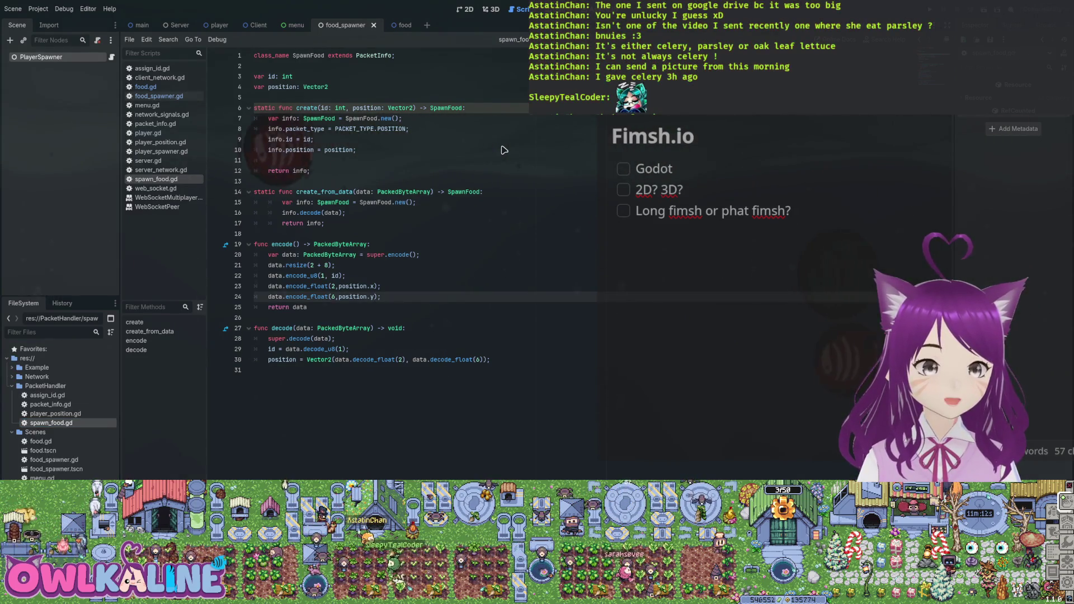
pyautogui.press('Down')
pyautogui.press('Down')
pyautogui.press('Down')
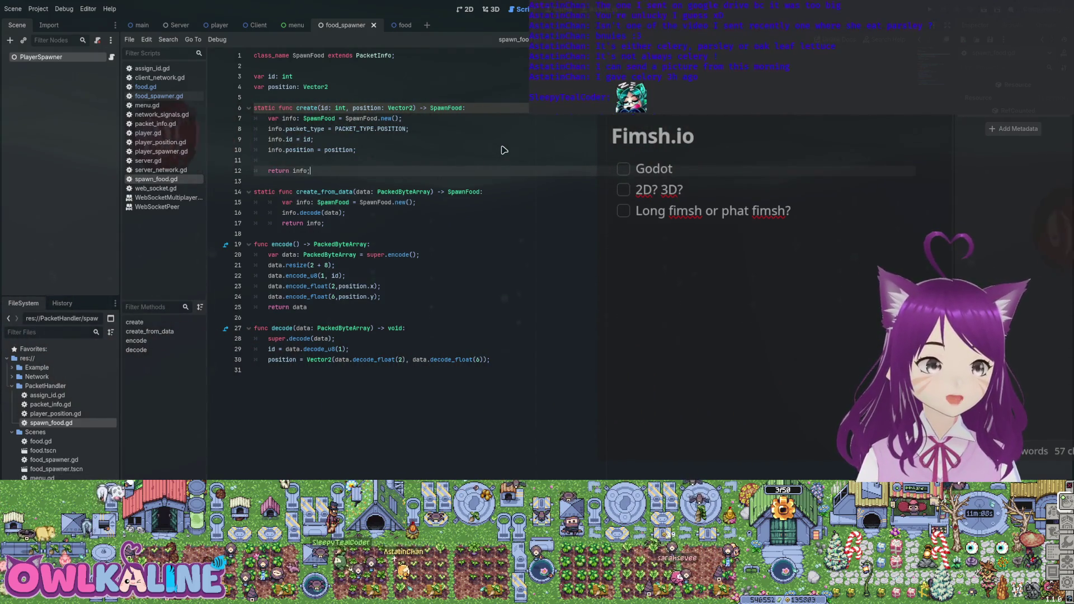
pyautogui.press('Left')
pyautogui.press('Left')
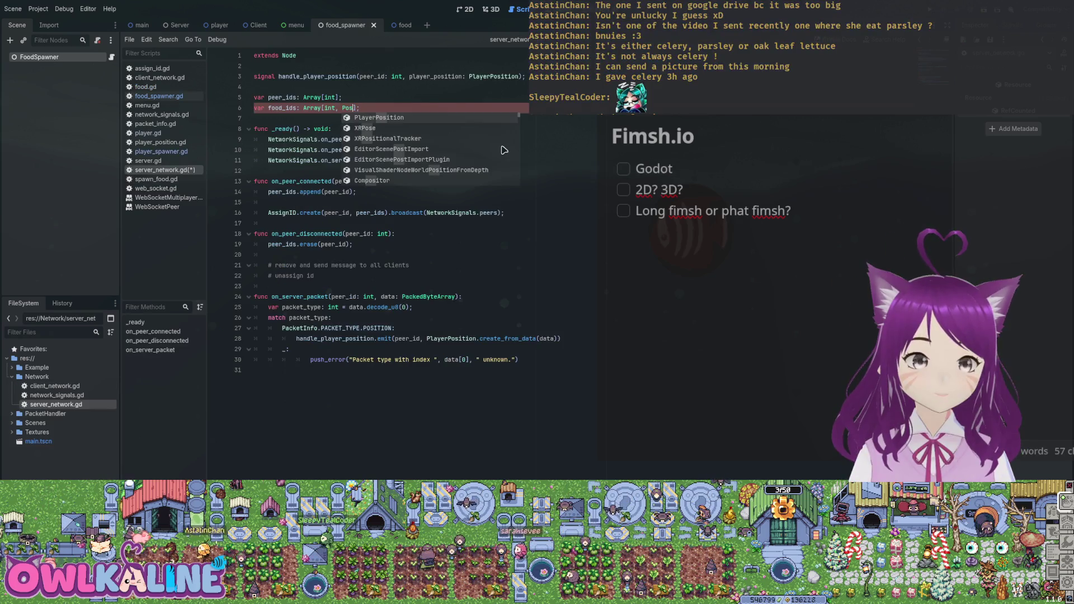
# Step: Change the food_ids declaration type from Array to Dictionary[int, Vector2] in server_network.gd
pyautogui.press('Escape')
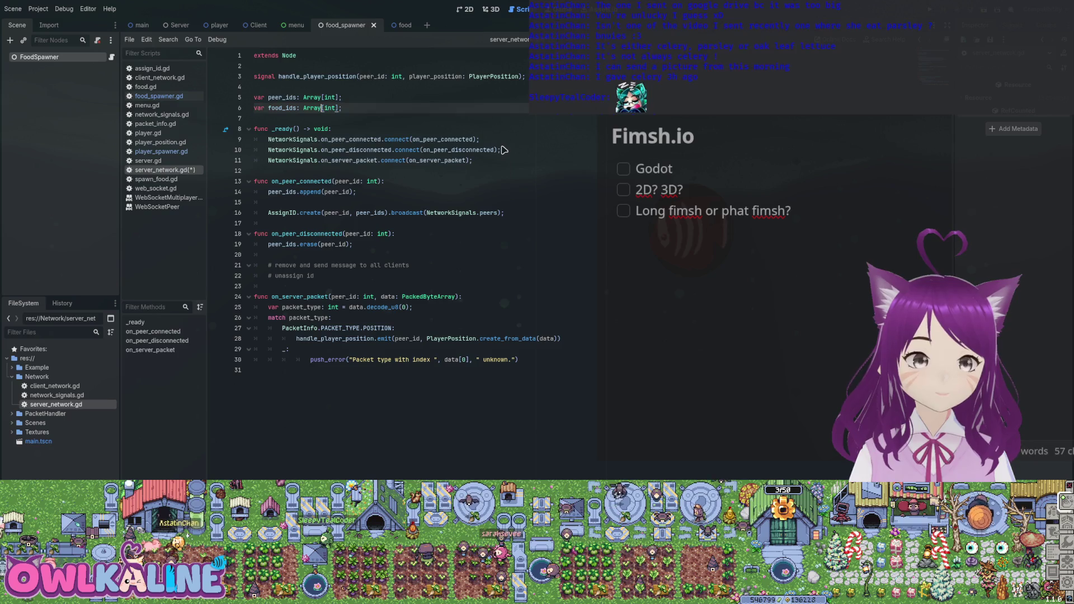
pyautogui.press('Left')
pyautogui.press('Left')
pyautogui.press('BackSpace')
pyautogui.press('BackSpace')
pyautogui.press('BackSpace')
pyautogui.write('c')
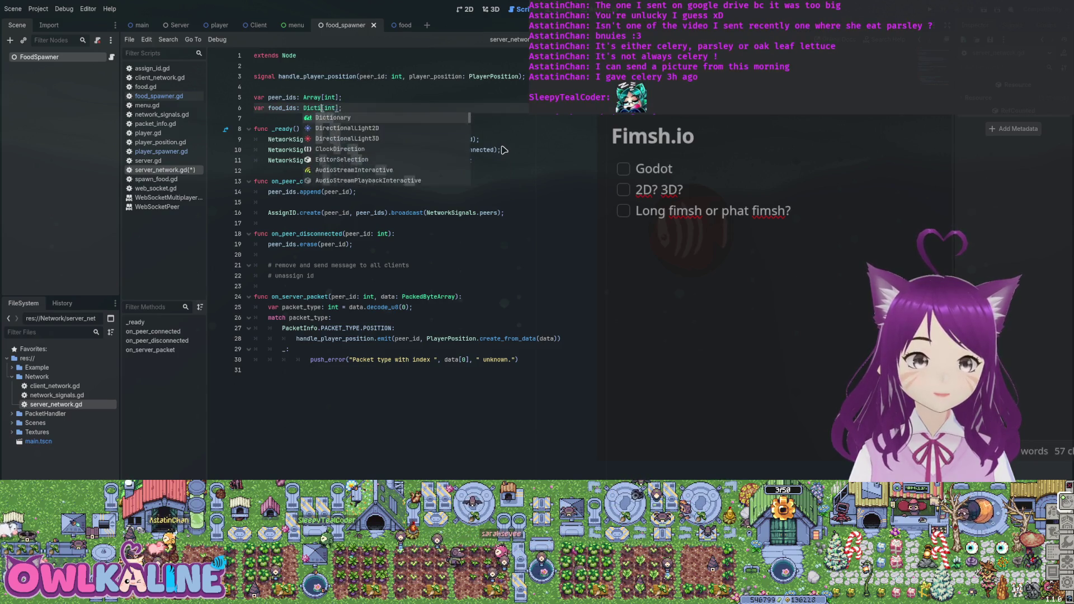
pyautogui.press('Return')
pyautogui.press('Right')
pyautogui.write(', V')
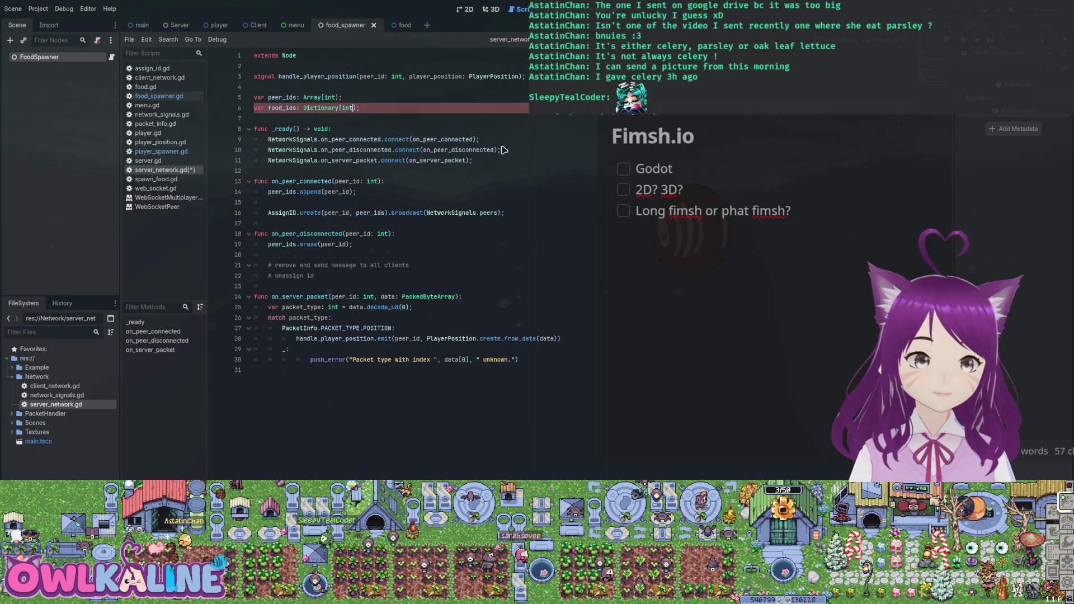
pyautogui.write('ector2')
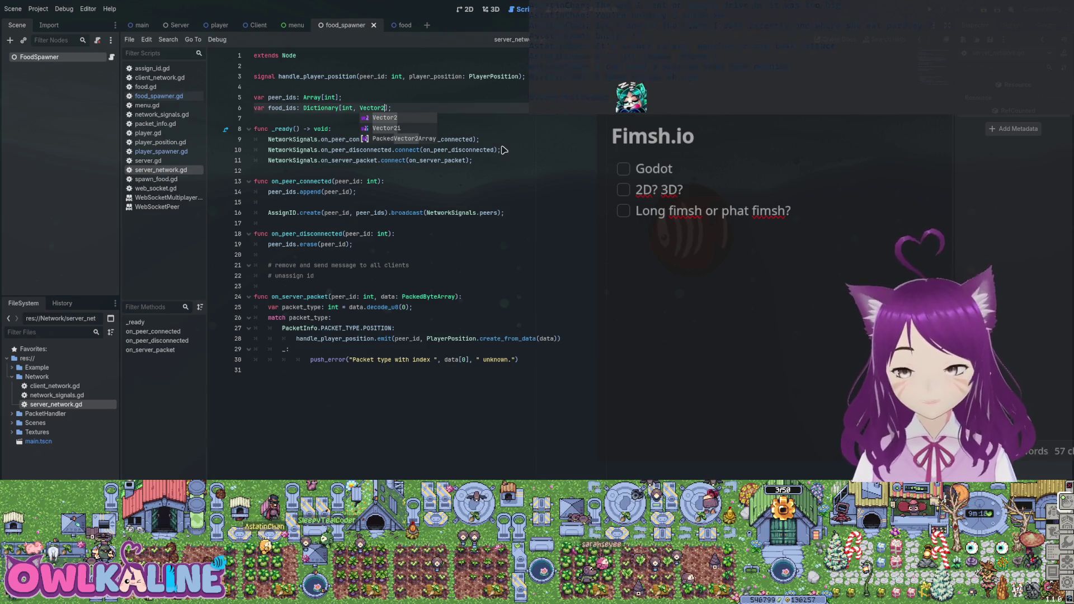
pyautogui.press('End')
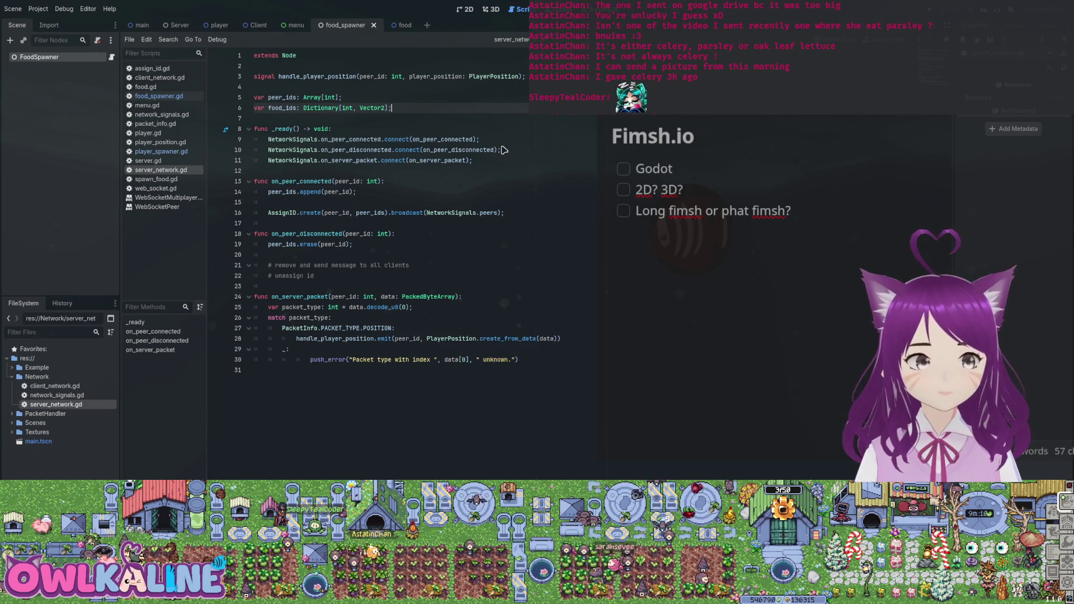
pyautogui.press('Up')
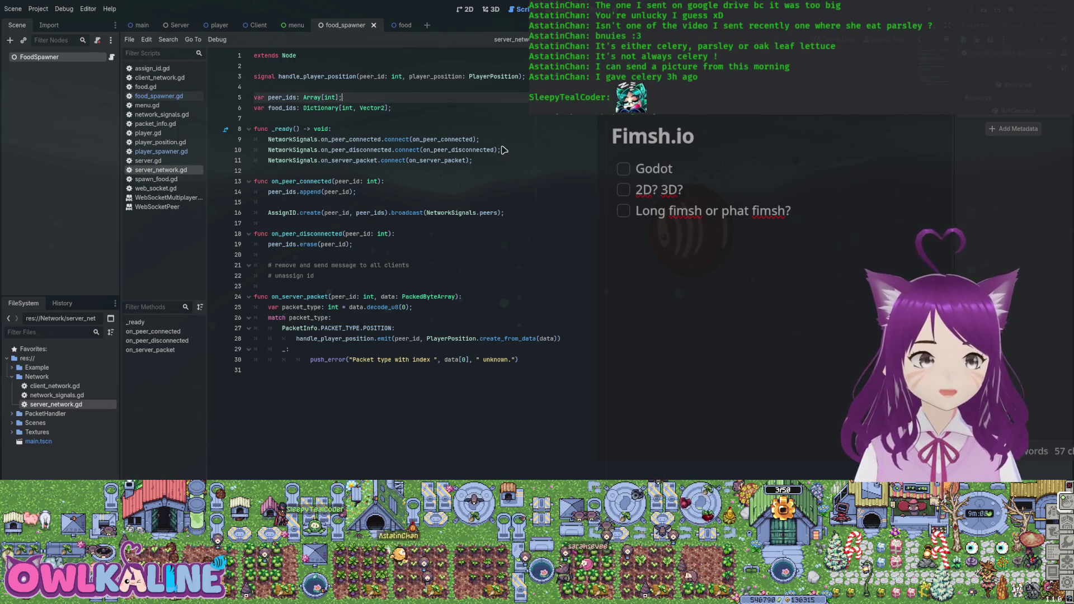
pyautogui.hotkey('ctrl', 'Tab')
pyautogui.hotkey('ctrl', 'Tab')
pyautogui.hotkey('ctrl', 'Tab')
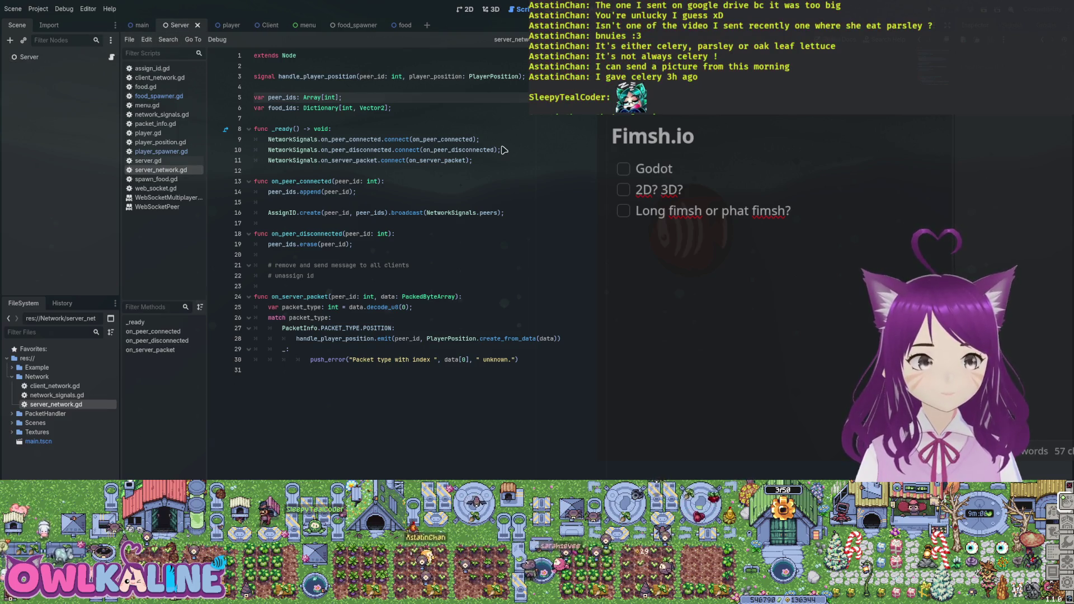
# Step: Close the Server scene and return to the main scene
pyautogui.hotkey('ctrl', 'shift', 'Tab')
pyautogui.hotkey('ctrl', 'Tab')
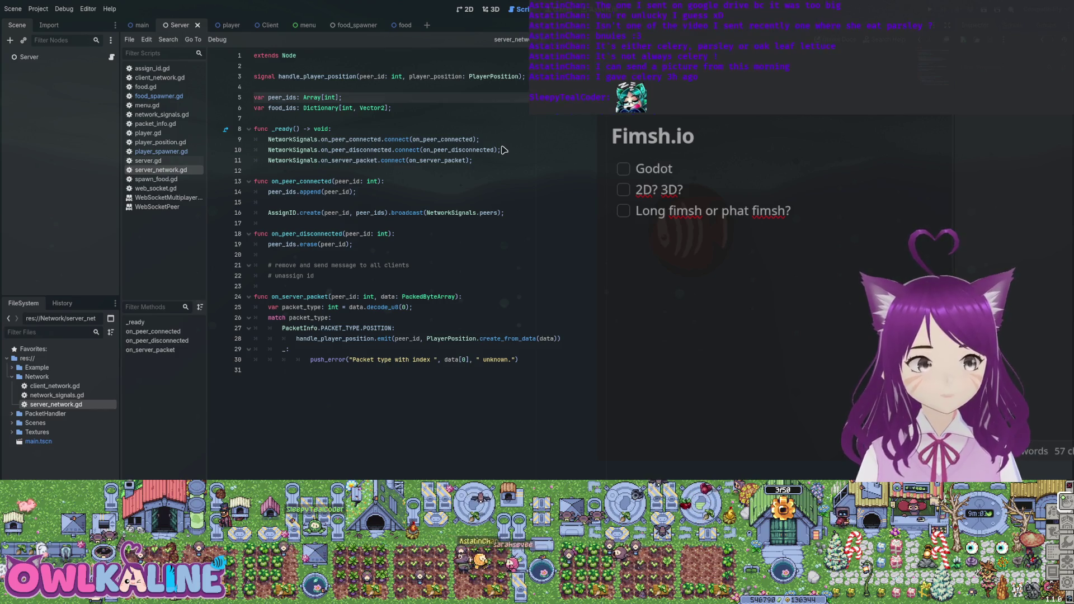
pyautogui.hotkey('ctrl', 'shift', 'w')
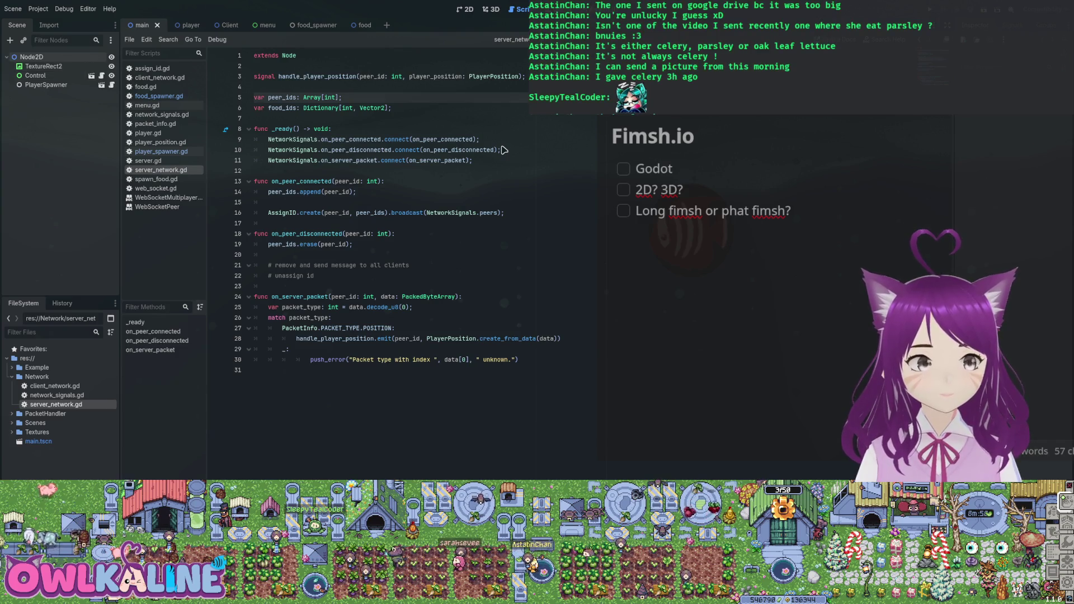
pyautogui.press('Down')
pyautogui.press('Down')
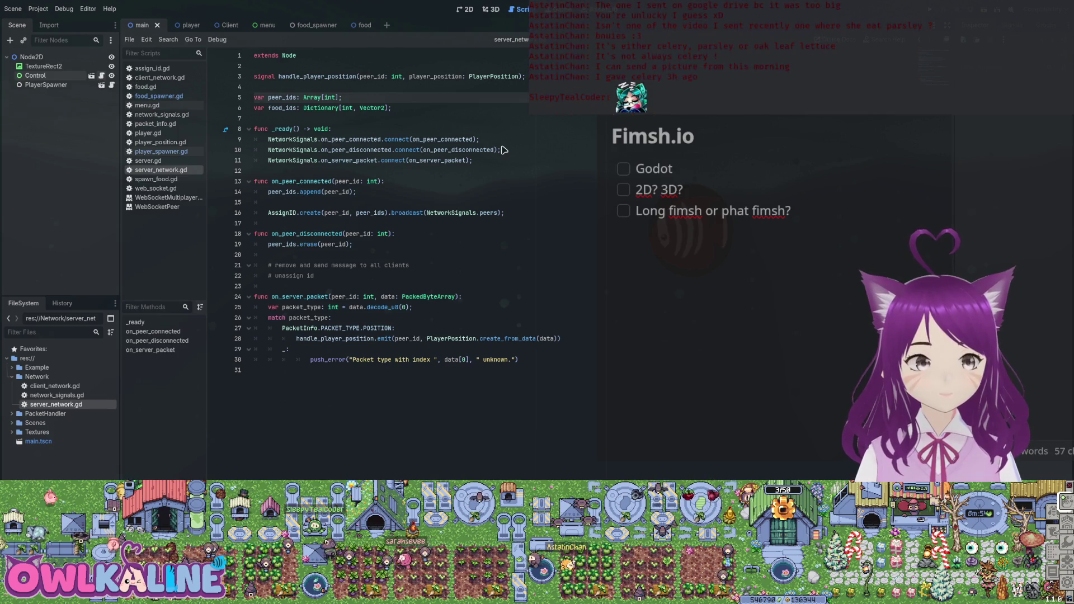
pyautogui.press('Down')
pyautogui.hotkey('ctrl', 'Tab')
pyautogui.hotkey('ctrl', 'Tab')
pyautogui.hotkey('ctrl', 'Tab')
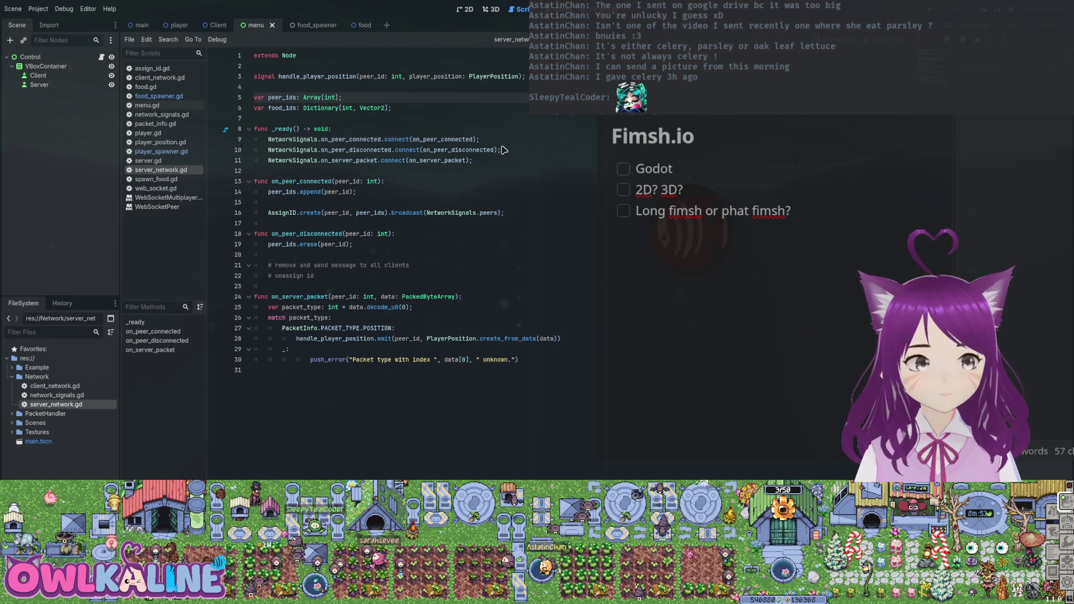
pyautogui.hotkey('ctrl', 'shift', 'Tab')
pyautogui.hotkey('ctrl', 'shift', 'Tab')
pyautogui.hotkey('ctrl', 'shift', 'Tab')
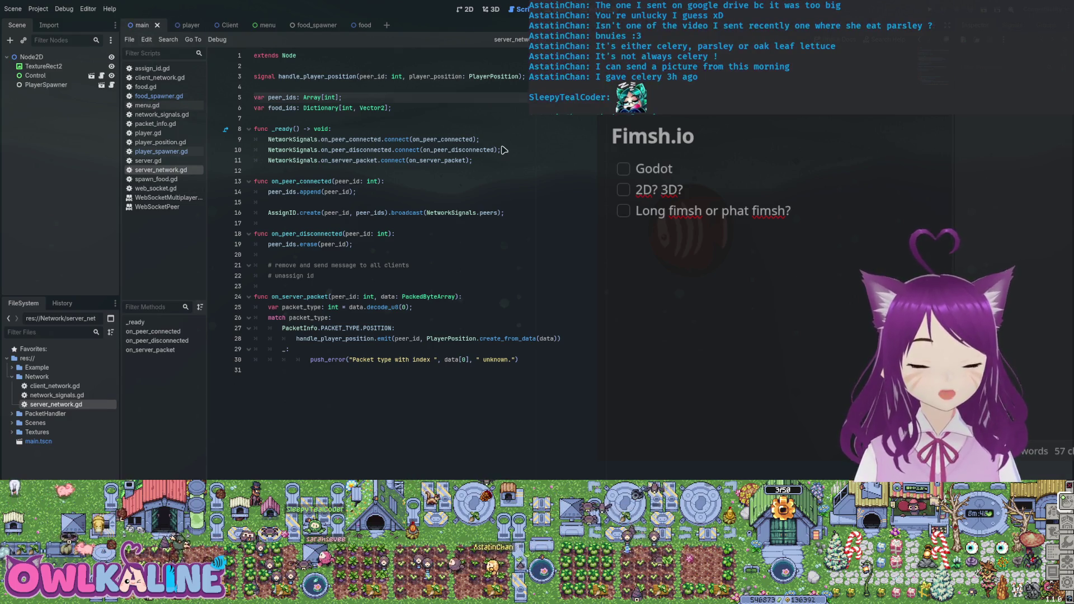
# Step: Highlight each NetworkSignals reference in server_network.gd's peer-connection code
pyautogui.press('Down')
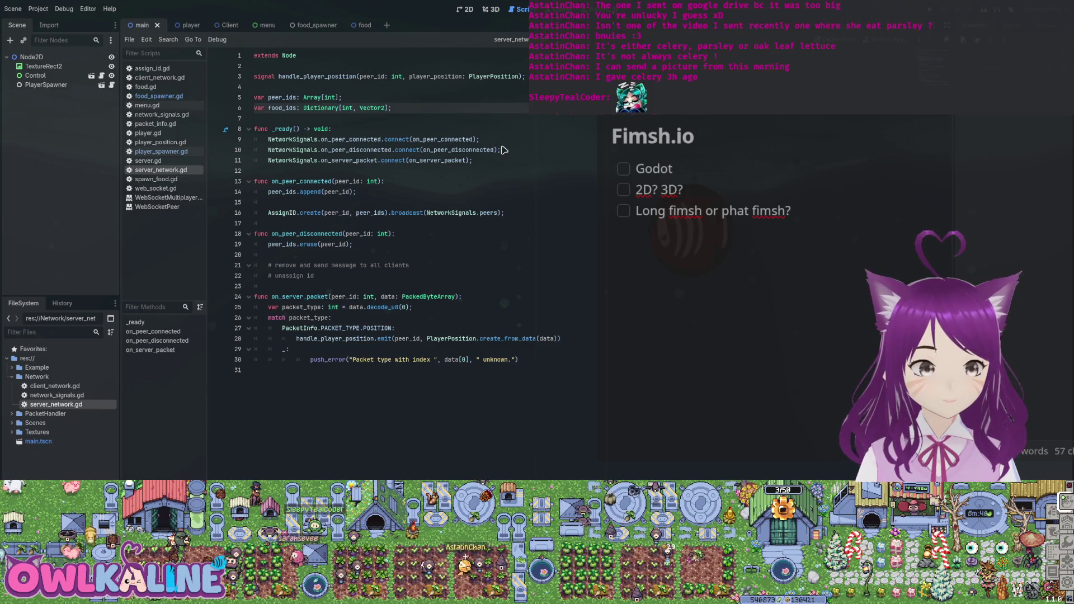
pyautogui.press('Down')
pyautogui.press('Down')
pyautogui.press('Down')
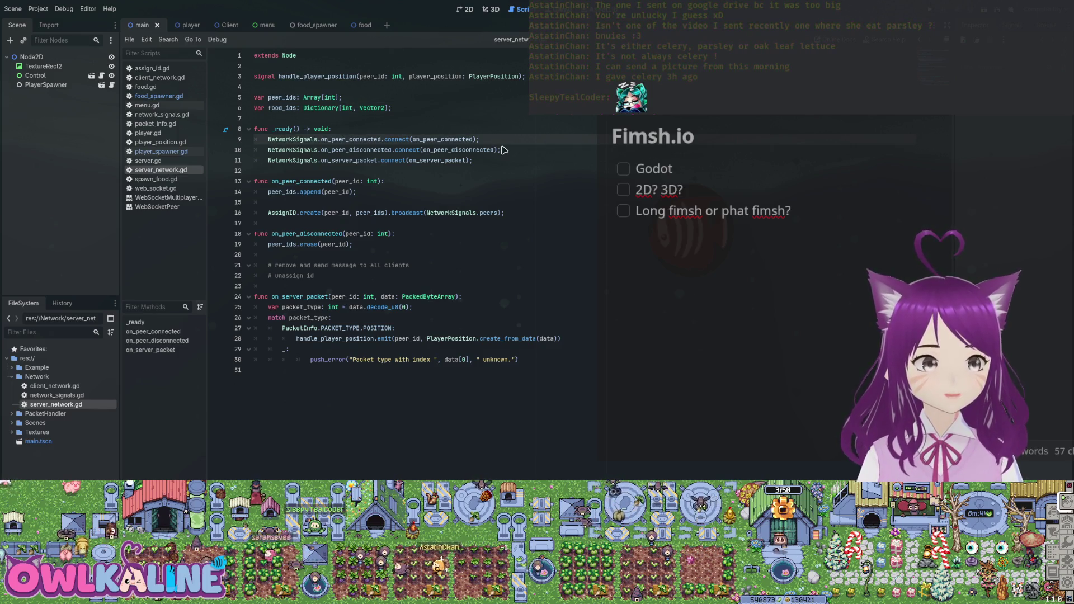
pyautogui.hotkey('ctrl', 'd')
pyautogui.hotkey('ctrl', 'alt', 'd')
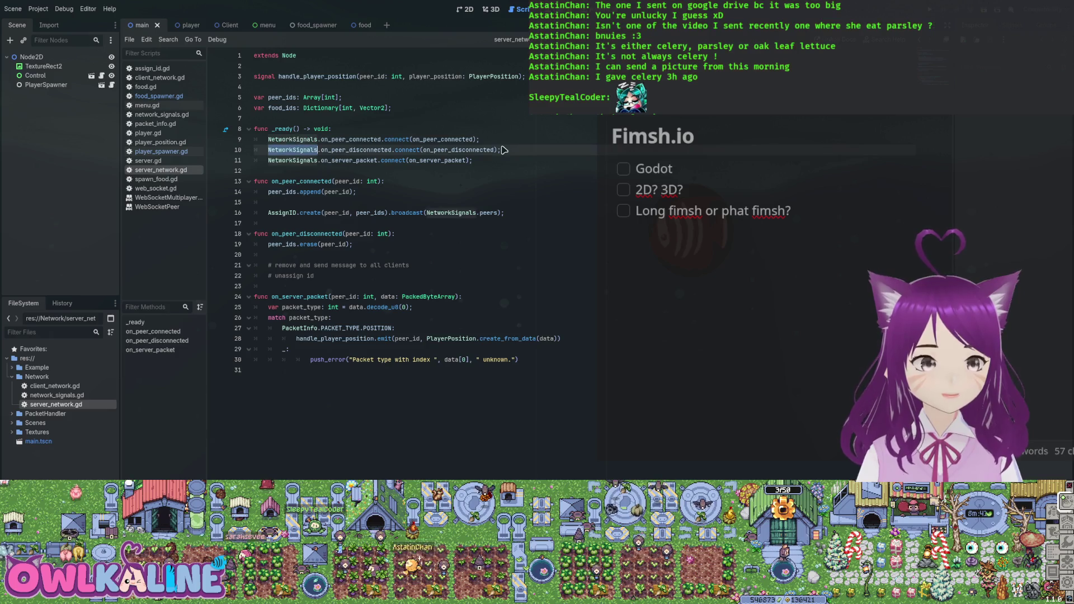
pyautogui.hotkey('ctrl', 'alt', 'd')
pyautogui.press('Down')
pyautogui.press('Down')
pyautogui.press('Down')
pyautogui.press('End')
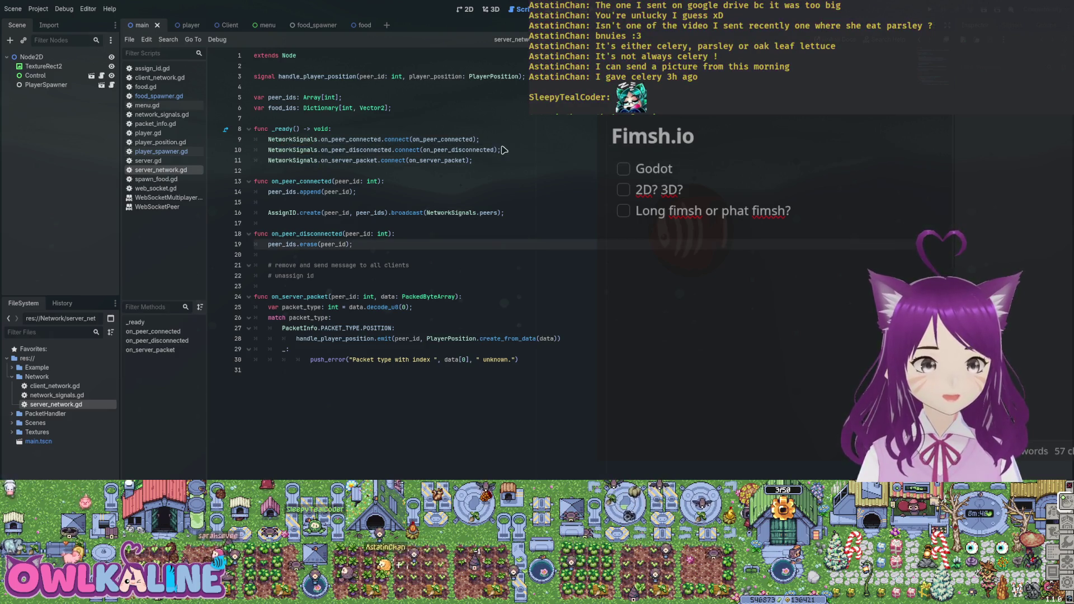
# Step: Select on_peer_connected on line 13, then peer_ids on line 16
pyautogui.press('Up')
pyautogui.press('Up')
pyautogui.press('Up')
pyautogui.hotkey('ctrl', 'd')
pyautogui.press('Down')
pyautogui.press('Down')
pyautogui.press('Down')
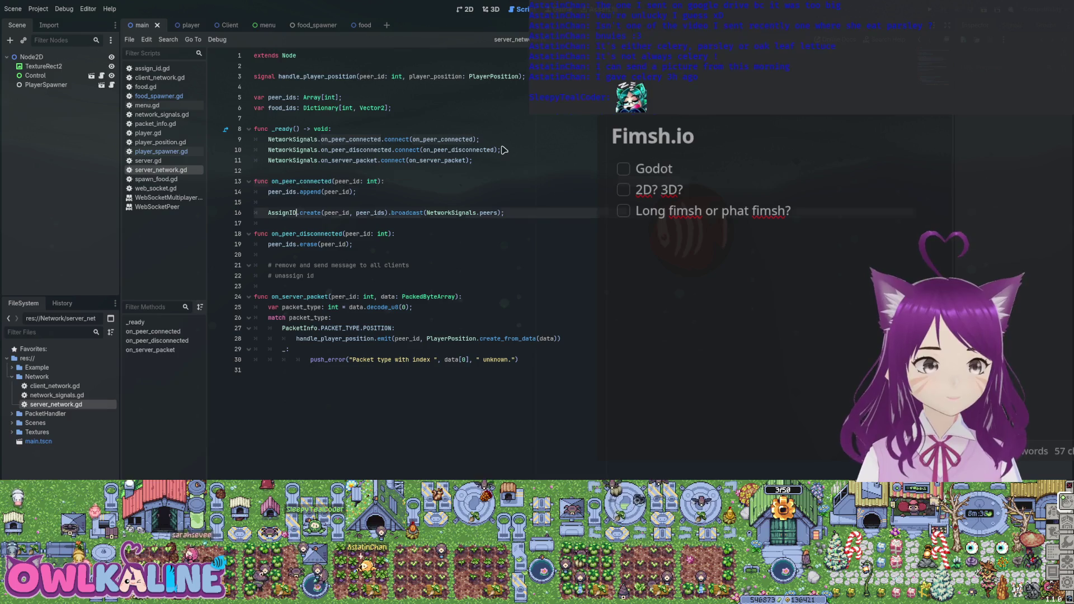
pyautogui.press('End')
pyautogui.press('Left')
pyautogui.press('Left')
pyautogui.hotkey('ctrl', 'shift', 'Left')
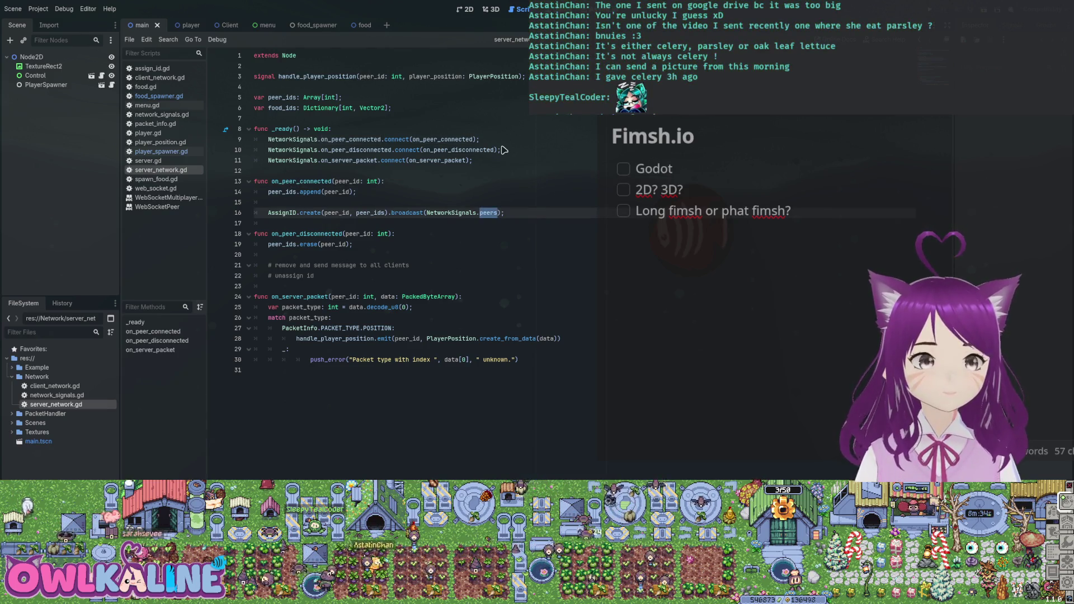
pyautogui.hotkey('ctrl', 'Left')
pyautogui.hotkey('ctrl', 'Left')
pyautogui.hotkey('ctrl', 'Left')
pyautogui.hotkey('ctrl', 'shift', 'Right')
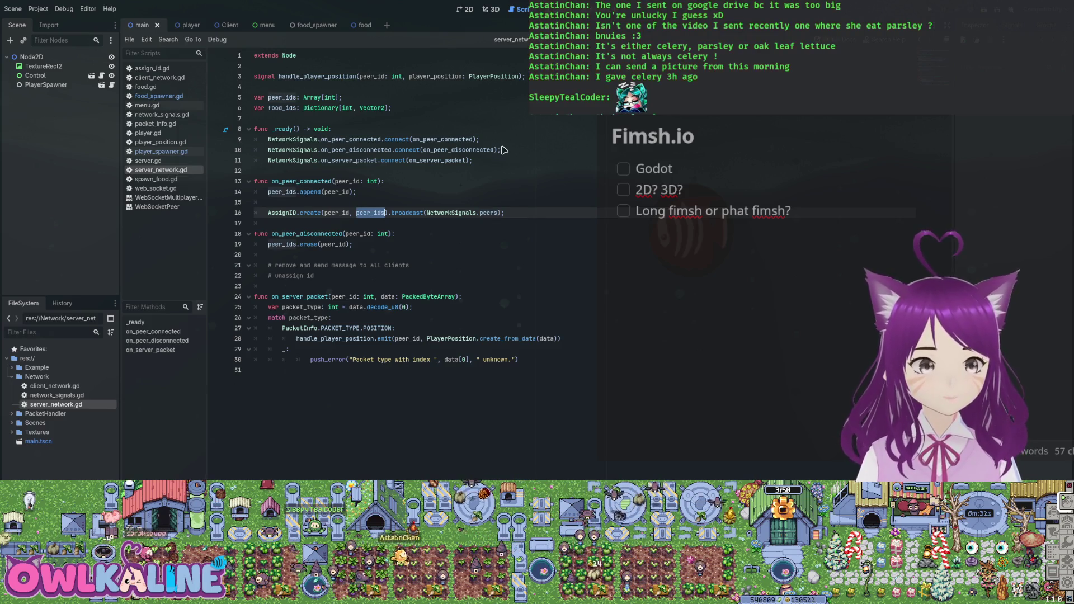
# Step: Insert a blank line after line 16, then jump to the AssignID definition in assign_id.gd
pyautogui.press('End')
pyautogui.press('Return')
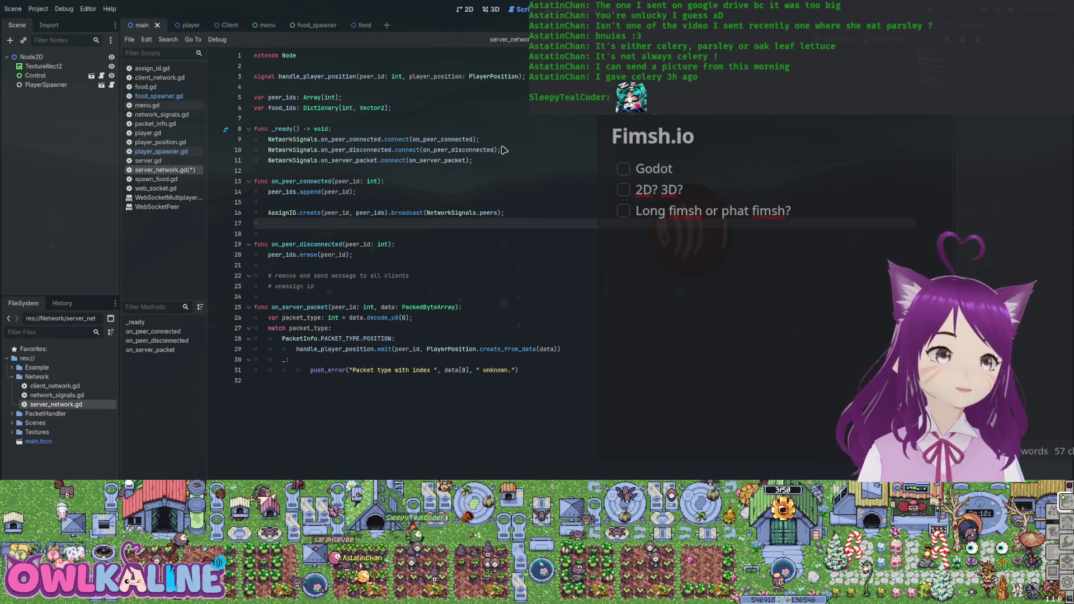
pyautogui.press('Up')
pyautogui.hotkey('ctrl', 'Right')
pyautogui.hotkey('ctrl', 'Right')
pyautogui.hotkey('ctrl', 'Right')
pyautogui.hotkey('ctrl', 'shift', 'Right')
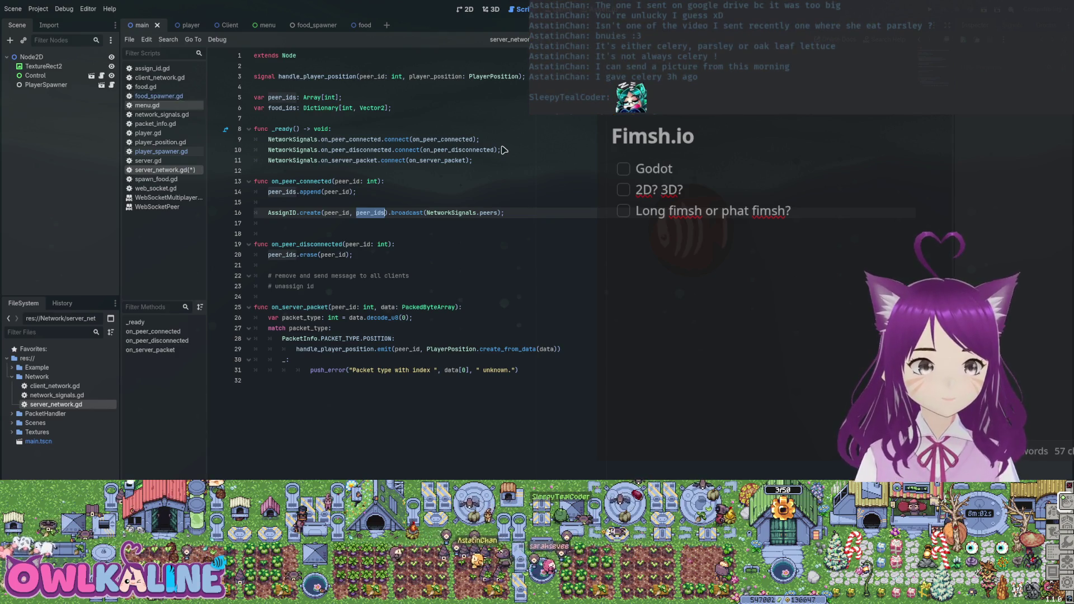
pyautogui.press('Left')
pyautogui.press('Left')
pyautogui.press('Left')
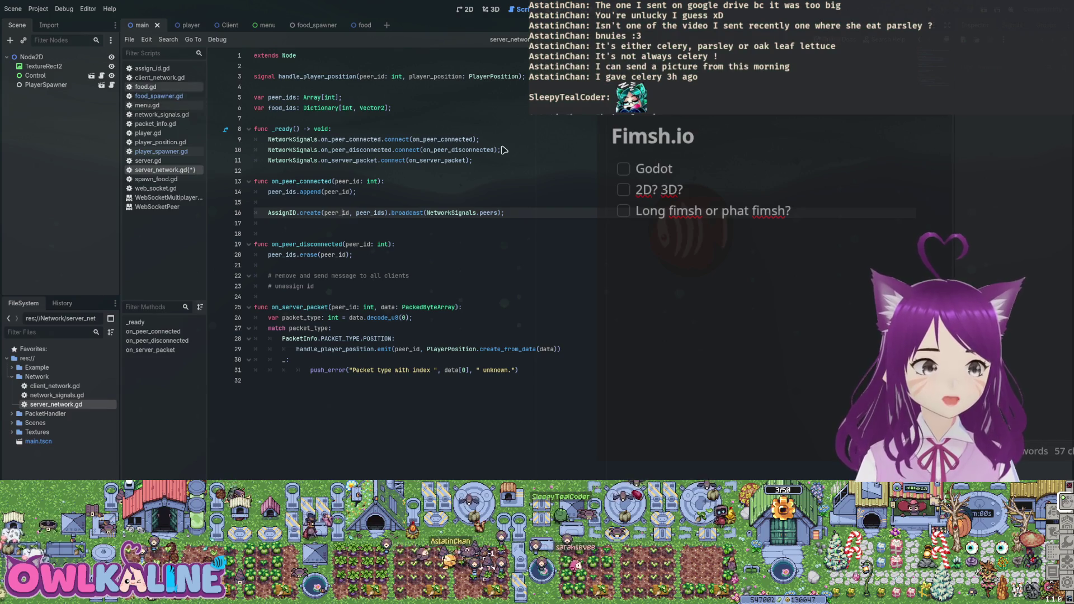
pyautogui.hotkey('alt', 'Left')
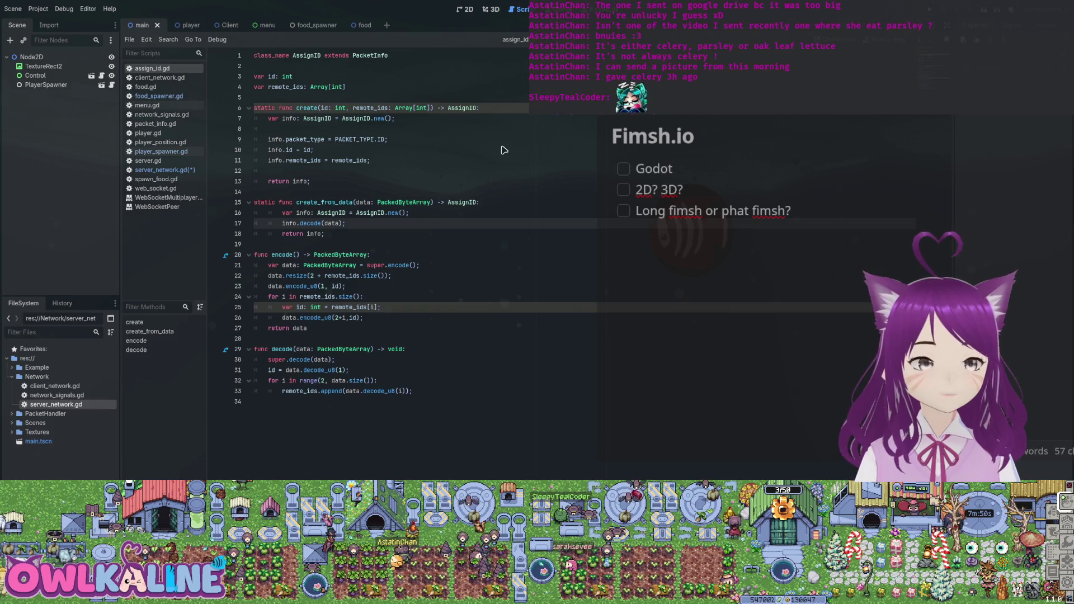
# Step: In spawn_food.gd, comment out the id and position variables and add a line below
pyautogui.hotkey('alt', 'Left')
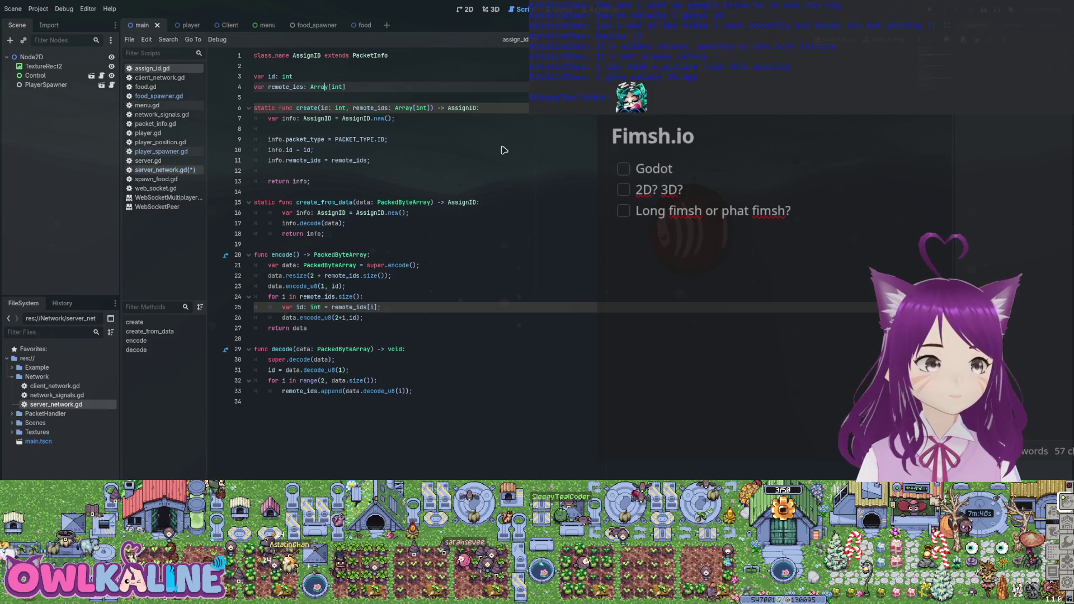
pyautogui.hotkey('alt', 'Left')
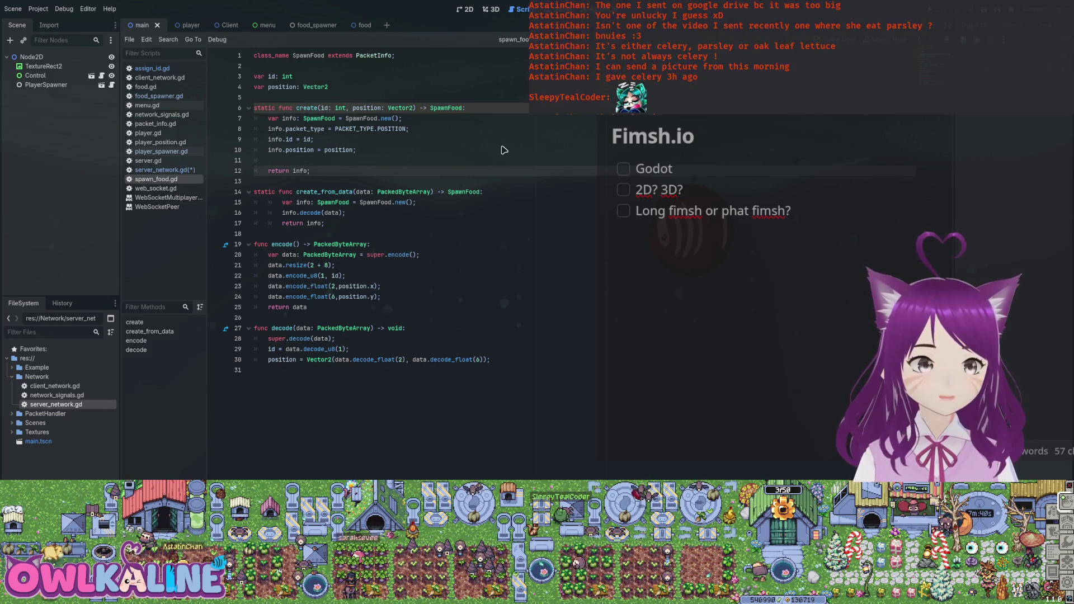
pyautogui.press('Up')
pyautogui.press('Up')
pyautogui.press('Up')
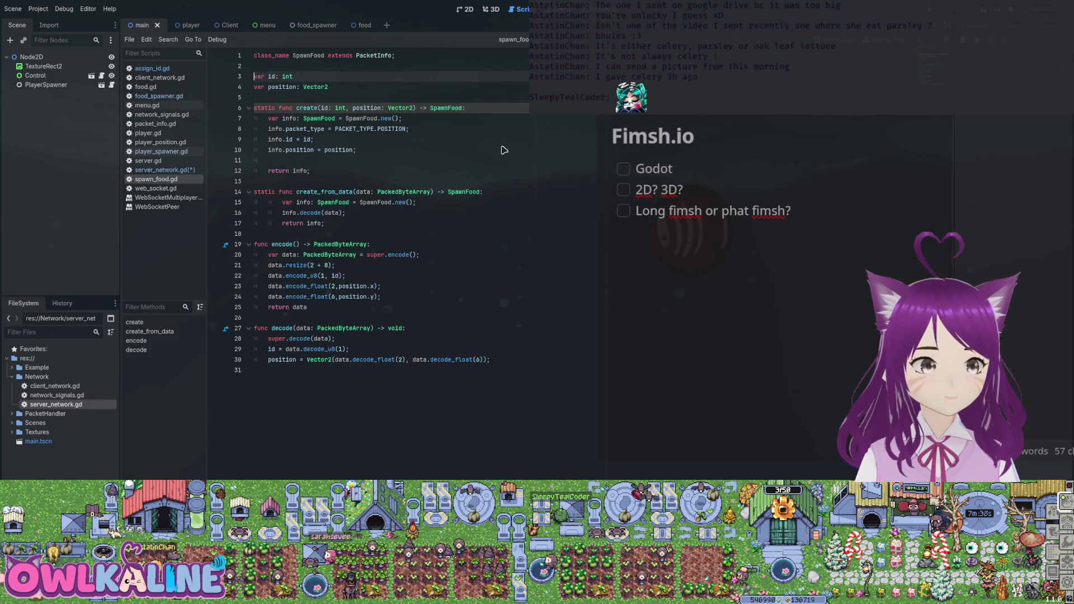
pyautogui.hotkey('ctrl', 'k')
pyautogui.press('Down')
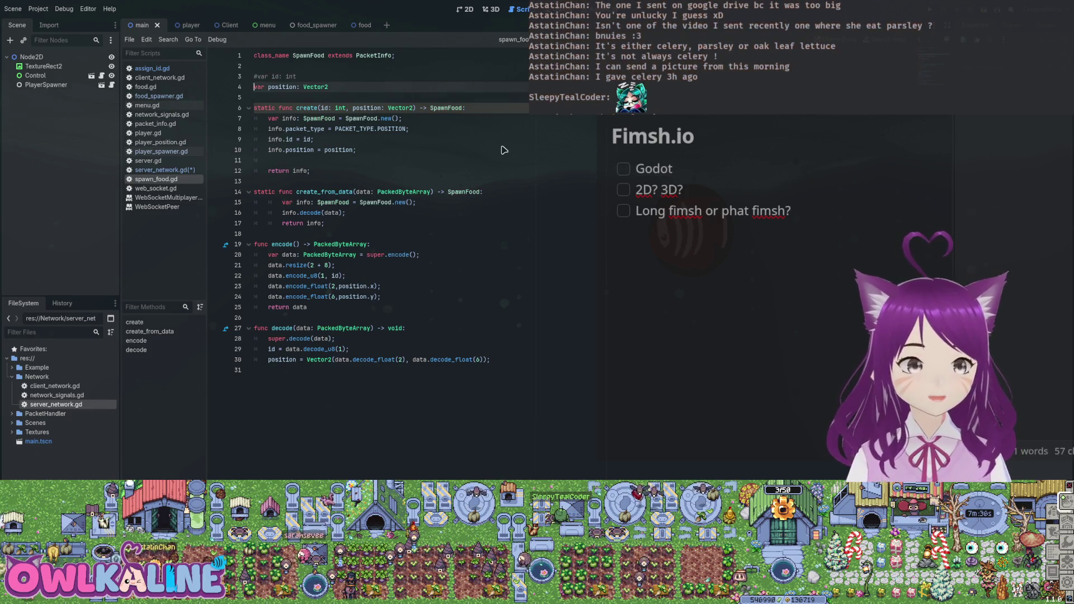
pyautogui.hotkey('ctrl', 'k')
pyautogui.press('End')
pyautogui.press('Return')
# Step: Undo the first 'var' attempt, save, and re-comment id and position with blank lines
pyautogui.write('var')
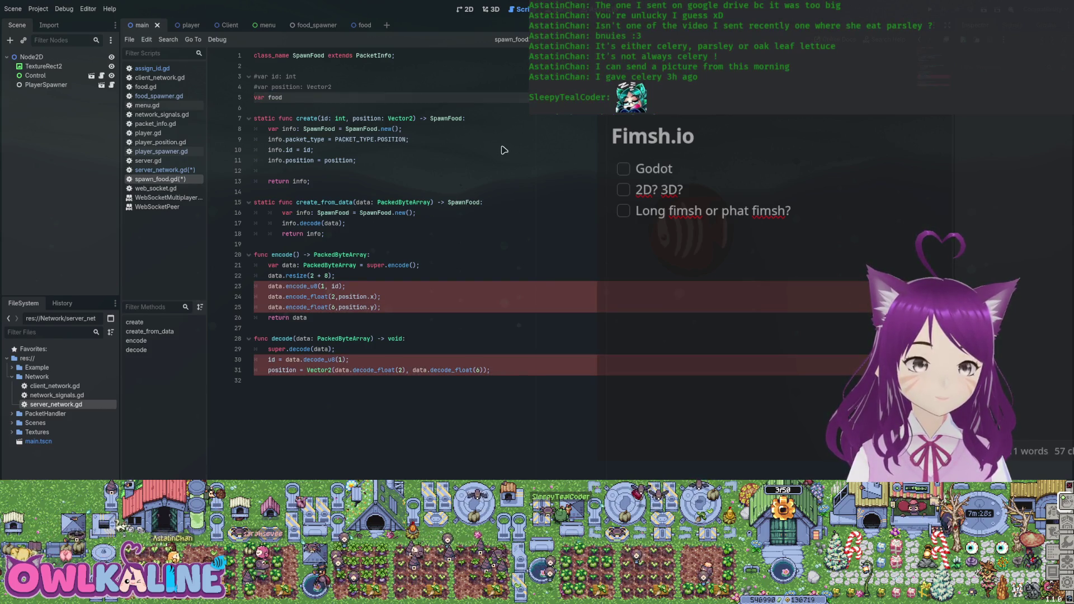
pyautogui.hotkey('ctrl', 'z')
pyautogui.hotkey('ctrl', 'z')
pyautogui.hotkey('ctrl', 'z')
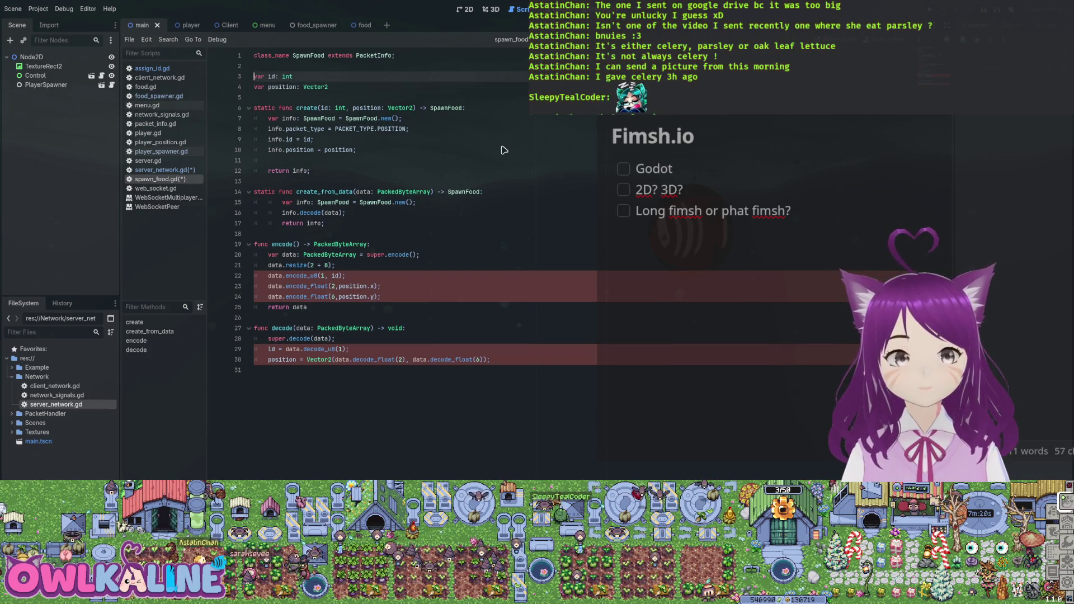
pyautogui.hotkey('ctrl', 's')
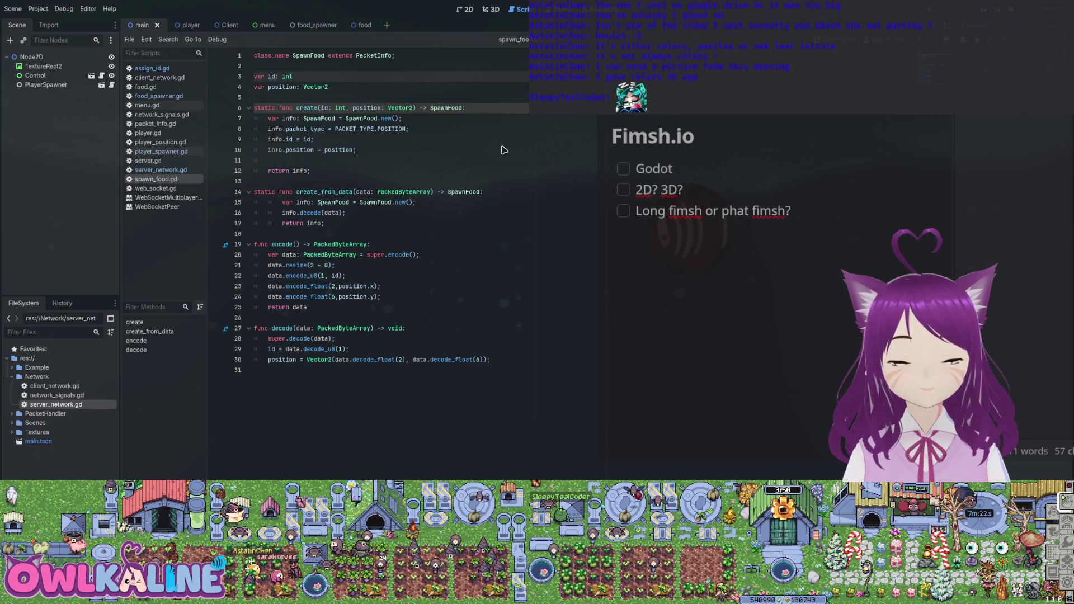
pyautogui.hotkey('ctrl', 'k')
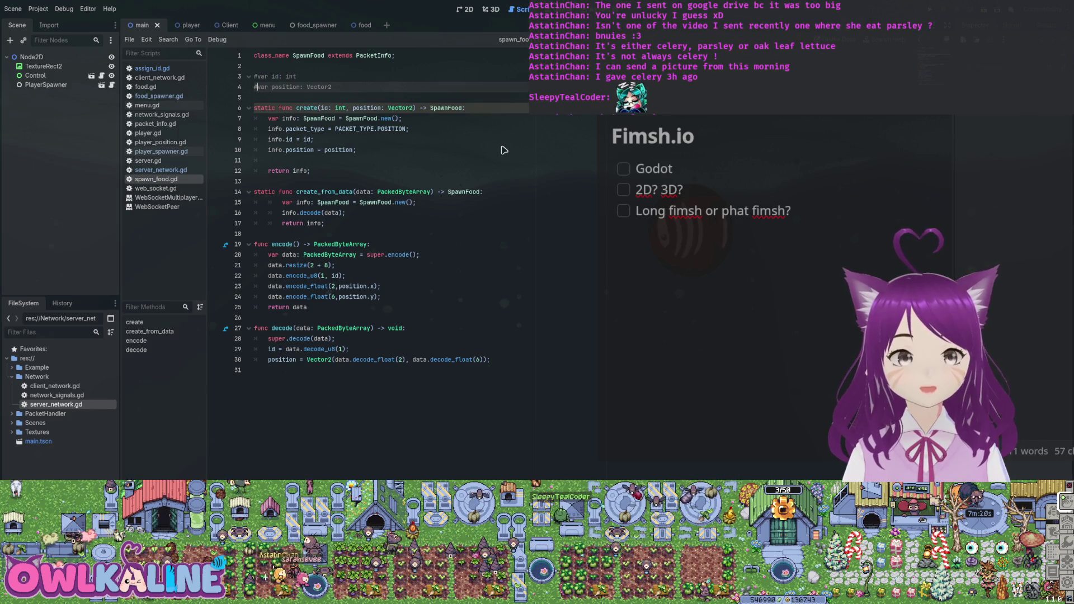
pyautogui.hotkey('ctrl', 'k')
pyautogui.press('Return')
pyautogui.press('Return')
pyautogui.write('var food: Di')
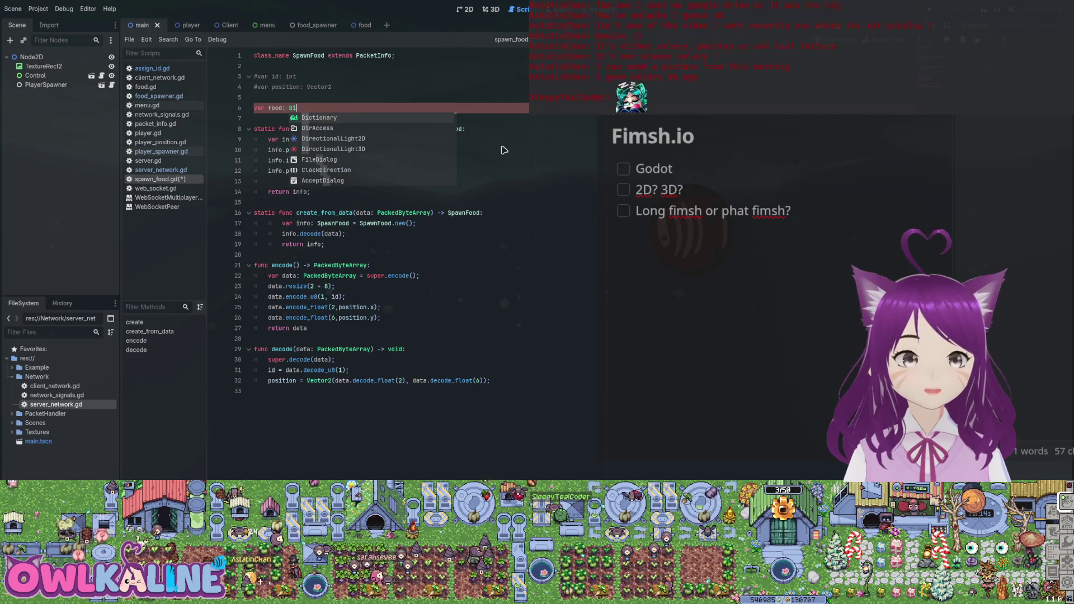
# Step: Type the food variable as a Dictionary, save spawn_food.gd, and select create's parameters
pyautogui.press('Return')
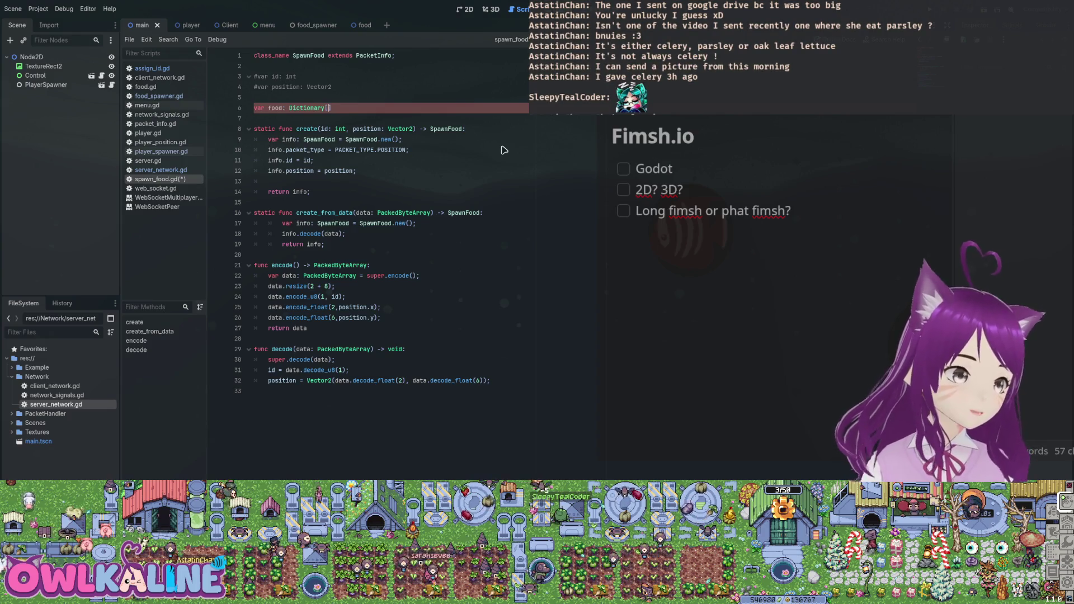
pyautogui.write('id,')
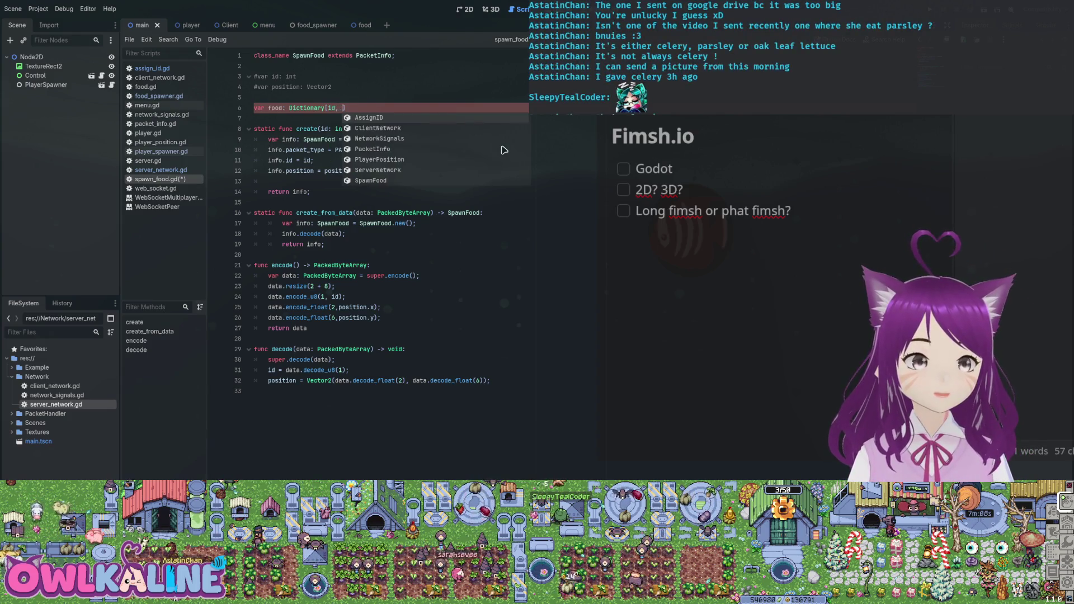
pyautogui.press('BackSpace')
pyautogui.press('BackSpace')
pyautogui.press('BackSpace')
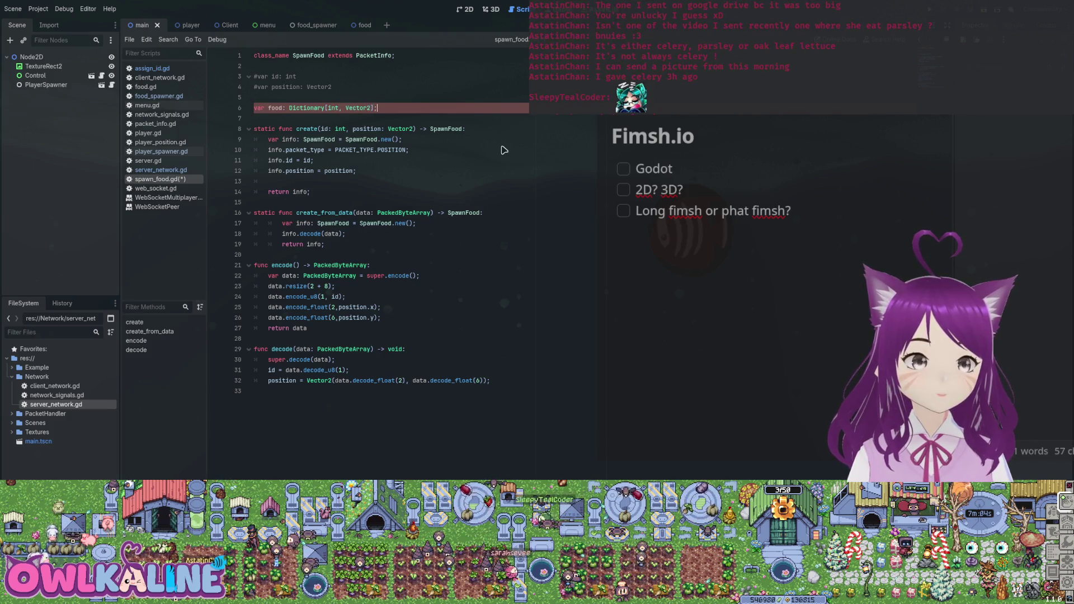
pyautogui.hotkey('ctrl', 's')
pyautogui.press('Down')
pyautogui.press('Down')
pyautogui.press('Down')
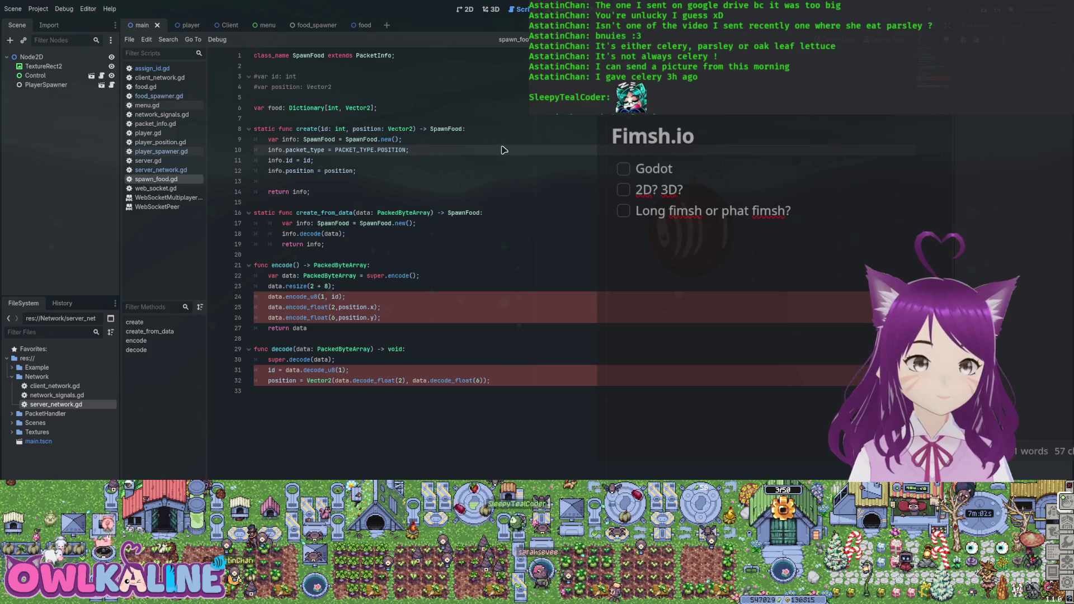
pyautogui.press('Up')
pyautogui.press('Up')
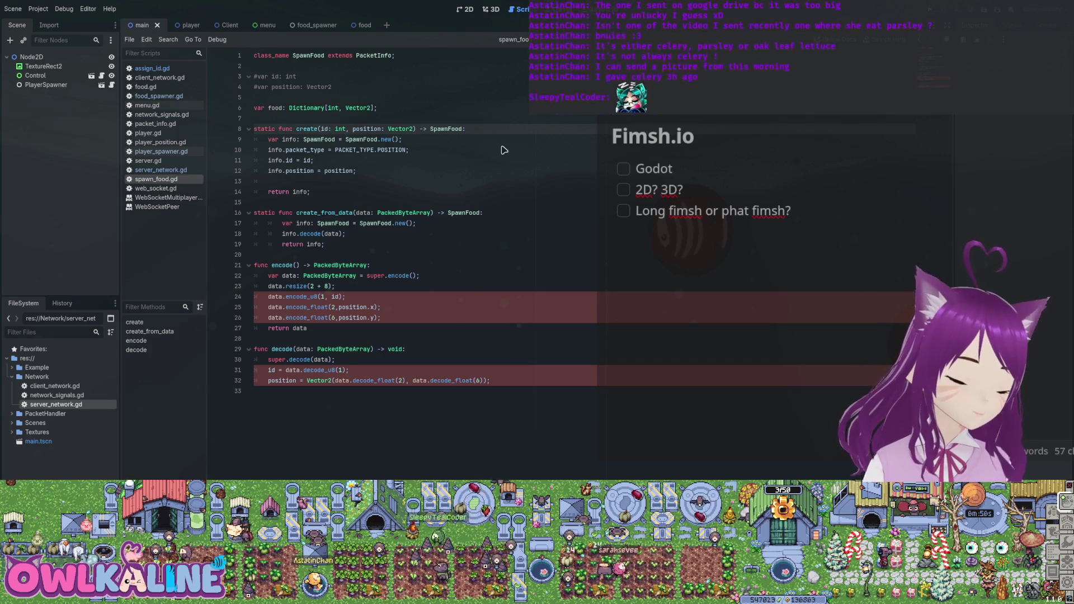
pyautogui.hotkey('shift', 'Right')
pyautogui.hotkey('shift', 'Right')
pyautogui.hotkey('shift', 'Right')
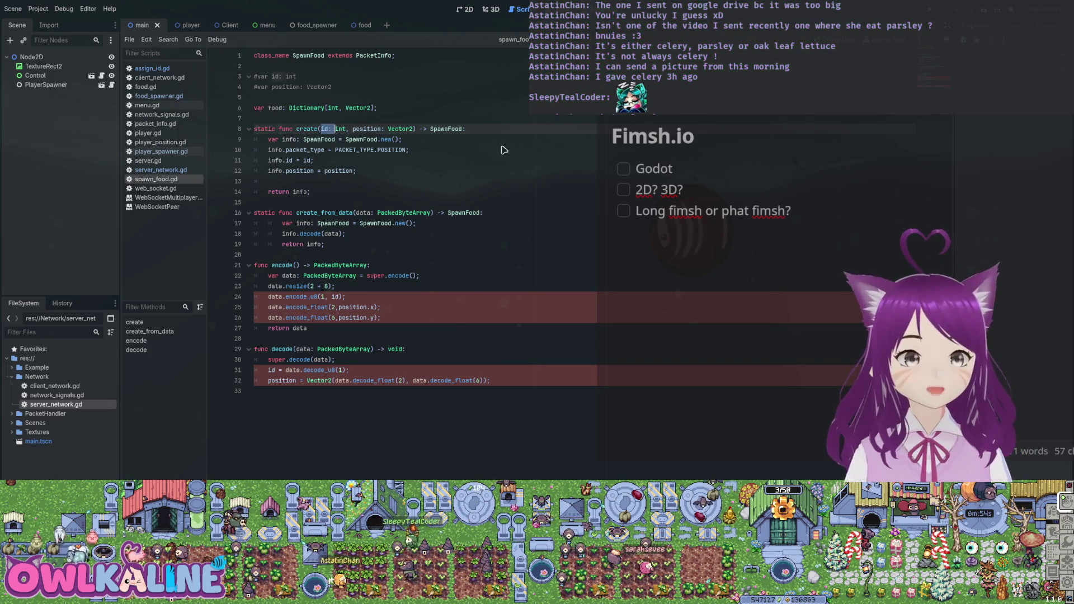
pyautogui.hotkey('shift', 'Right')
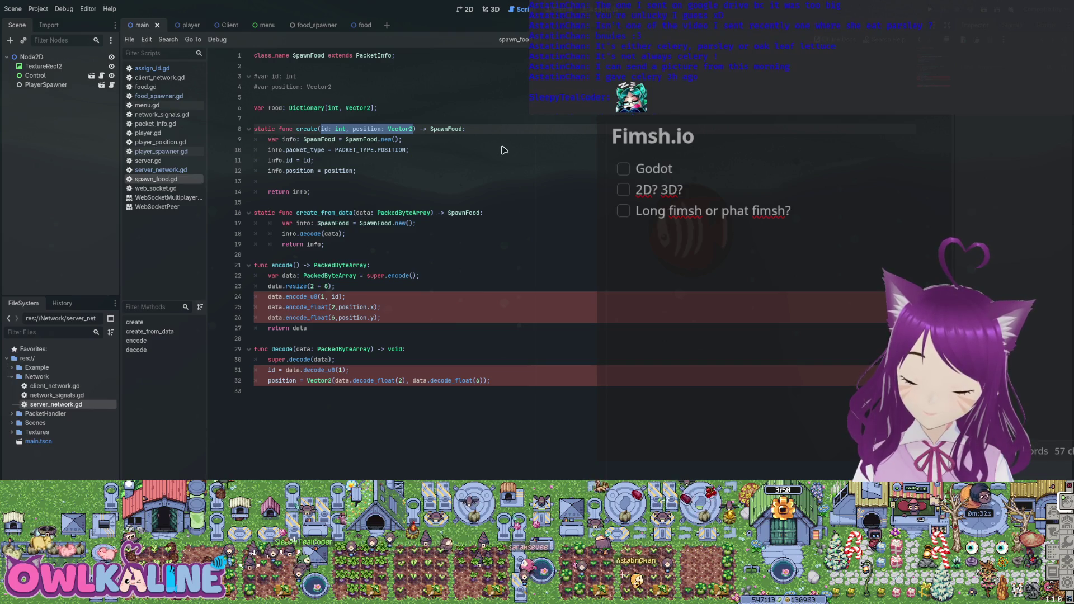
# Step: Undo back to the plain id and position declarations, then switch to server_network.gd
pyautogui.hotkey('ctrl', 'z')
pyautogui.hotkey('ctrl', 'z')
pyautogui.hotkey('ctrl', 'z')
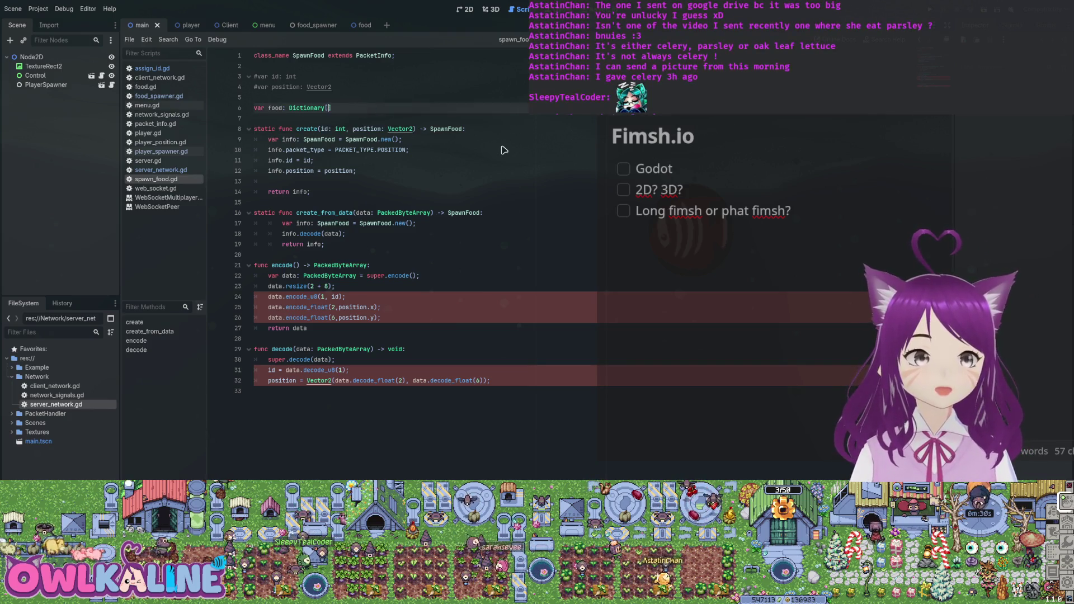
pyautogui.write('id,')
pyautogui.hotkey('ctrl', 'z')
pyautogui.hotkey('ctrl', 'z')
pyautogui.hotkey('ctrl', 'z')
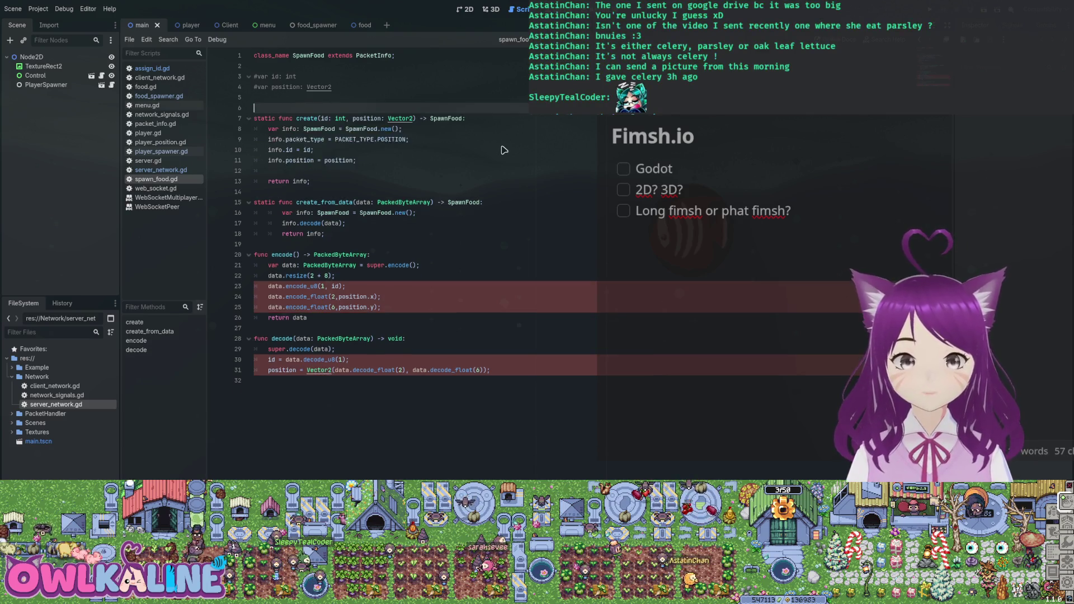
pyautogui.hotkey('ctrl', 'z')
pyautogui.hotkey('ctrl', 'z')
pyautogui.hotkey('ctrl', 'z')
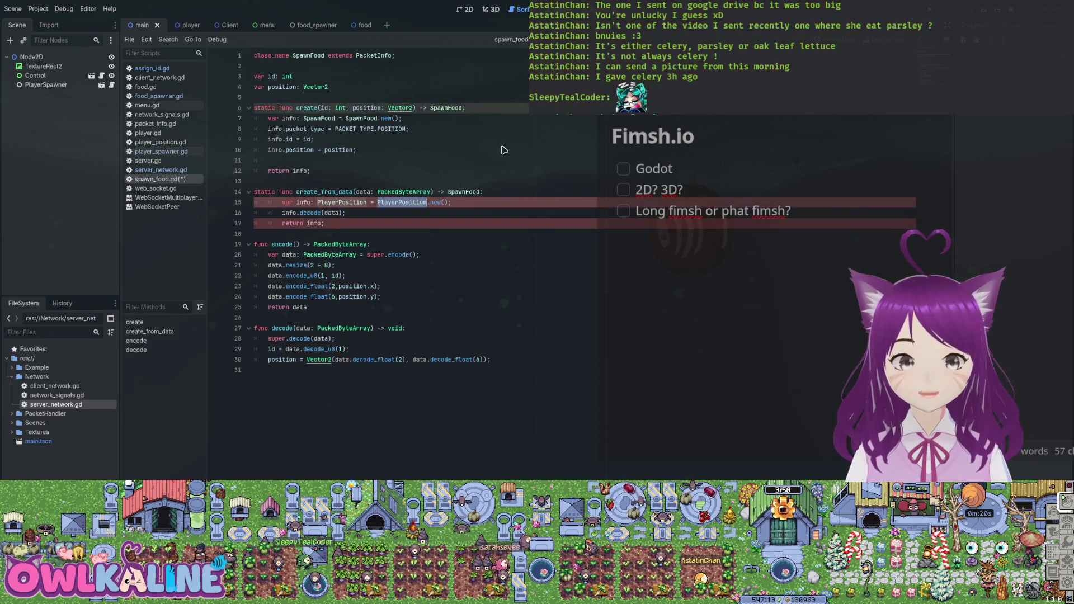
pyautogui.hotkey('ctrl', 'z')
pyautogui.hotkey('ctrl', 'z')
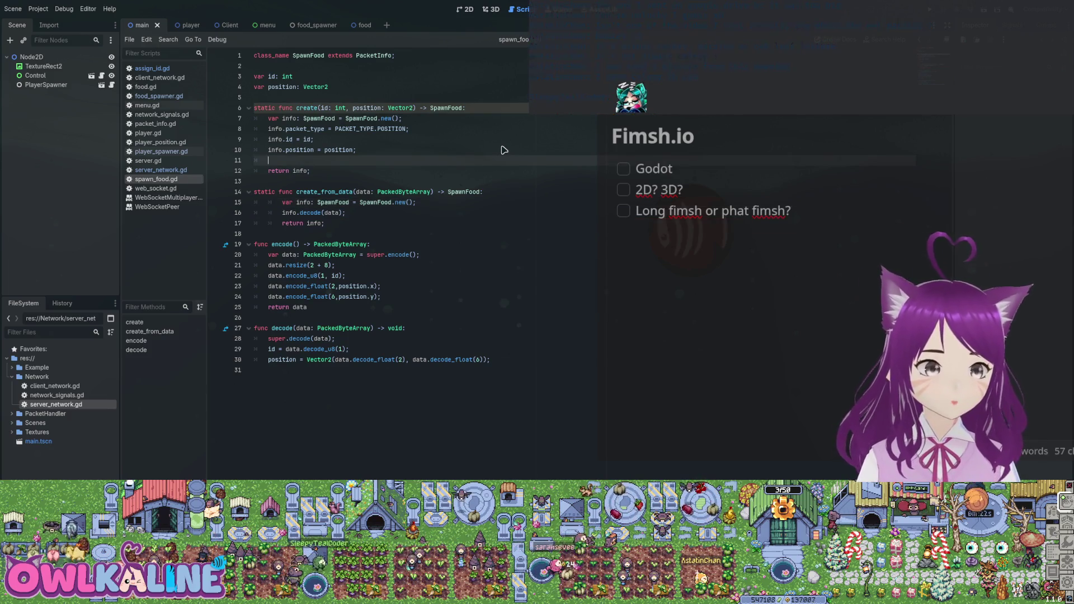
pyautogui.hotkey('ctrl', 'z')
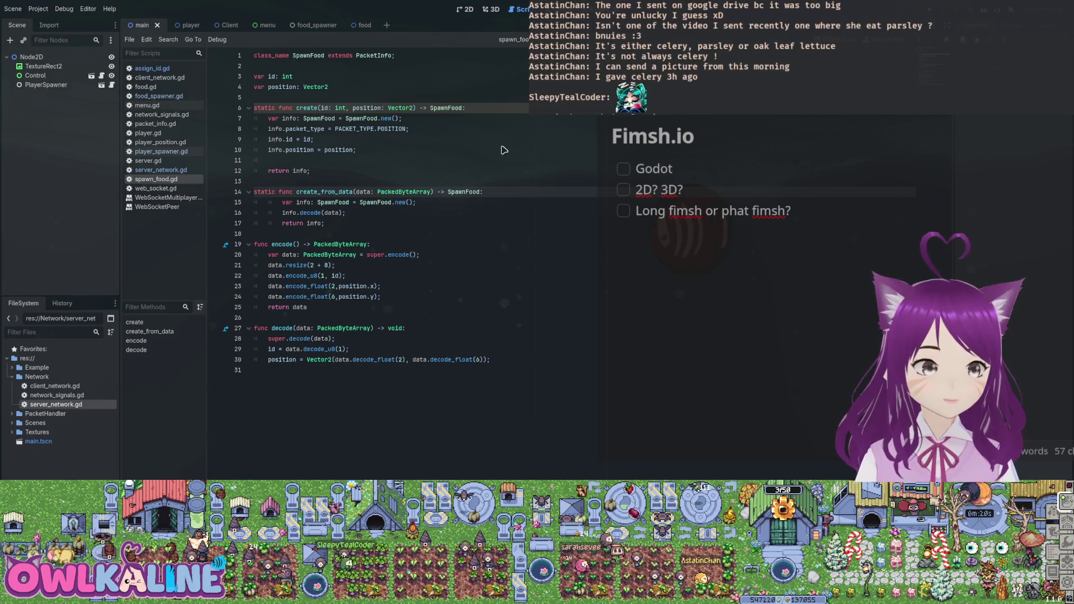
pyautogui.hotkey('alt', 'Left')
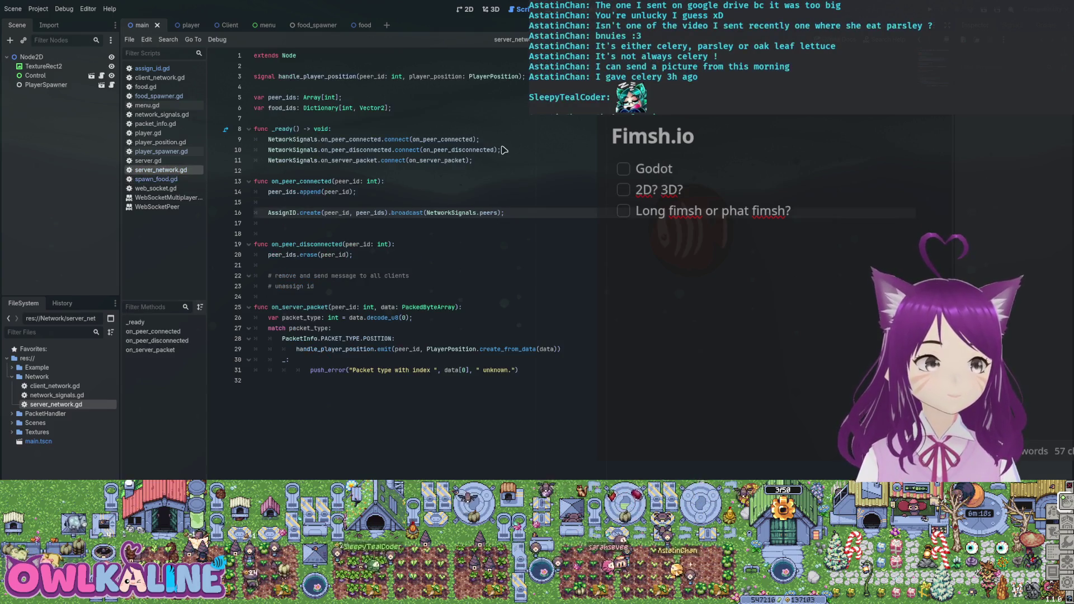
# Step: Write 'for id, position in food_ids:' after the AssignID broadcast and open its body
pyautogui.press('End')
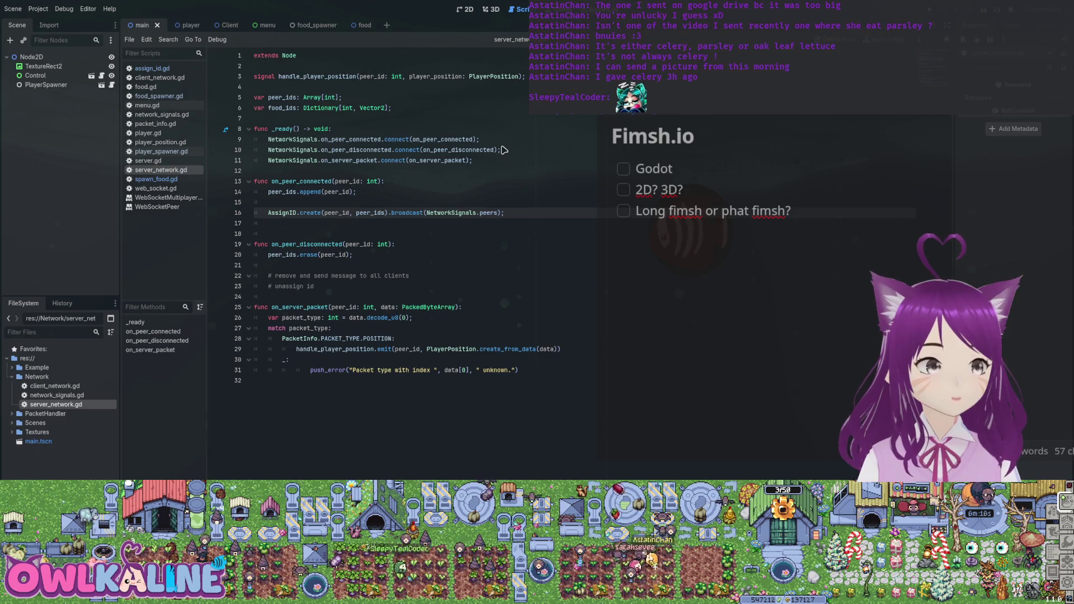
pyautogui.press('Return')
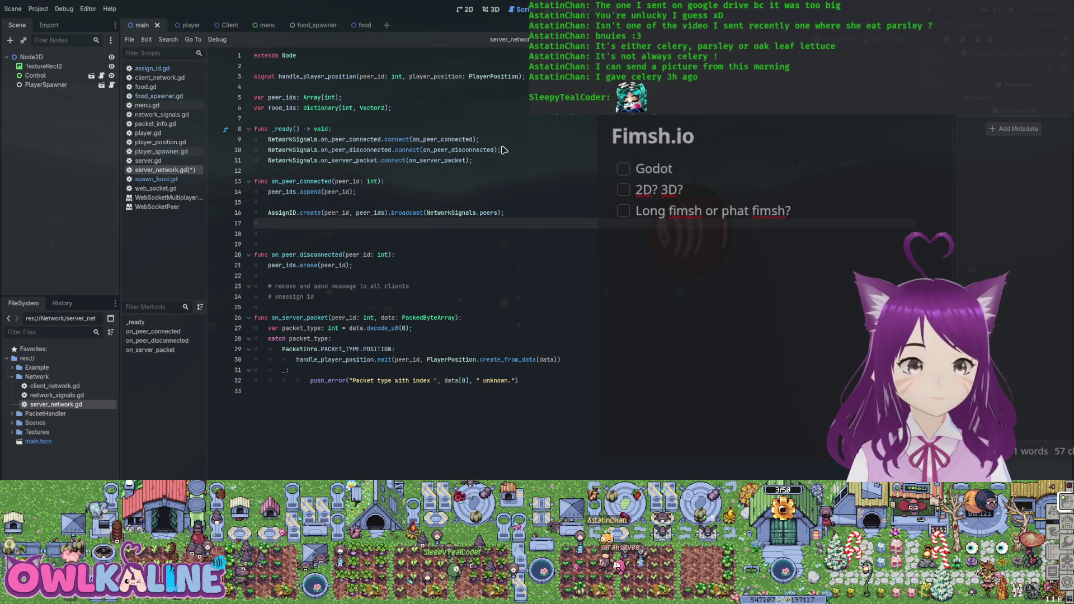
pyautogui.write('for id')
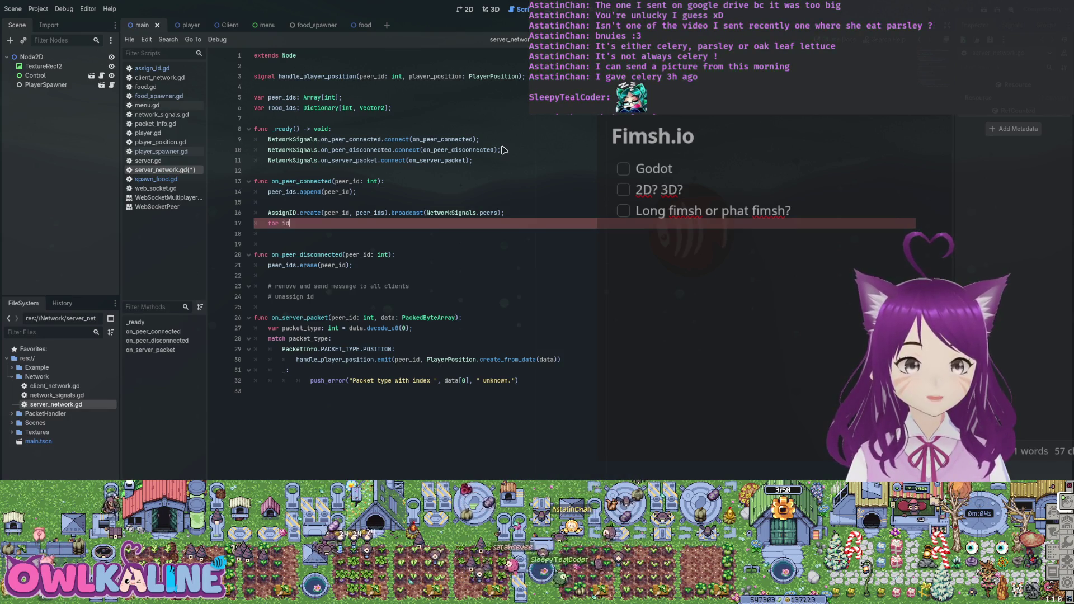
pyautogui.write(', positio')
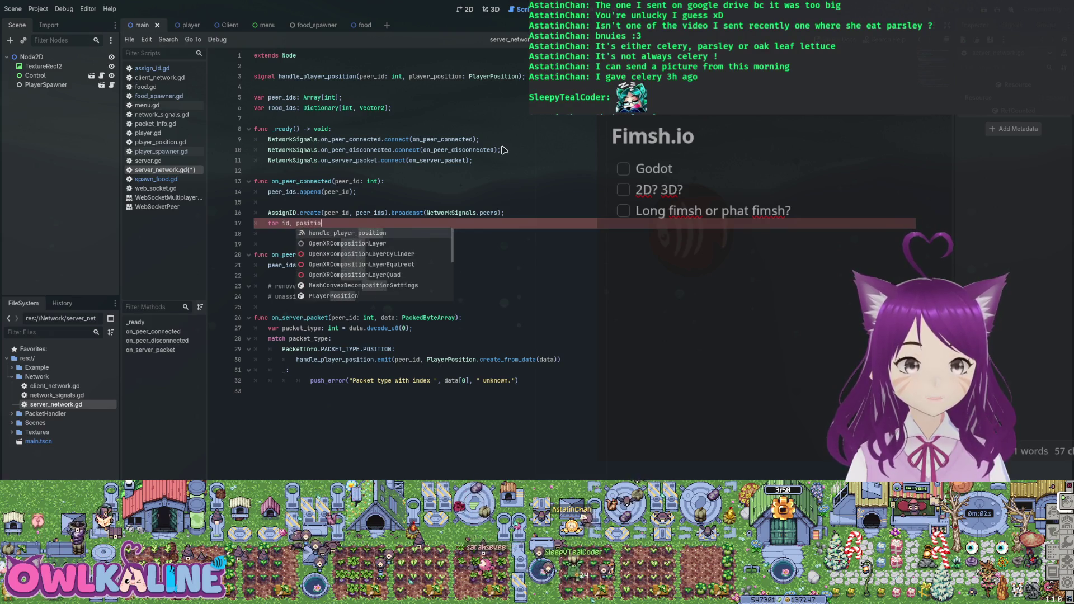
pyautogui.write('n in food')
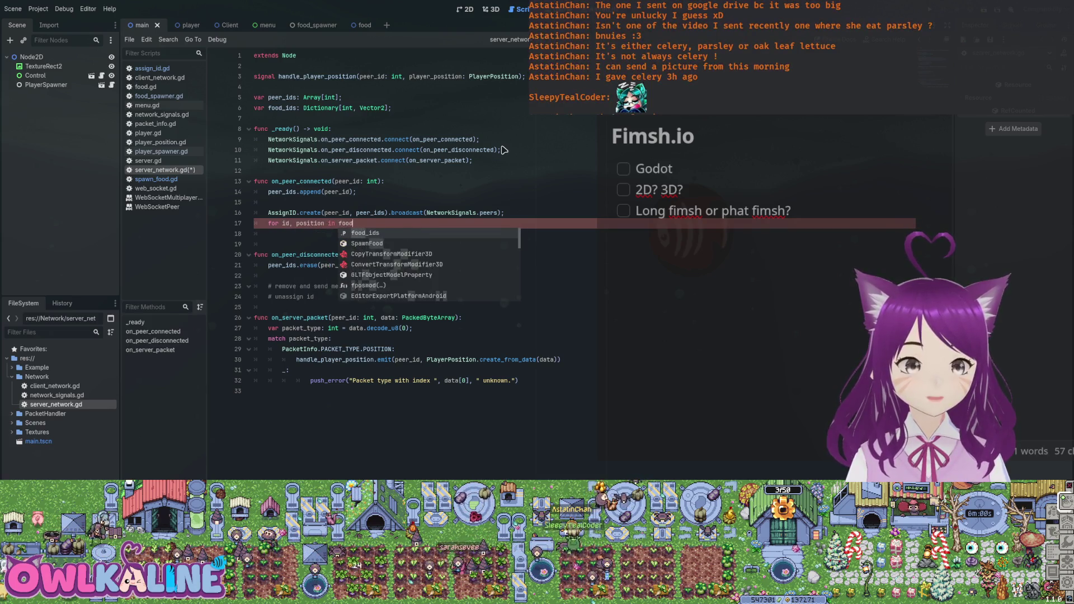
pyautogui.press('Return')
pyautogui.press('Left')
pyautogui.press('Left')
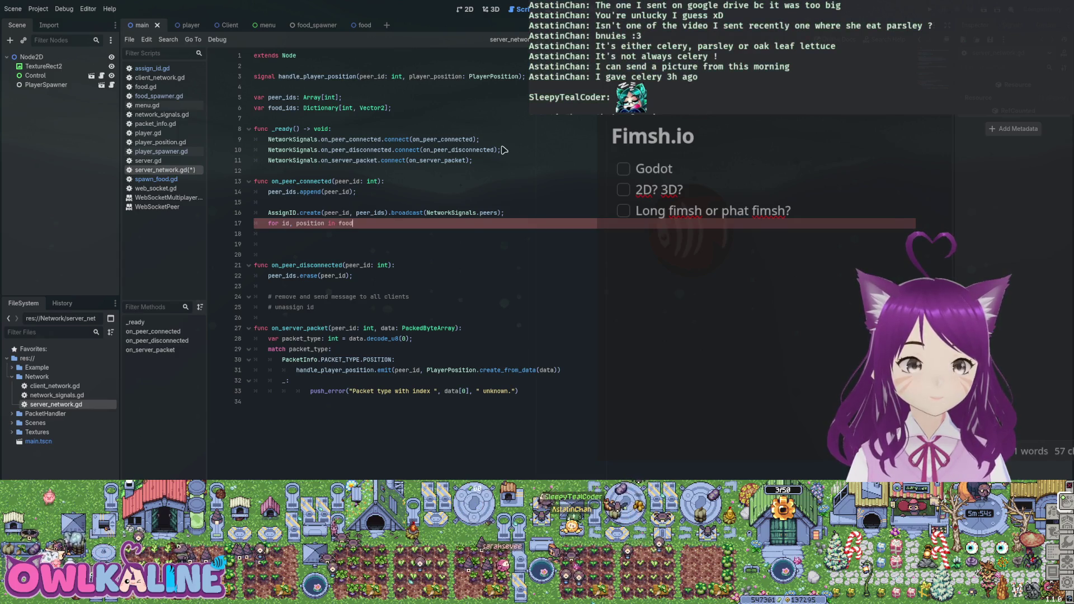
pyautogui.write('_ids:')
pyautogui.press('Return')
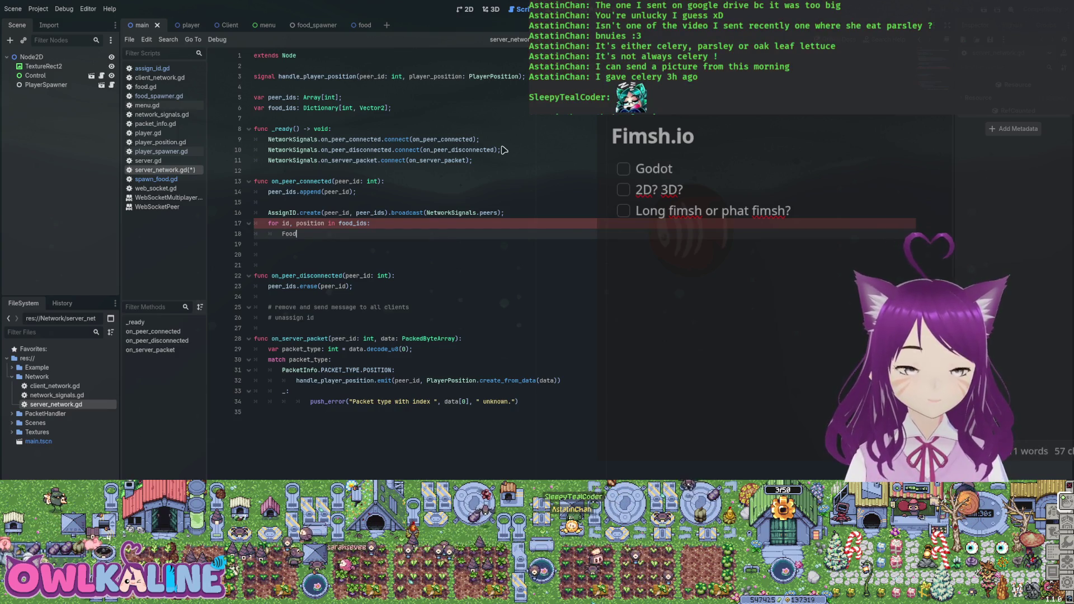
# Step: Replace the stray 'Food' in the loop body with a pass placeholder and save
pyautogui.write('Food')
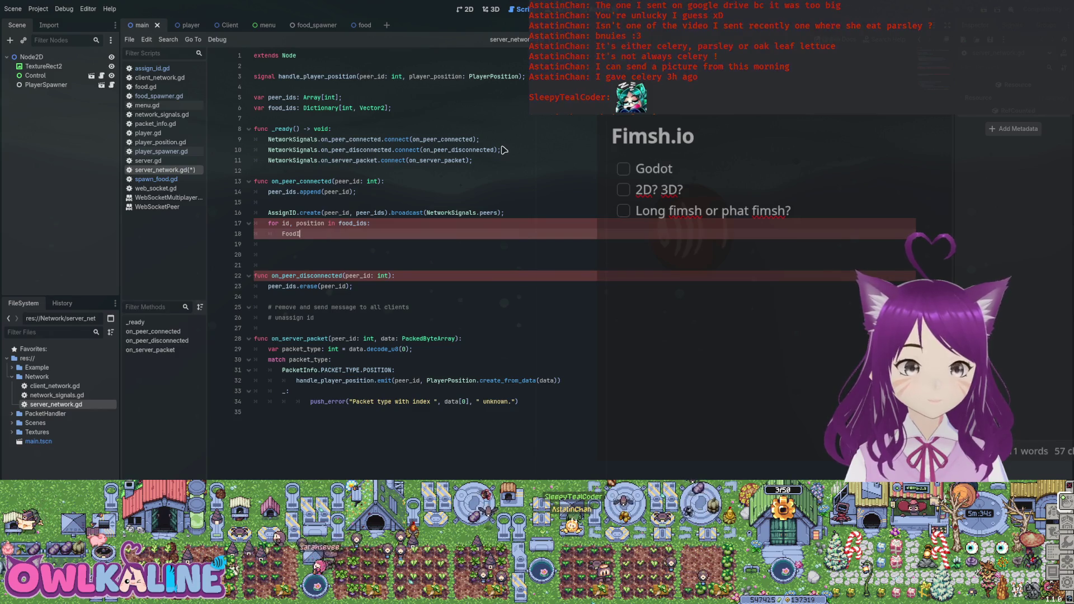
pyautogui.press('BackSpace')
pyautogui.press('BackSpace')
pyautogui.press('BackSpace')
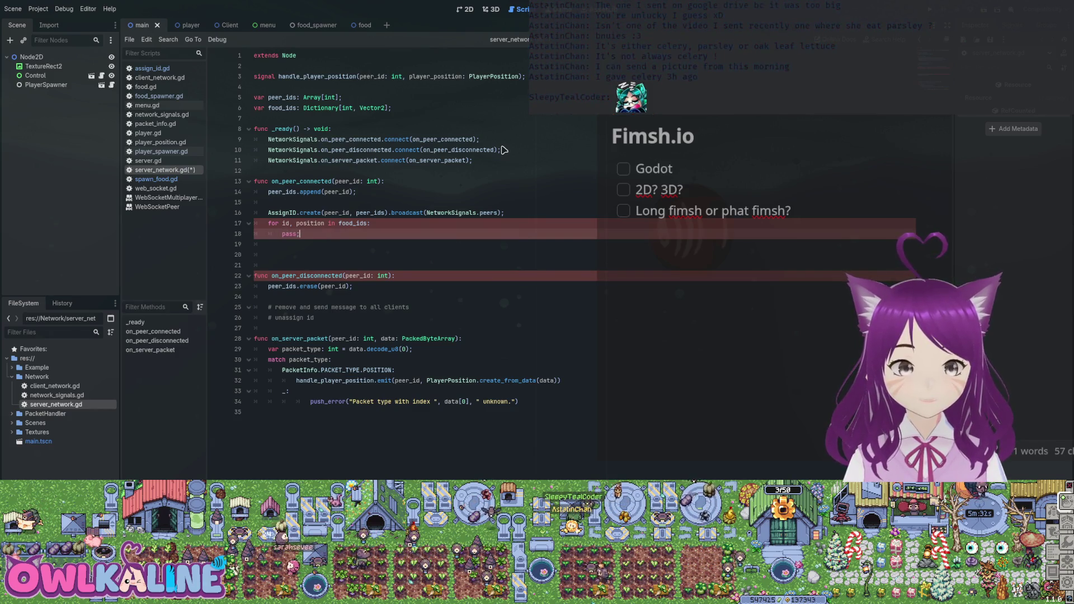
pyautogui.write('ss;')
pyautogui.hotkey('ctrl', 's')
pyautogui.press('Up')
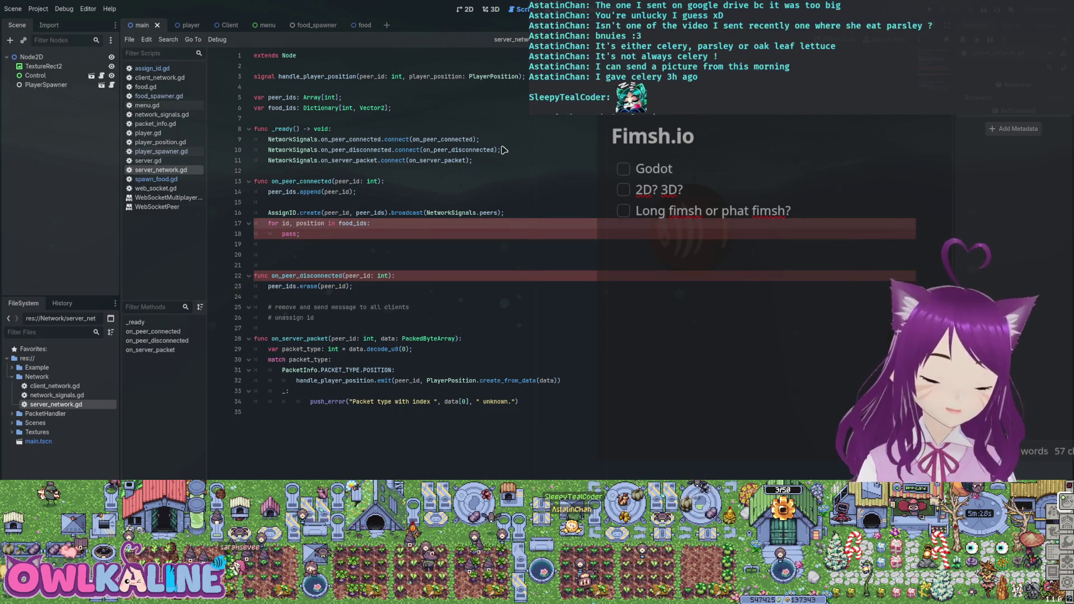
# Step: Try wrapping id and position in parentheses, then brackets, saving each attempt
pyautogui.write('(')
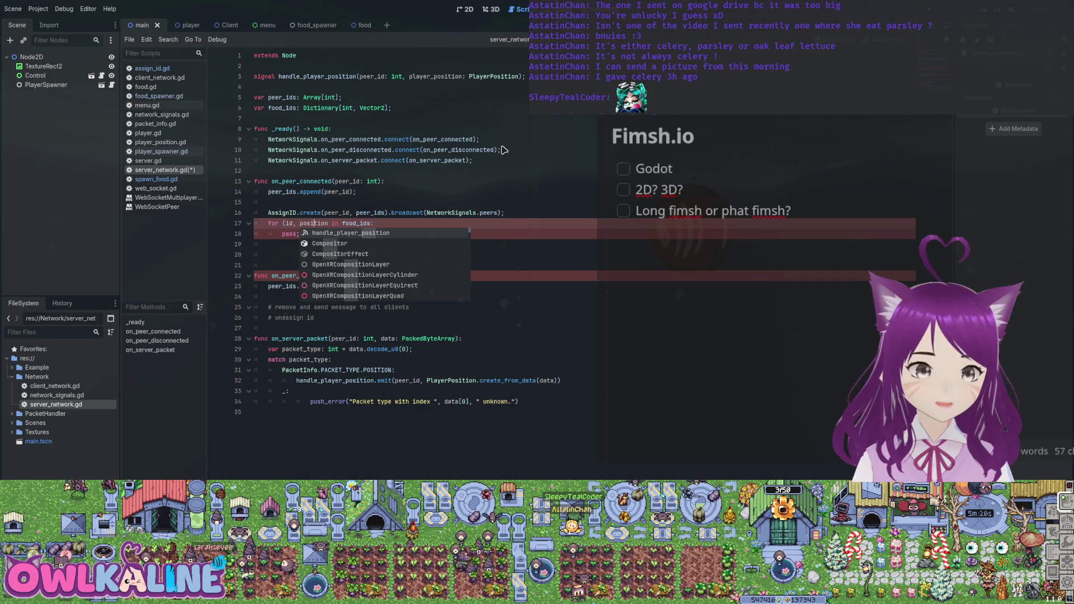
pyautogui.press('Right')
pyautogui.press('Right')
pyautogui.press('Right')
pyautogui.write(')')
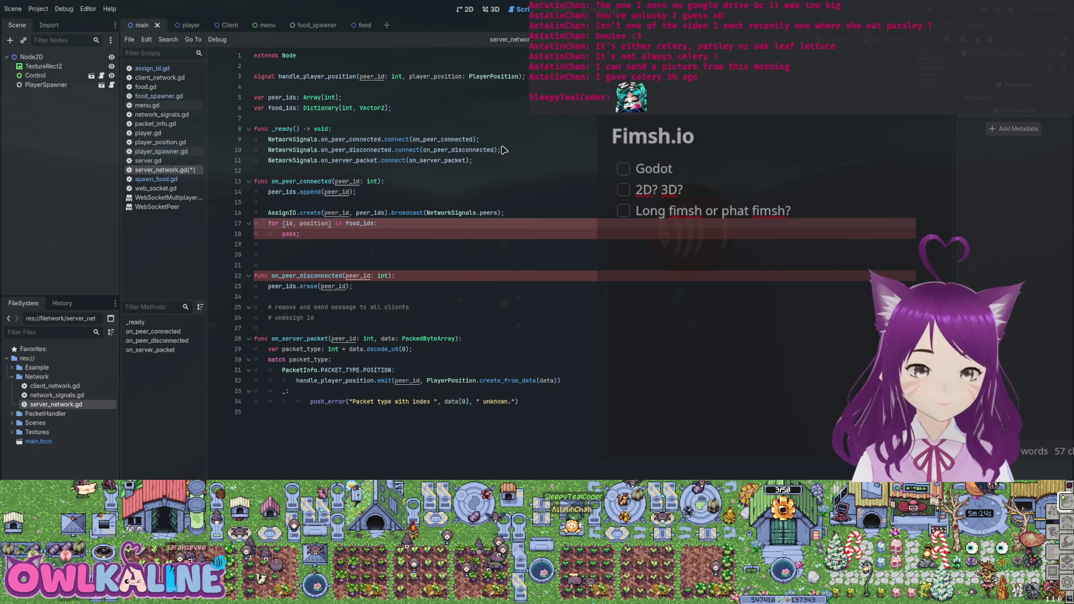
pyautogui.hotkey('ctrl', 's')
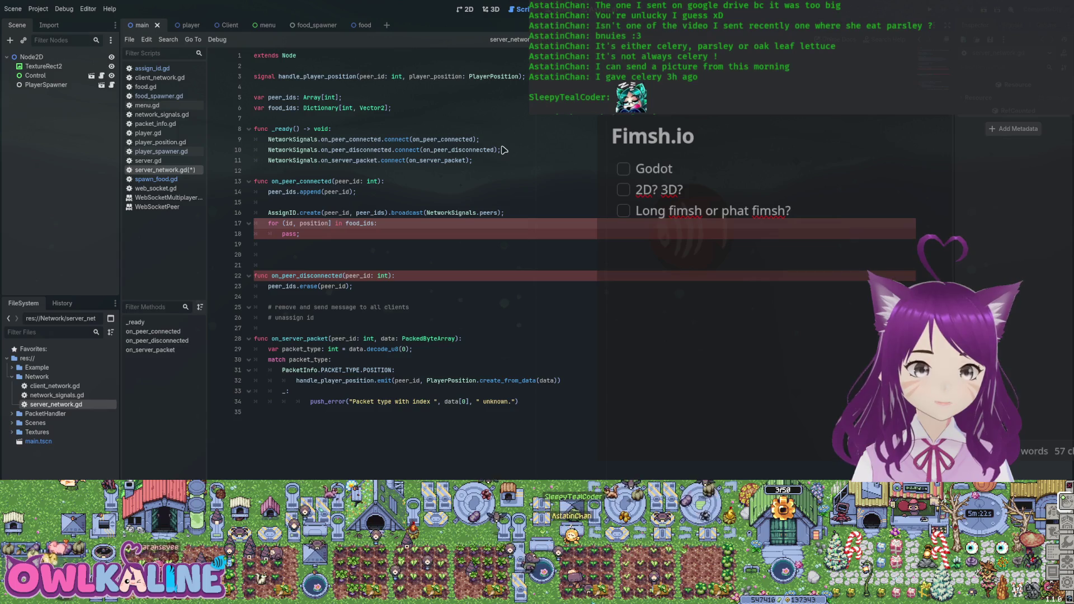
pyautogui.press('BackSpace')
pyautogui.write(']')
pyautogui.press('BackSpace')
pyautogui.write('[')
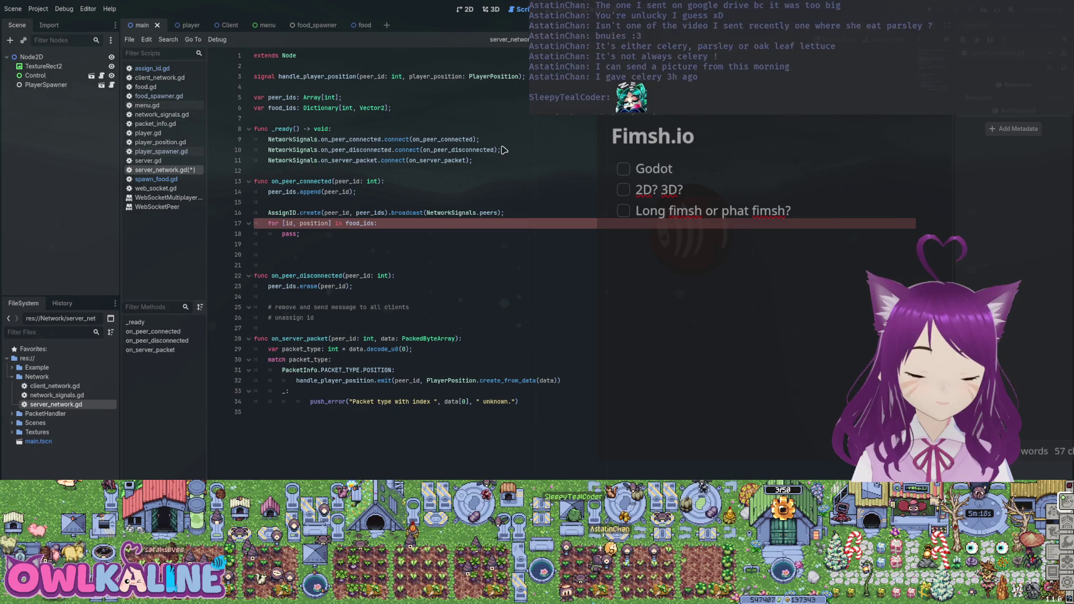
pyautogui.hotkey('ctrl', 's')
pyautogui.write('.')
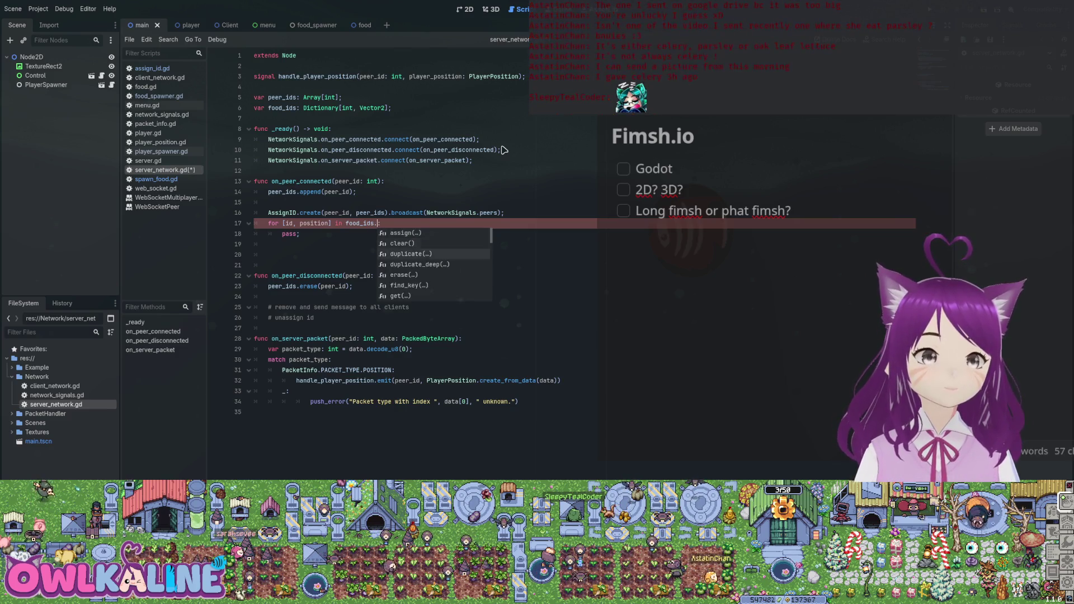
# Step: Change the loop to iterate over food_ids.keys() with only id
pyautogui.press('Down')
pyautogui.press('Down')
pyautogui.press('Down')
pyautogui.press('Down')
pyautogui.press('Down')
pyautogui.press('Down')
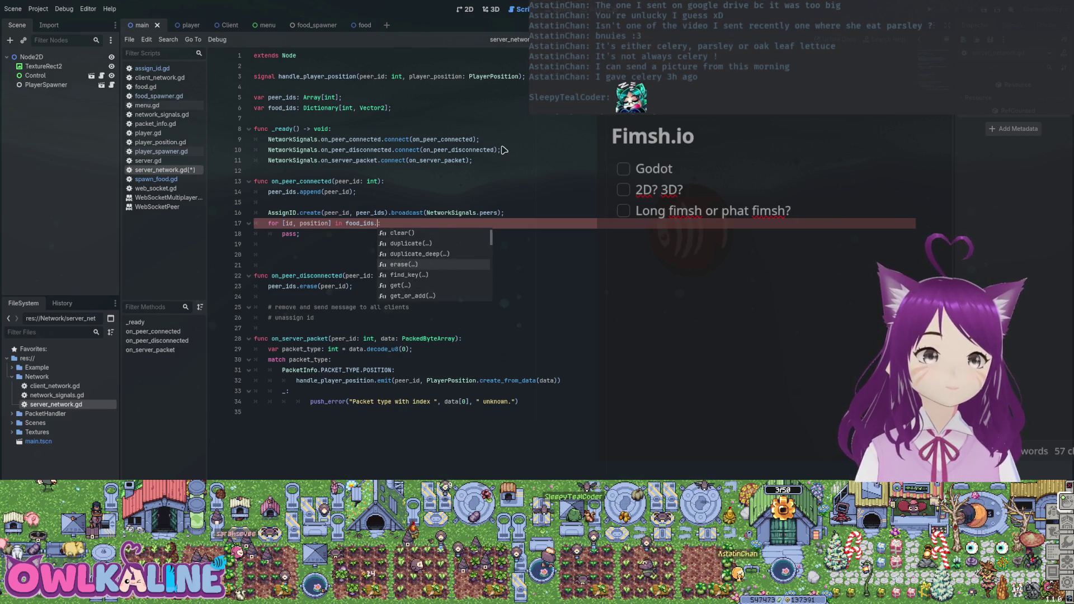
pyautogui.press('Down')
pyautogui.press('Down')
pyautogui.press('Down')
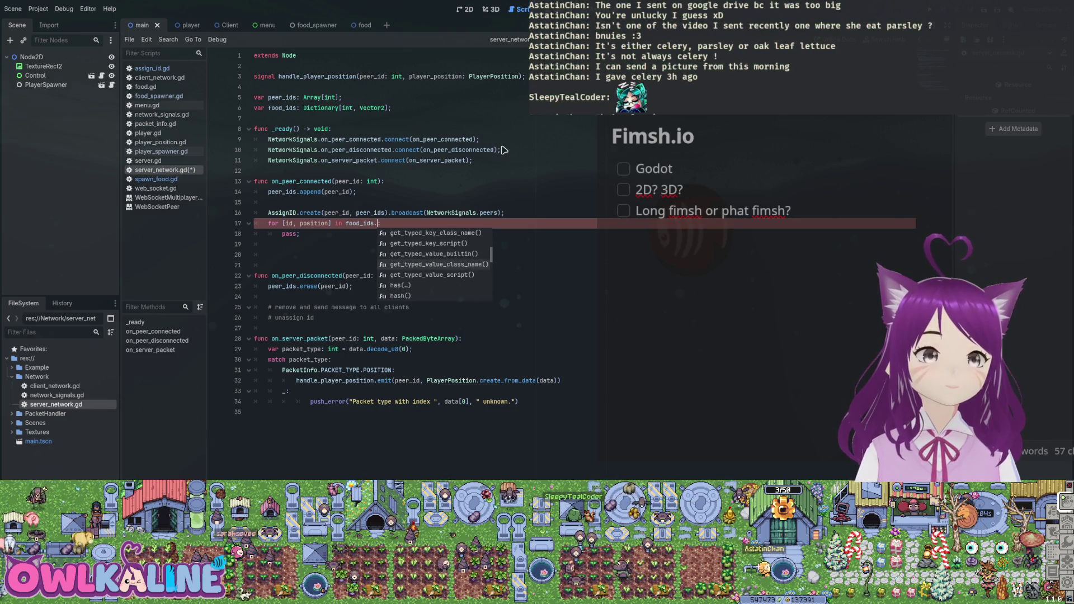
pyautogui.press('Down')
pyautogui.press('Down')
pyautogui.press('Down')
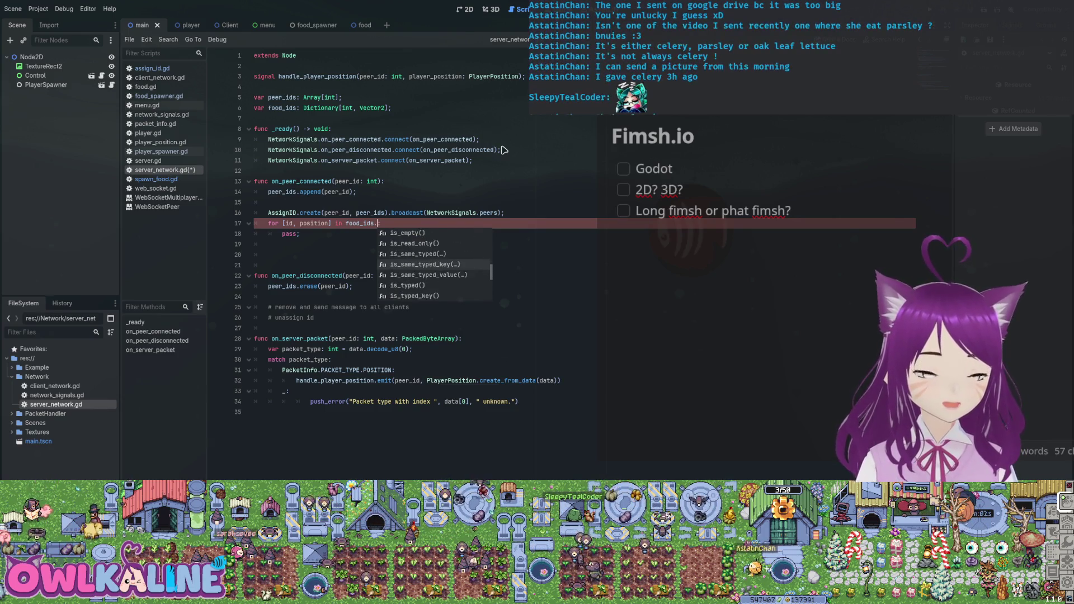
pyautogui.press('Down')
pyautogui.press('Down')
pyautogui.press('Down')
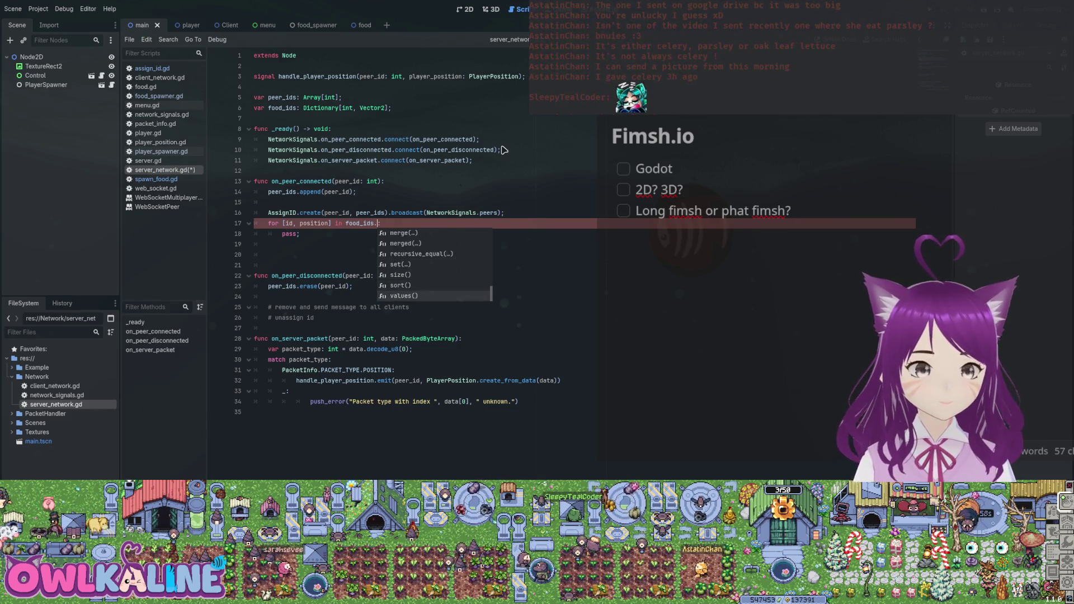
pyautogui.press('BackSpace')
pyautogui.write(':')
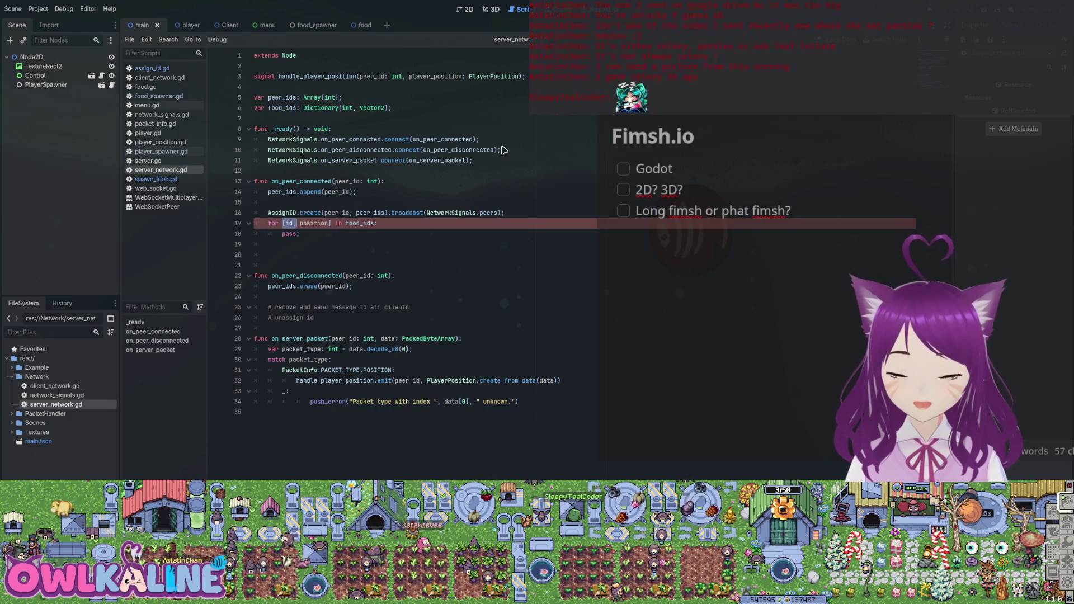
pyautogui.hotkey('ctrl', 'z')
pyautogui.hotkey('ctrl', 'z')
pyautogui.hotkey('ctrl', 'z')
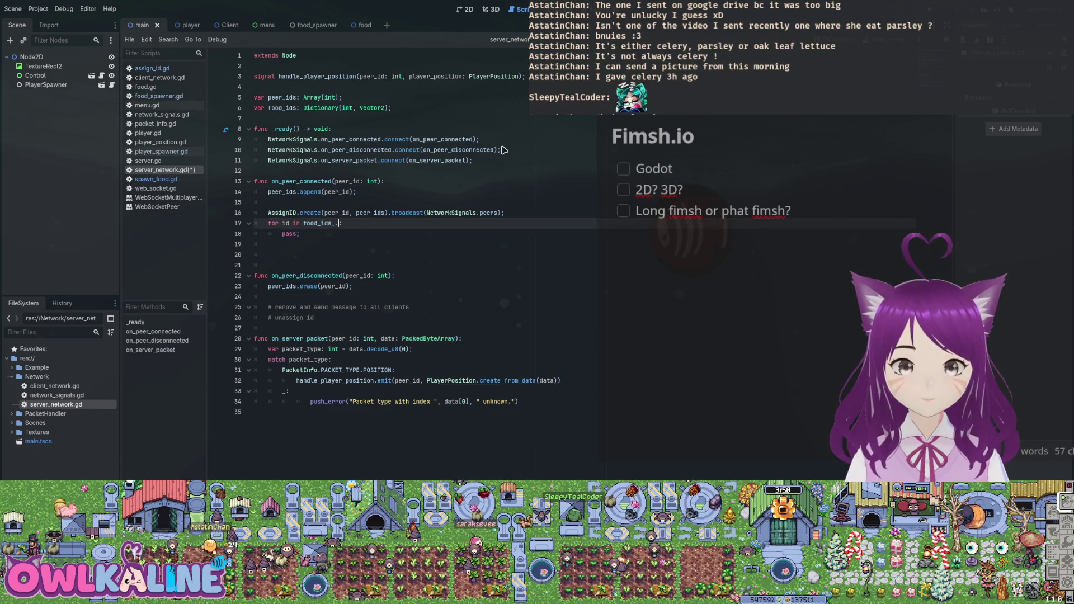
pyautogui.write('keys')
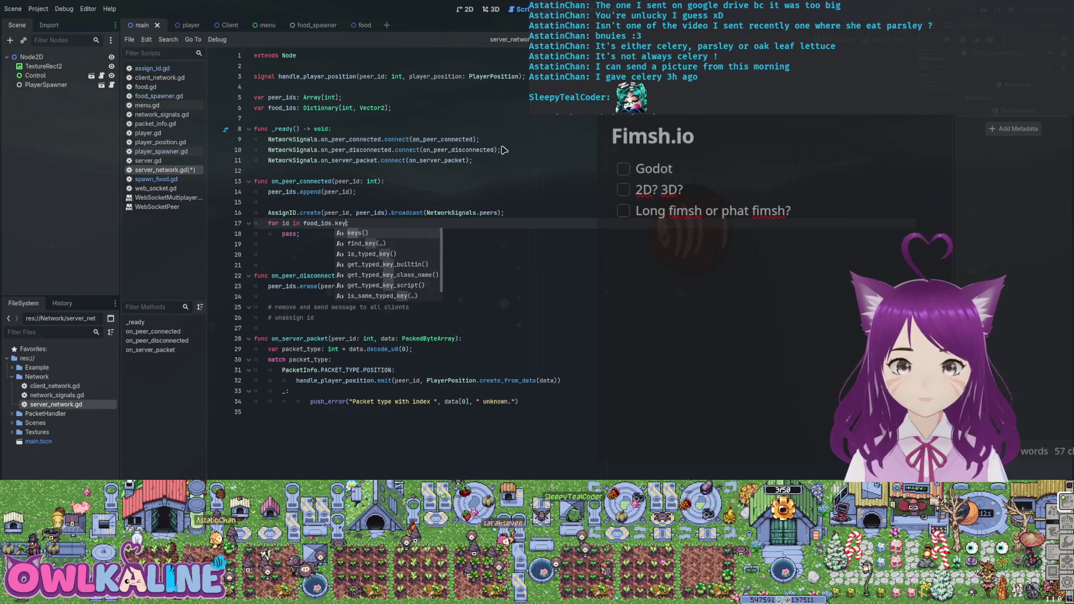
pyautogui.press('Return')
# Step: Replace pass with 'var position: Vector2 = food_ids[id]' and save
pyautogui.press('Down')
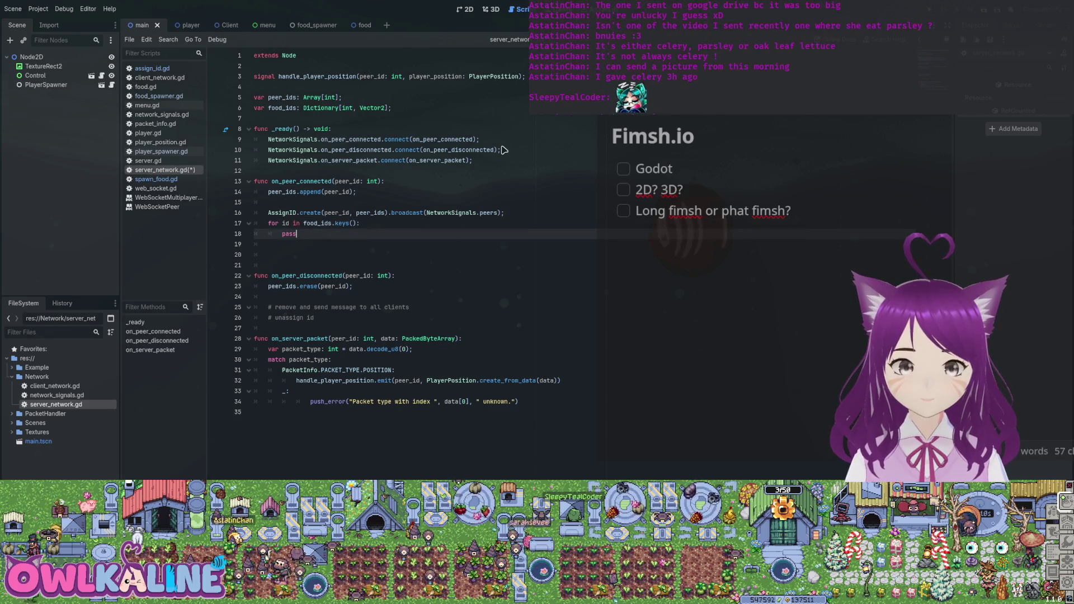
pyautogui.press('BackSpace')
pyautogui.press('BackSpace')
pyautogui.press('BackSpace')
pyautogui.write('food_')
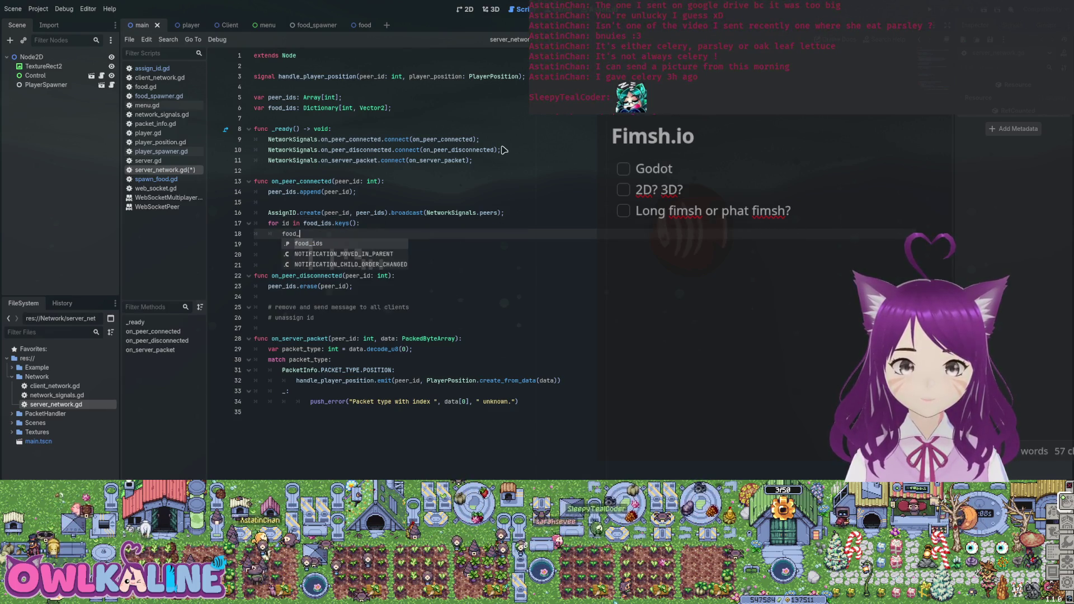
pyautogui.press('Return')
pyautogui.write('[id].')
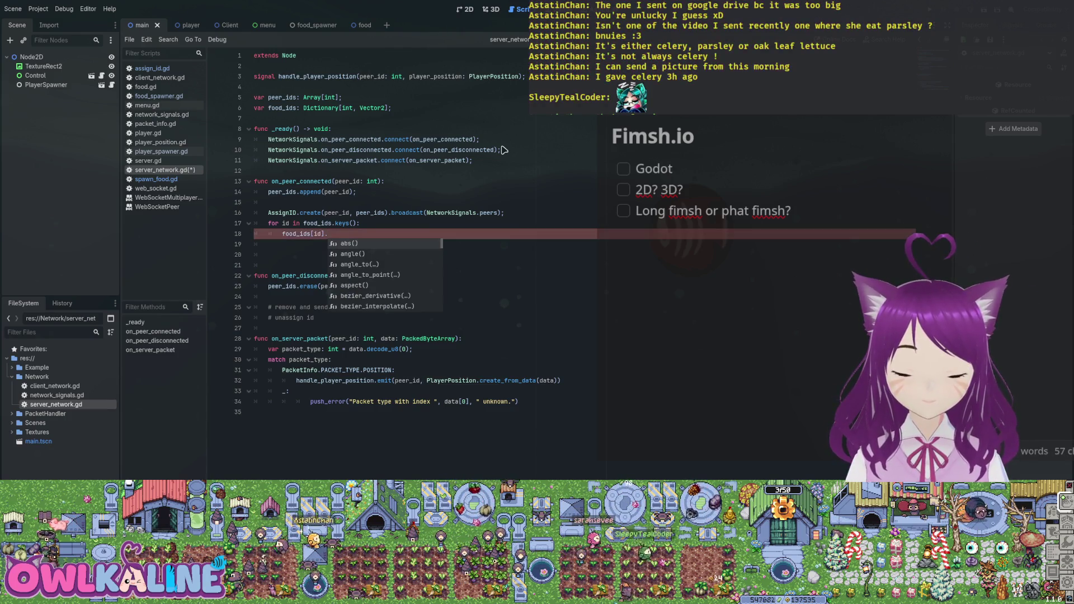
pyautogui.press('BackSpace')
pyautogui.write(';')
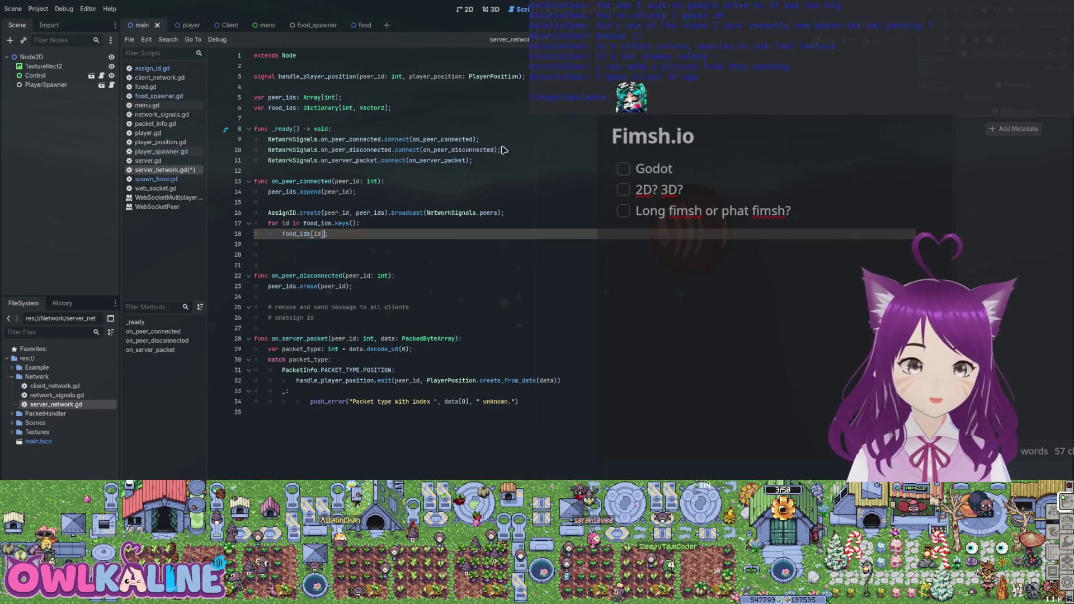
pyautogui.press('Home')
pyautogui.write('var position: V')
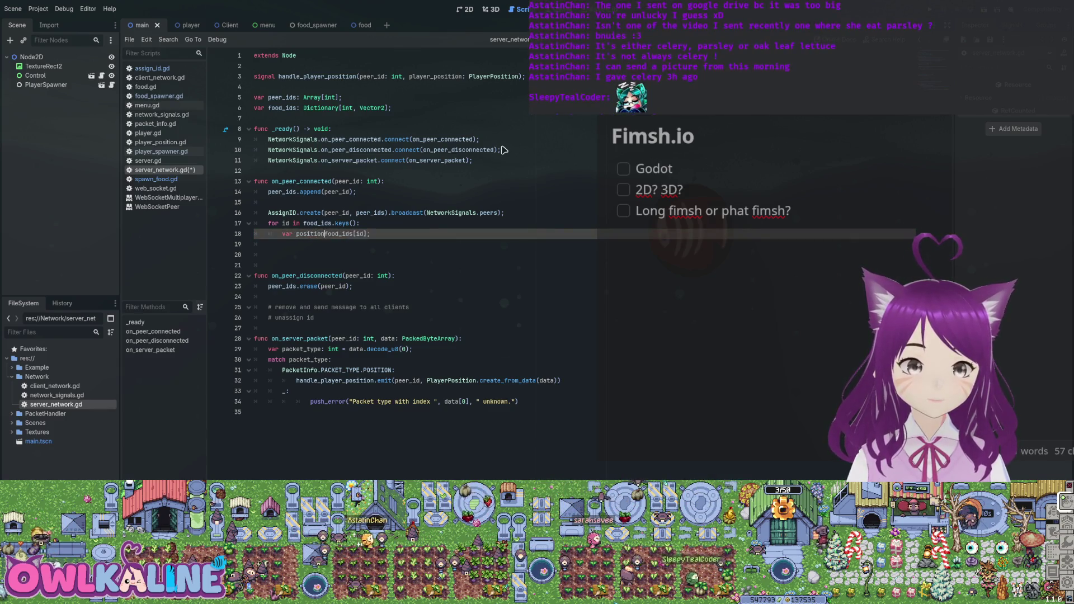
pyautogui.write('ector2 =')
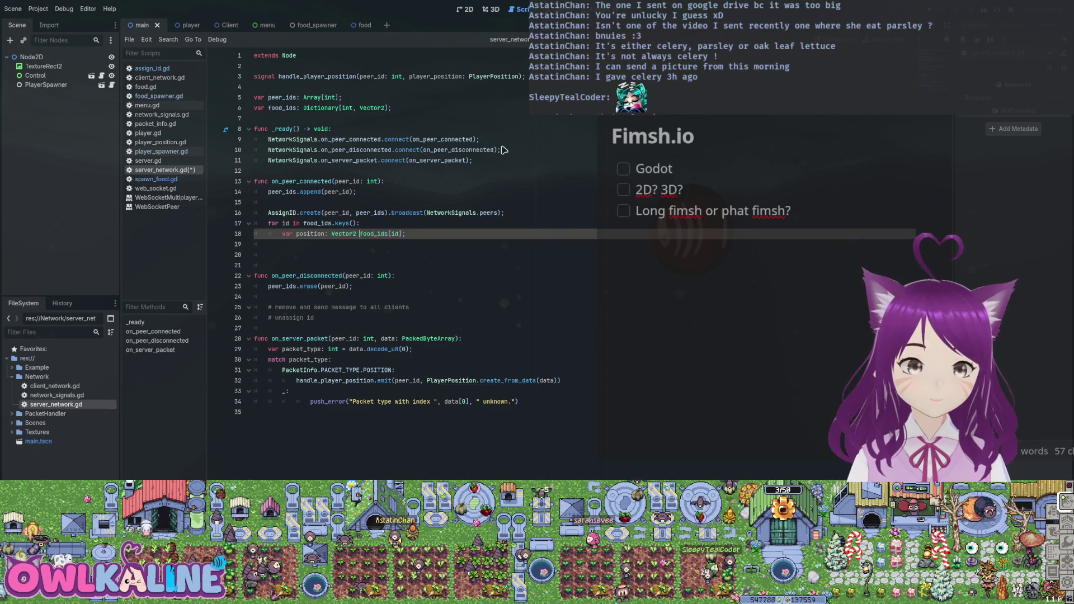
pyautogui.press('End')
pyautogui.hotkey('ctrl', 's')
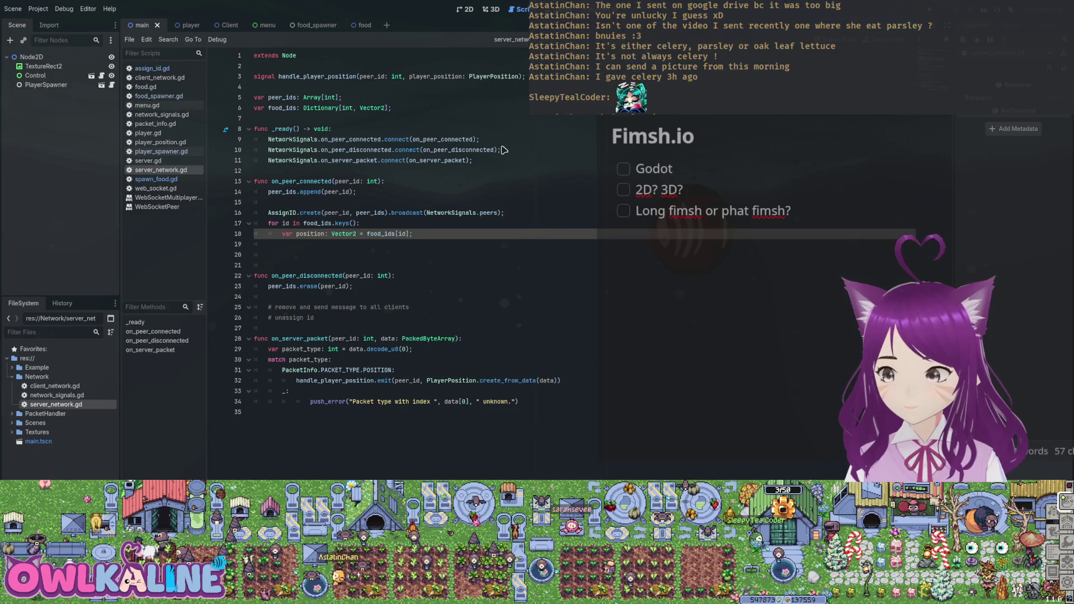
# Step: Look over the nearby code, then start a SpawnFood.create call on an indented line
pyautogui.press('Down')
pyautogui.press('Up')
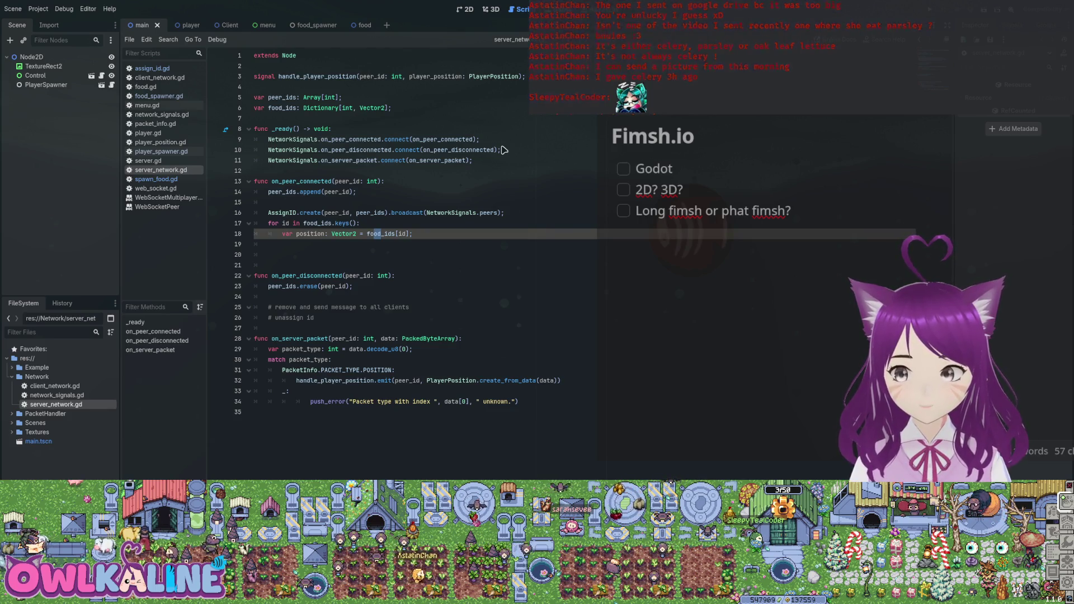
pyautogui.press('Down')
pyautogui.press('Down')
pyautogui.press('Down')
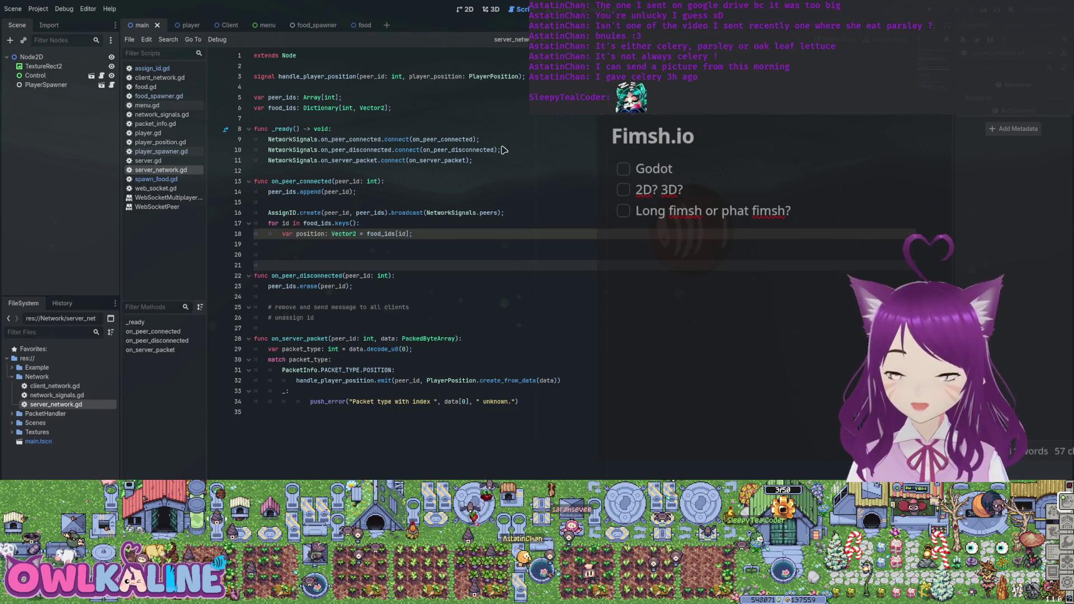
pyautogui.press('Down')
pyautogui.press('Down')
pyautogui.press('Down')
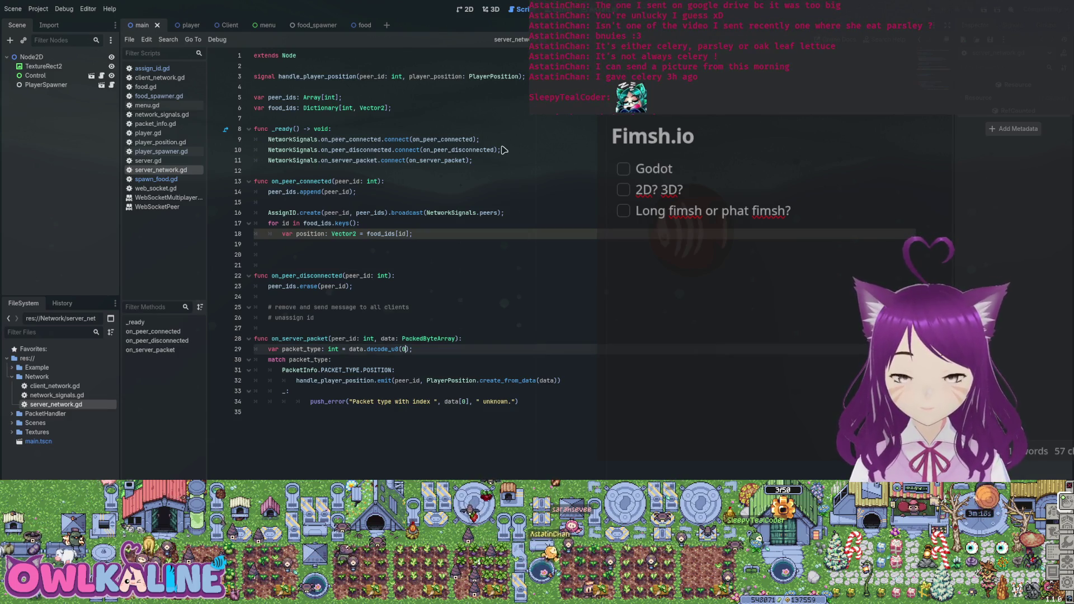
pyautogui.press('Up')
pyautogui.press('Up')
pyautogui.press('Up')
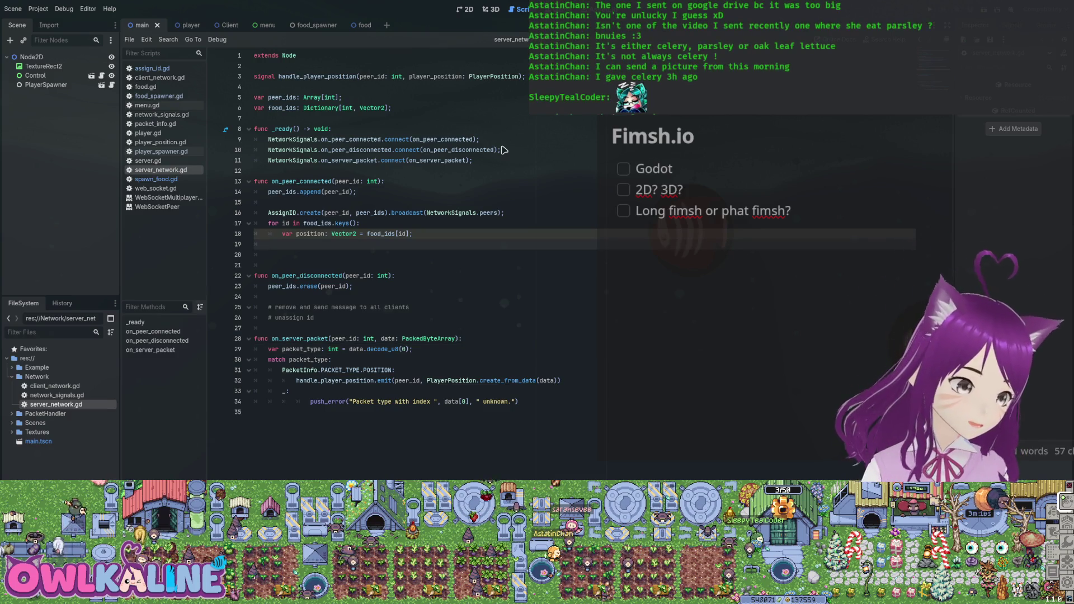
pyautogui.press('Up')
pyautogui.press('Up')
pyautogui.press('Up')
pyautogui.press('Down')
pyautogui.press('Down')
pyautogui.press('Down')
pyautogui.press('Tab')
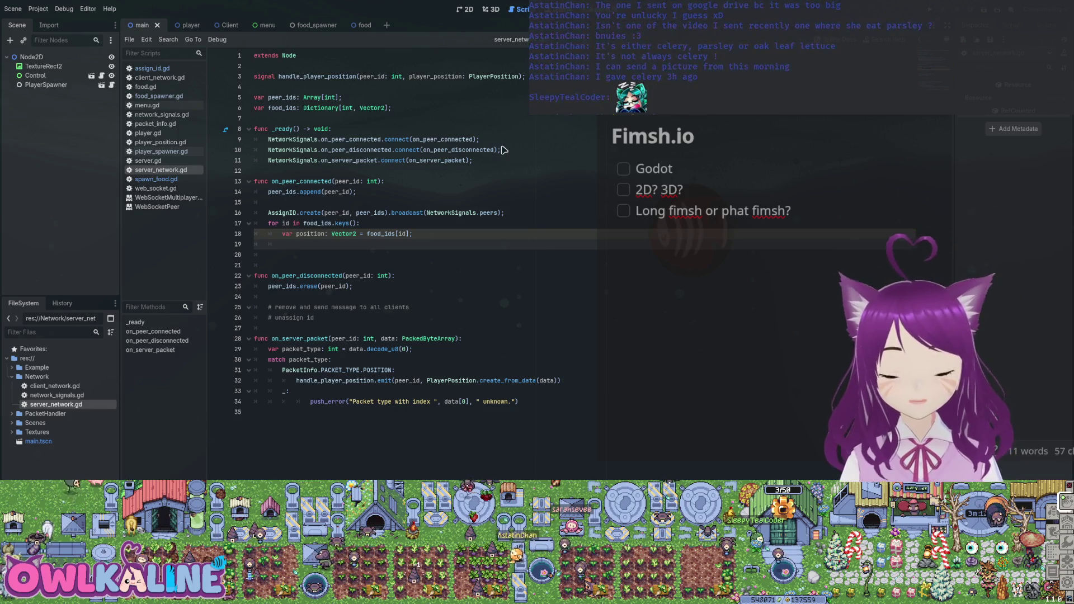
pyautogui.write('SpawnFood.crea')
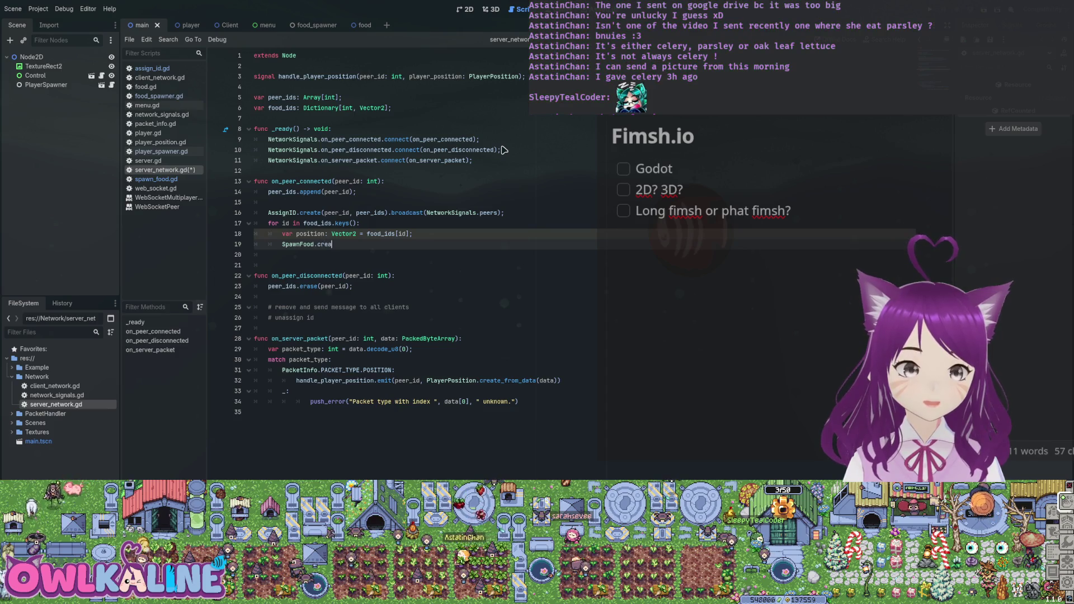
pyautogui.write('te()')
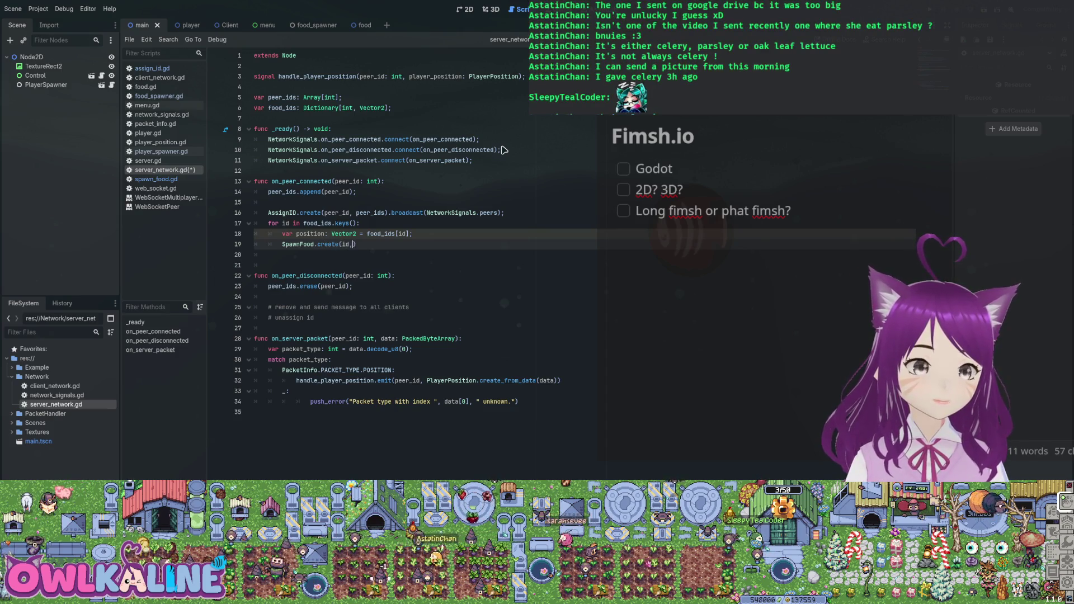
pyautogui.write(' ition).')
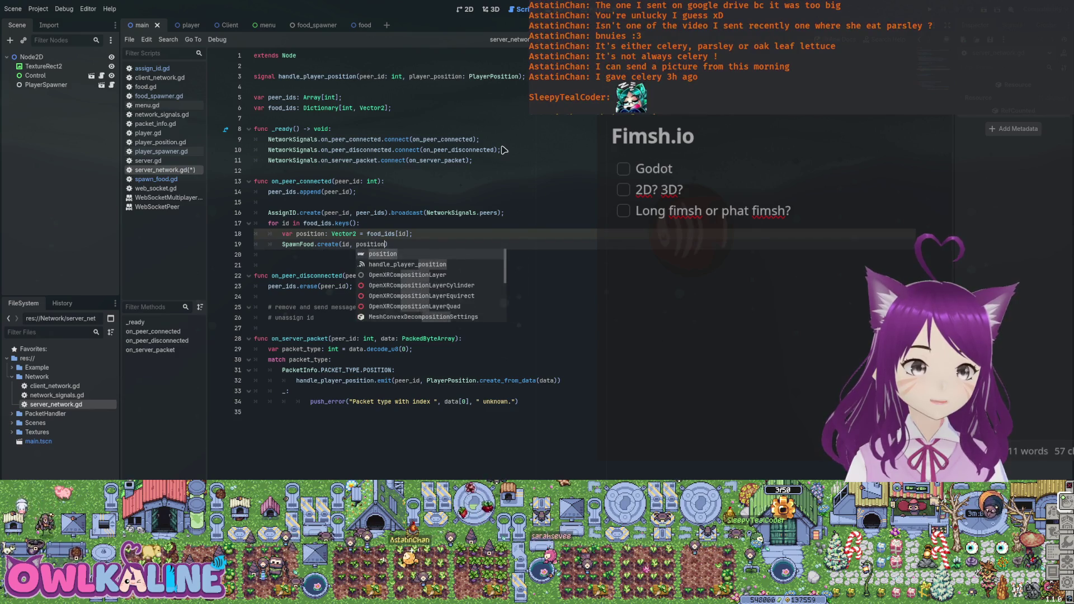
pyautogui.write('b')
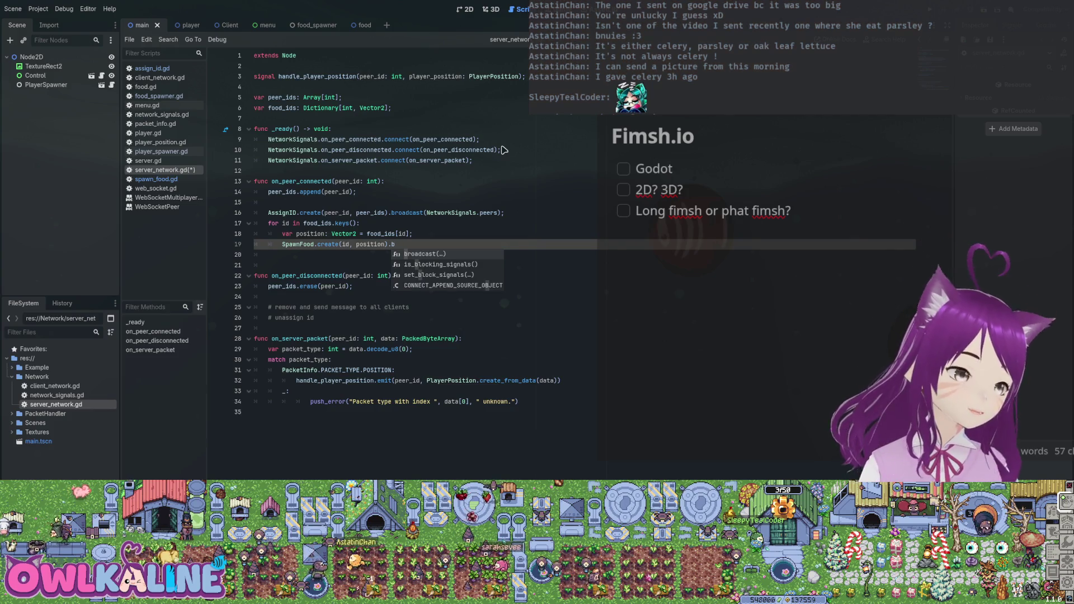
# Step: Finish line 19 as SpawnFood.create(id, position).send(NetworkSignals.peers[peer_id]); and save
pyautogui.press('BackSpace')
pyautogui.write('send(')
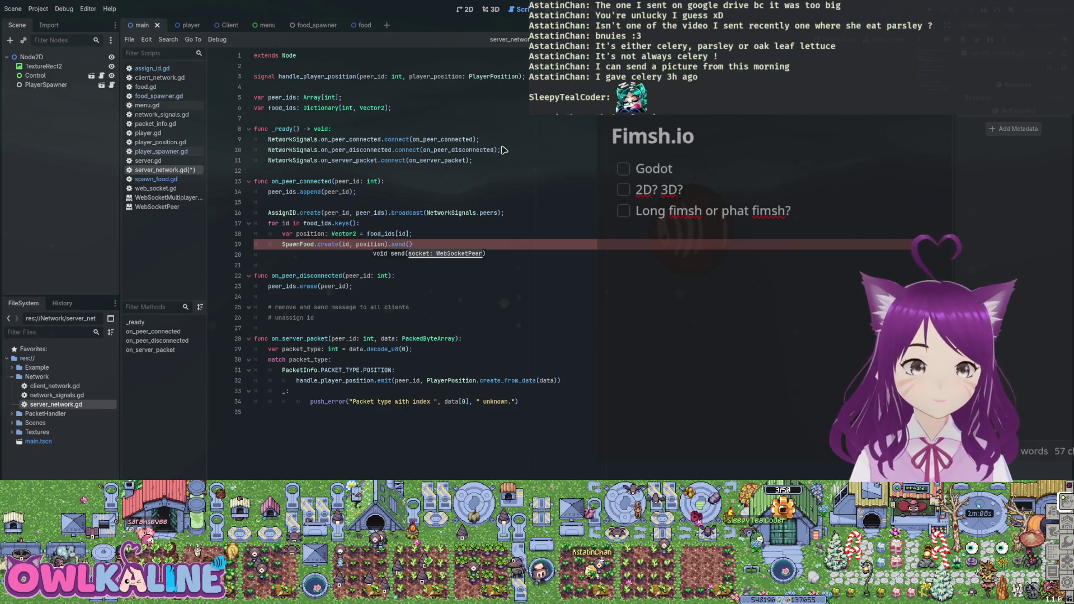
pyautogui.write('Netw')
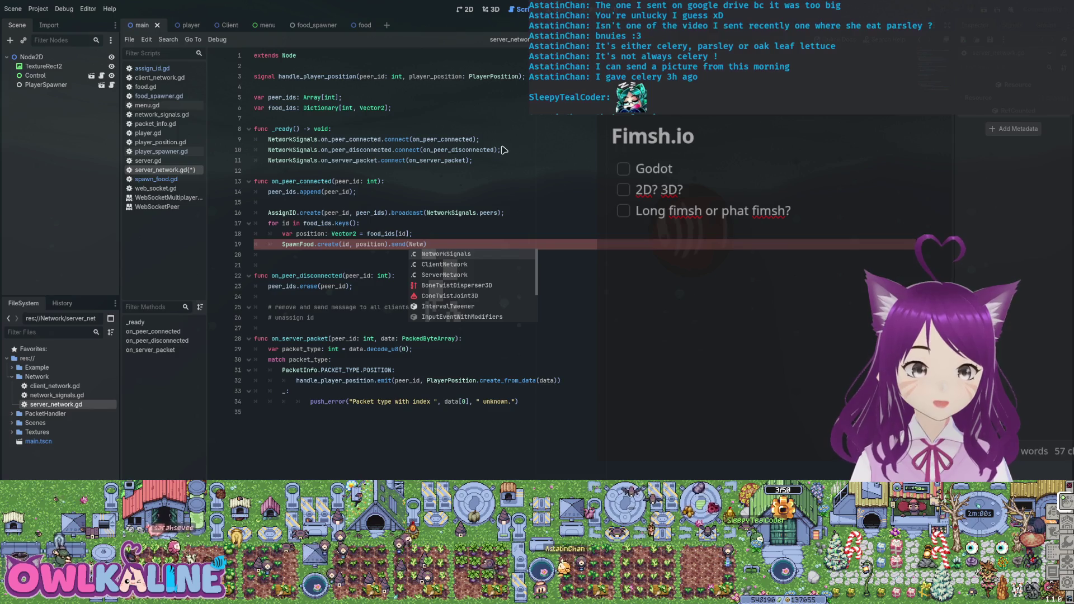
pyautogui.press('Return')
pyautogui.write('.peers')
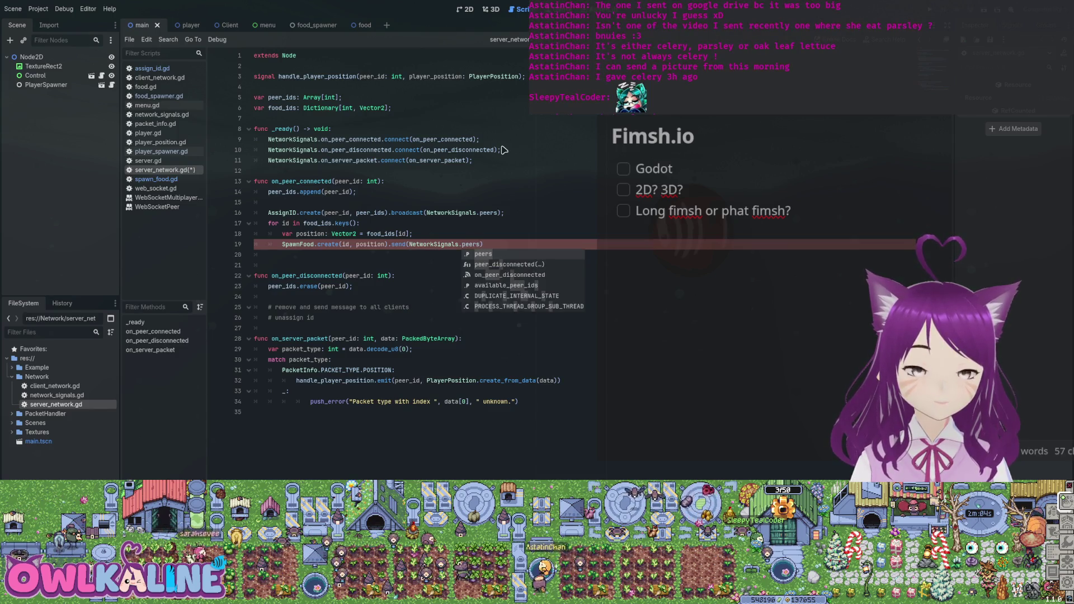
pyautogui.write('[p')
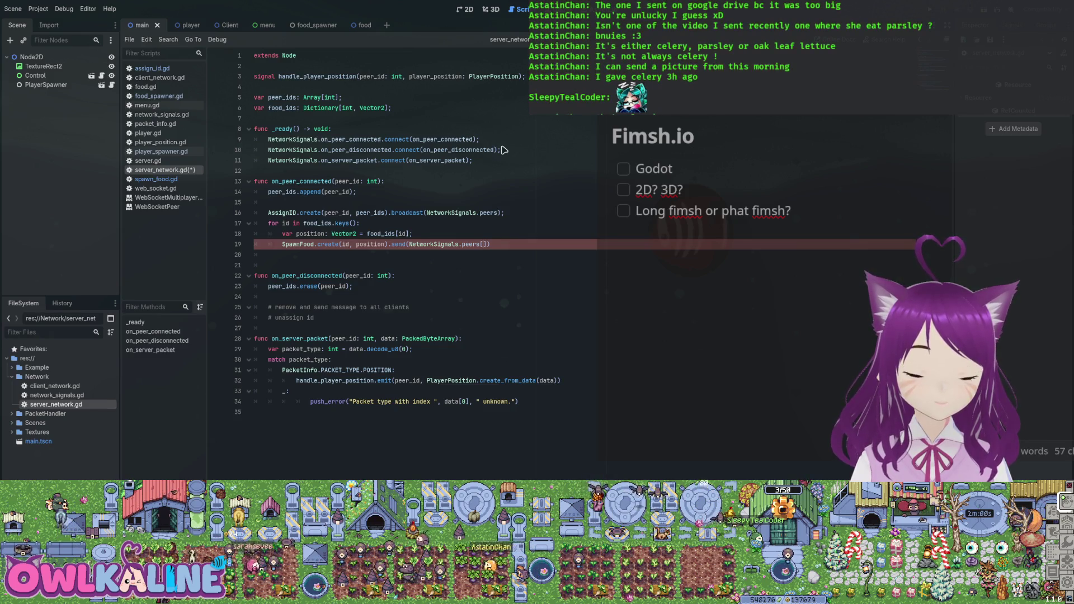
pyautogui.write('eer_i')
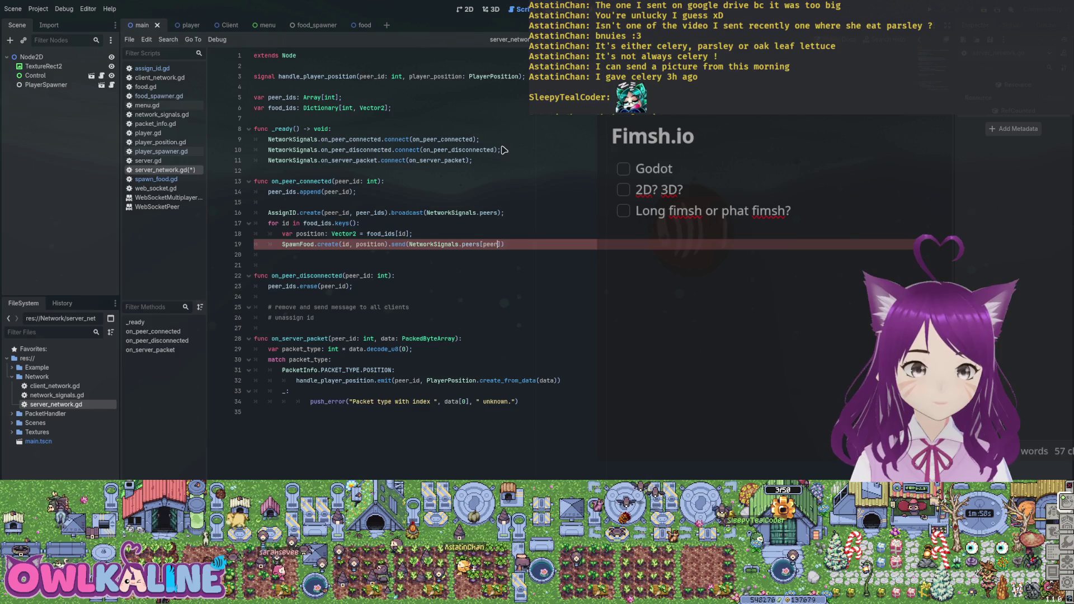
pyautogui.write('d]);')
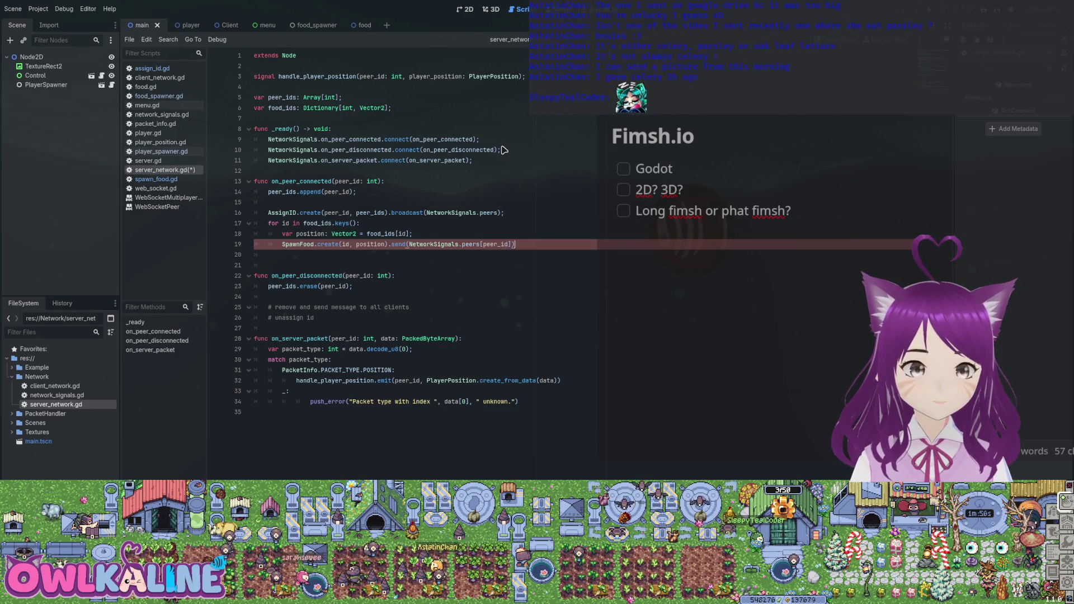
pyautogui.hotkey('ctrl', 's')
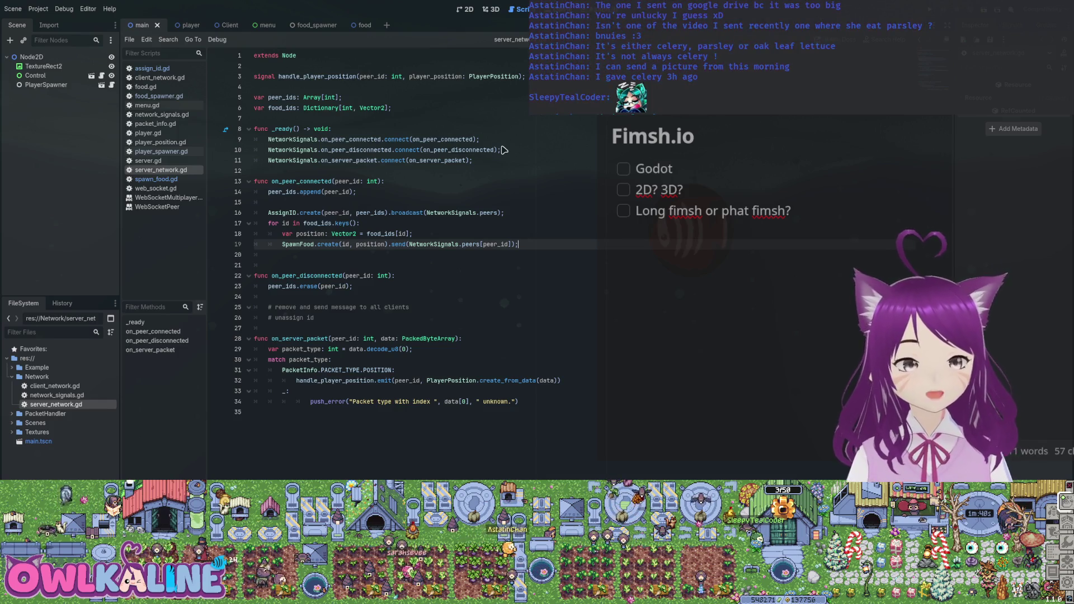
pyautogui.press('Down')
pyautogui.press('Down')
pyautogui.press('Down')
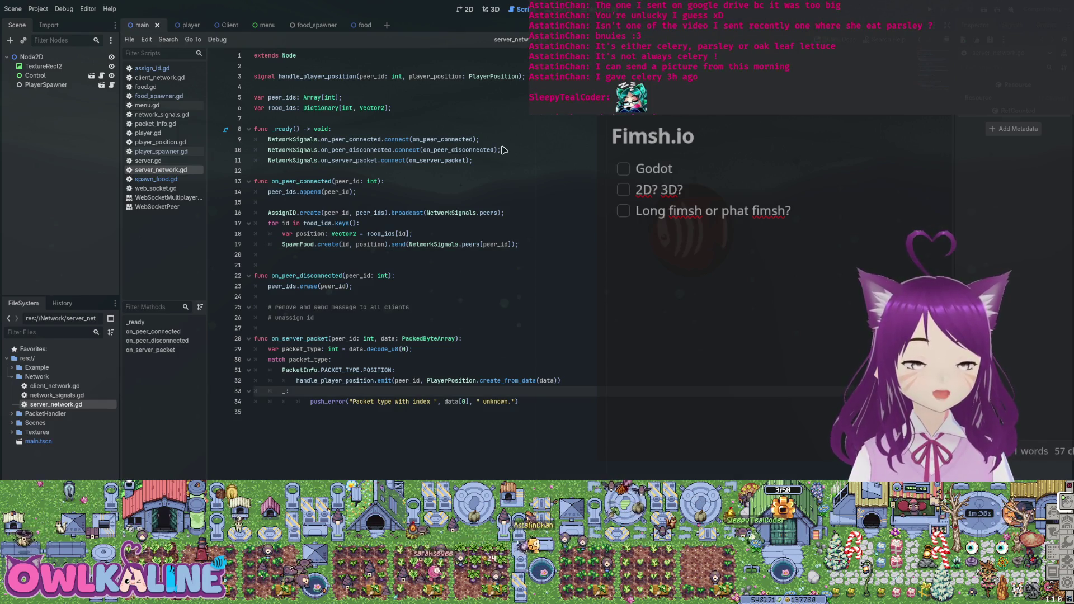
pyautogui.hotkey('ctrl', 'shift', 'Return')
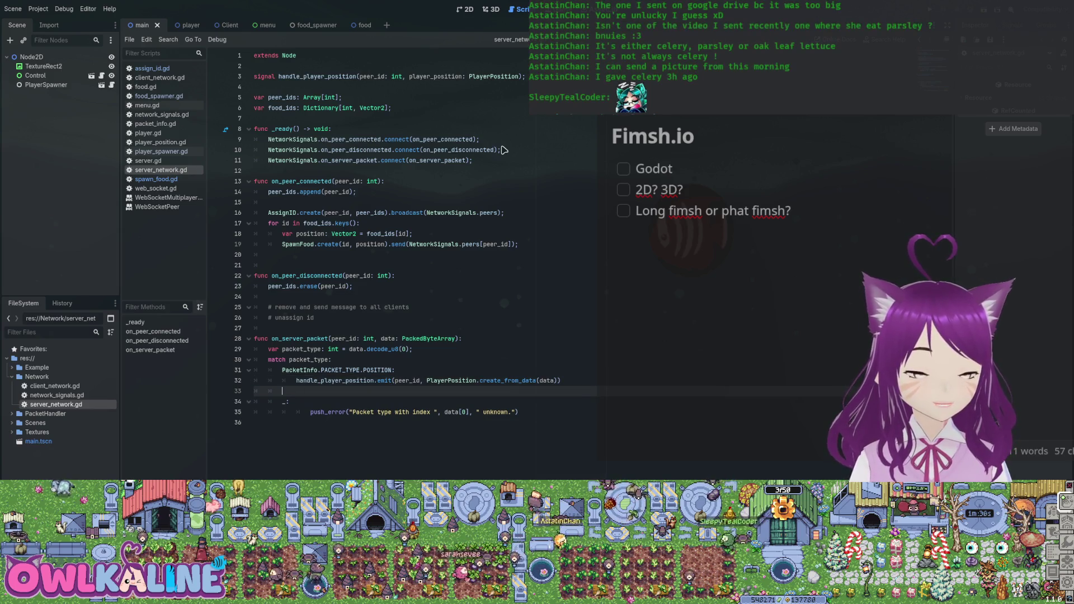
pyautogui.write('PacketInfo.')
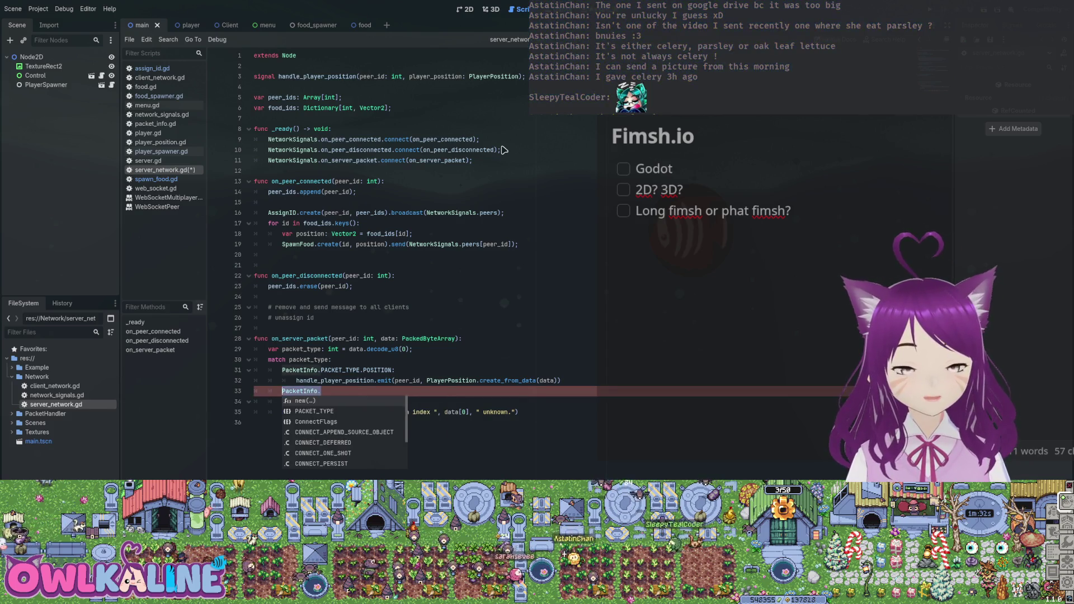
pyautogui.press('BackSpace')
pyautogui.press('BackSpace')
pyautogui.press('BackSpace')
pyautogui.hotkey('ctrl', 's')
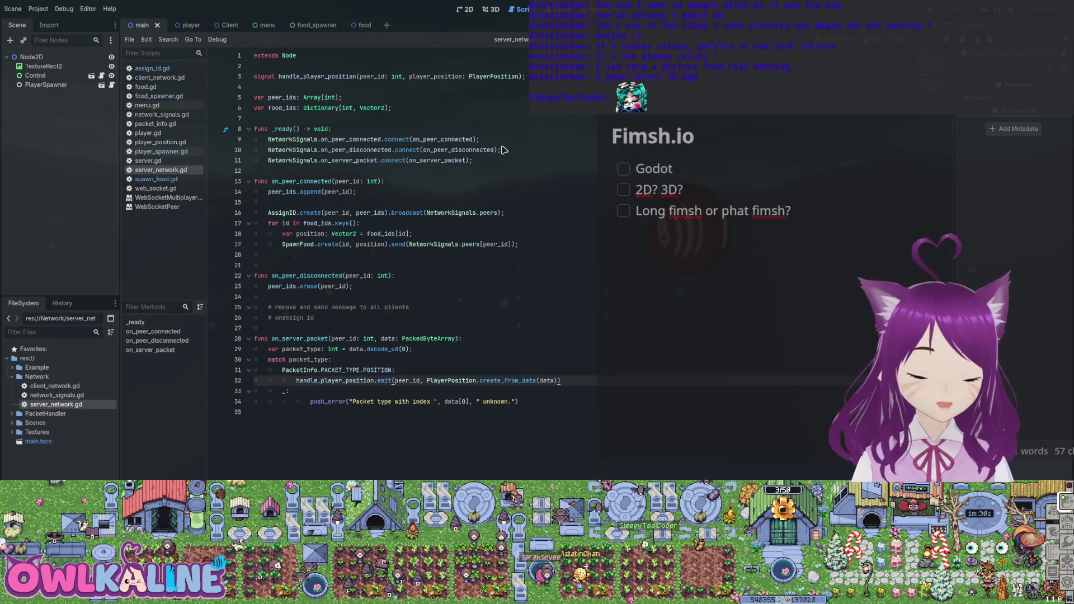
pyautogui.press('Up')
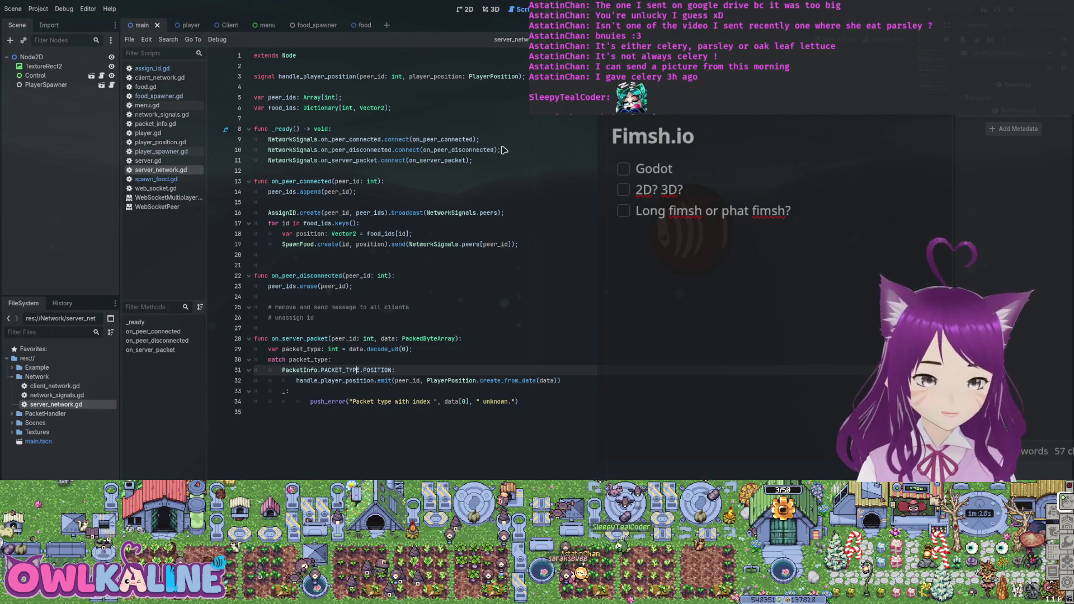
pyautogui.hotkey('ctrl', 'shift', 'Left')
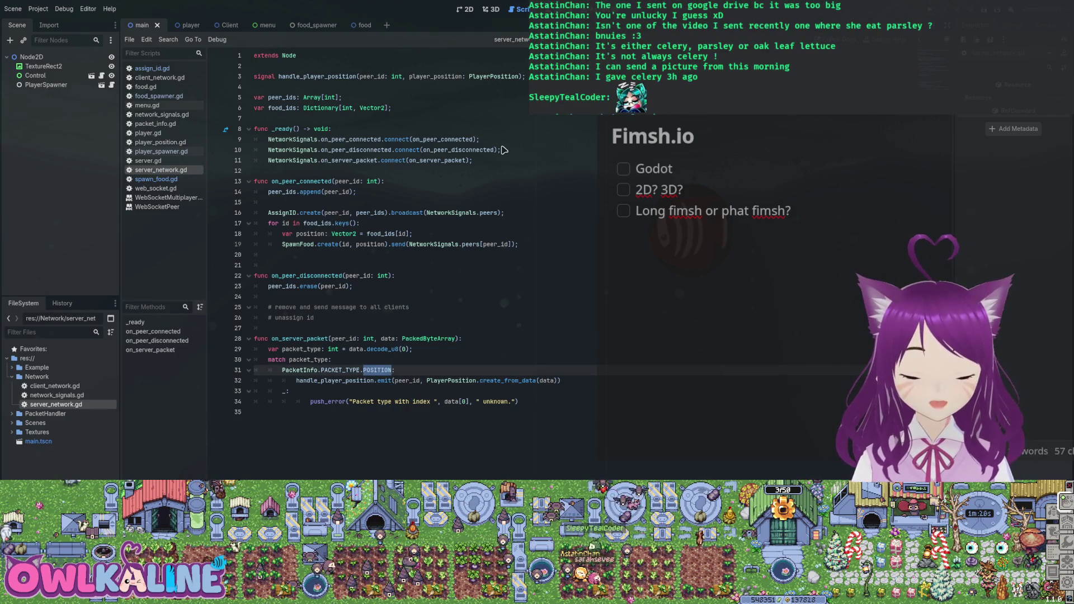
pyautogui.press('Down')
pyautogui.hotkey('ctrl', 'shift', 'Right')
pyautogui.hotkey('ctrl', 'z')
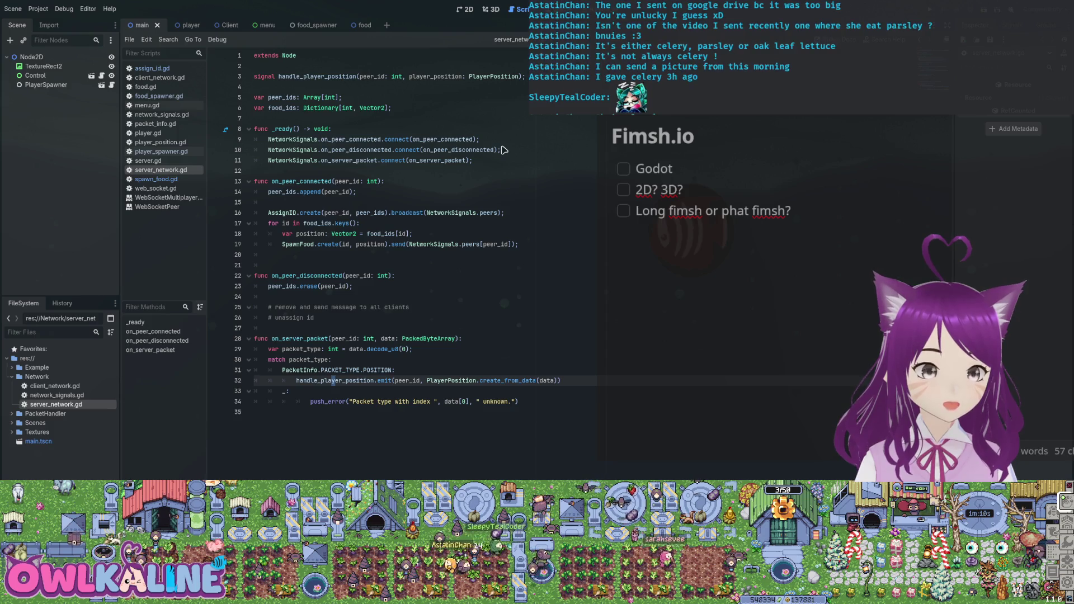
pyautogui.moveTo(315, 317); pyautogui.dragTo(255, 286)
pyautogui.click(269, 296)
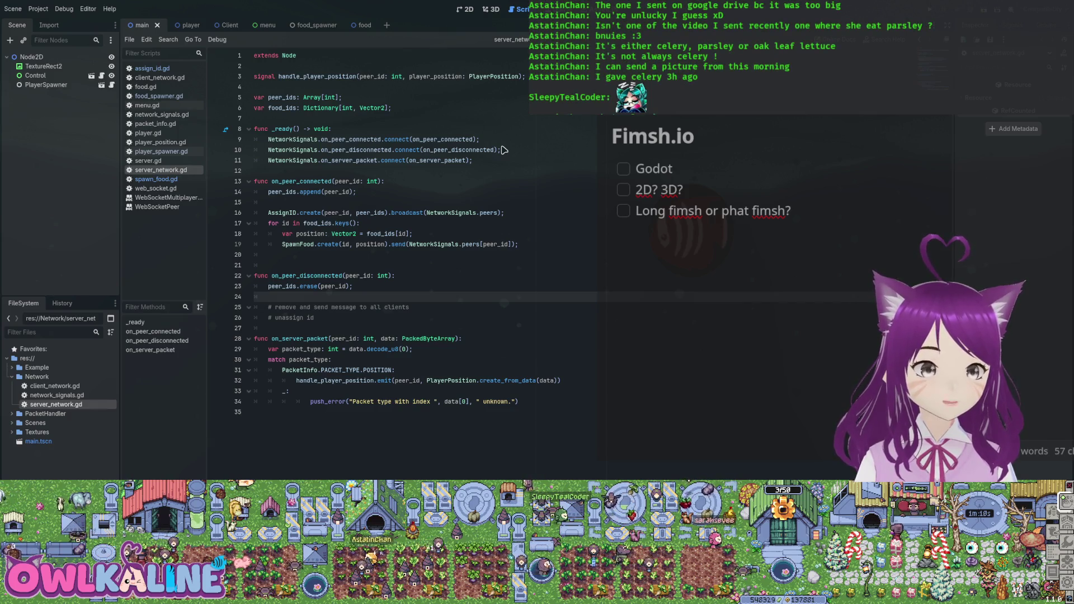
pyautogui.click(360, 223)
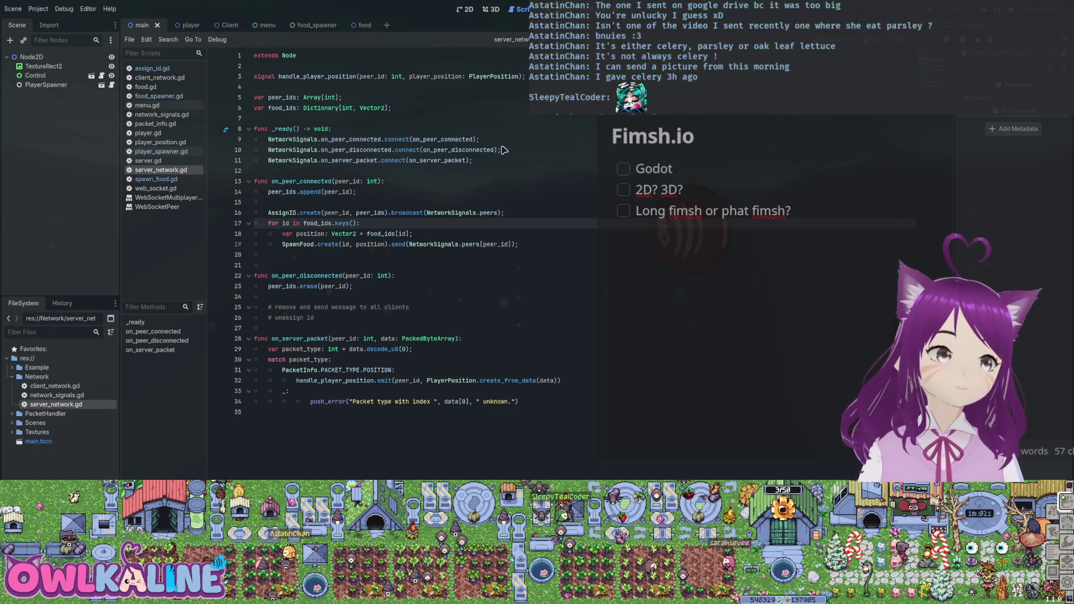
pyautogui.hotkey('alt', 'Left')
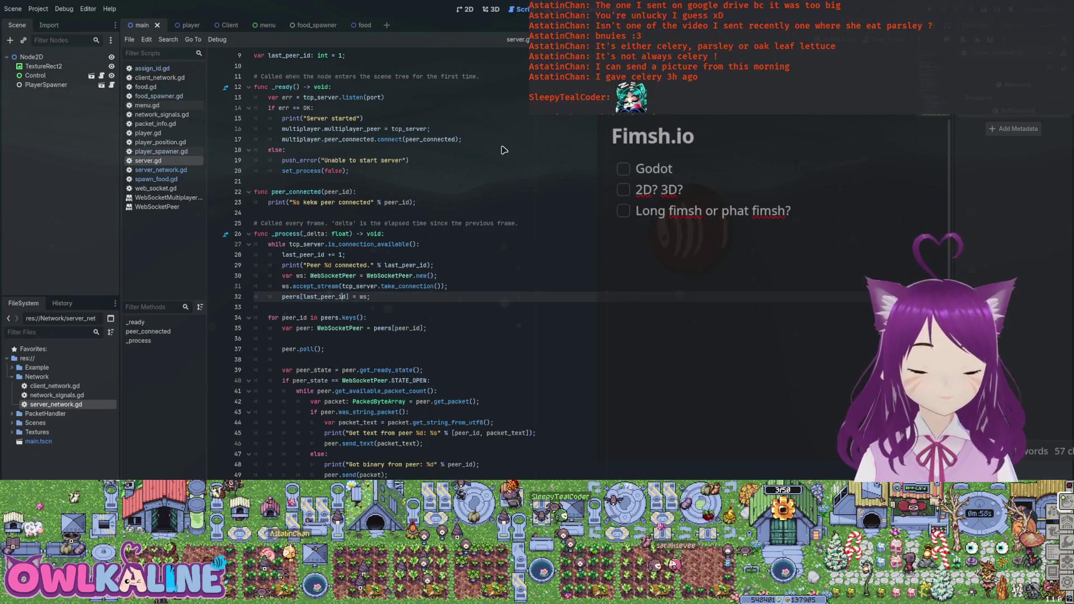
# Step: Step through food.gd, player_spawner.gd and food_spawner.gd's handle_food_spawn, ending on client_network.gd
pyautogui.scroll(3, 504, 150)
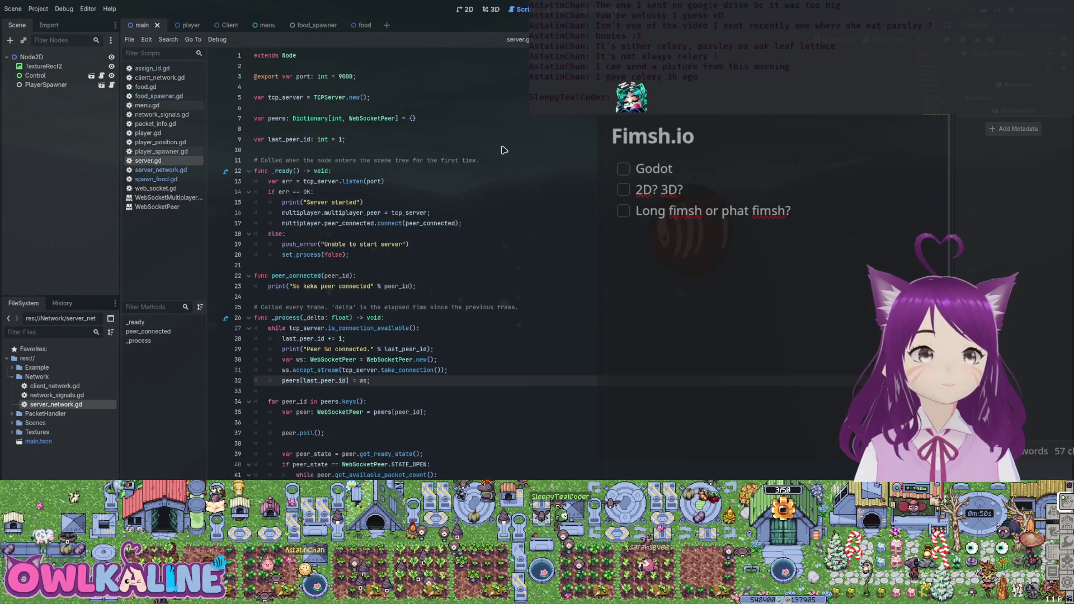
pyautogui.hotkey('alt', 'Left')
pyautogui.hotkey('alt', 'Left')
pyautogui.hotkey('alt', 'Left')
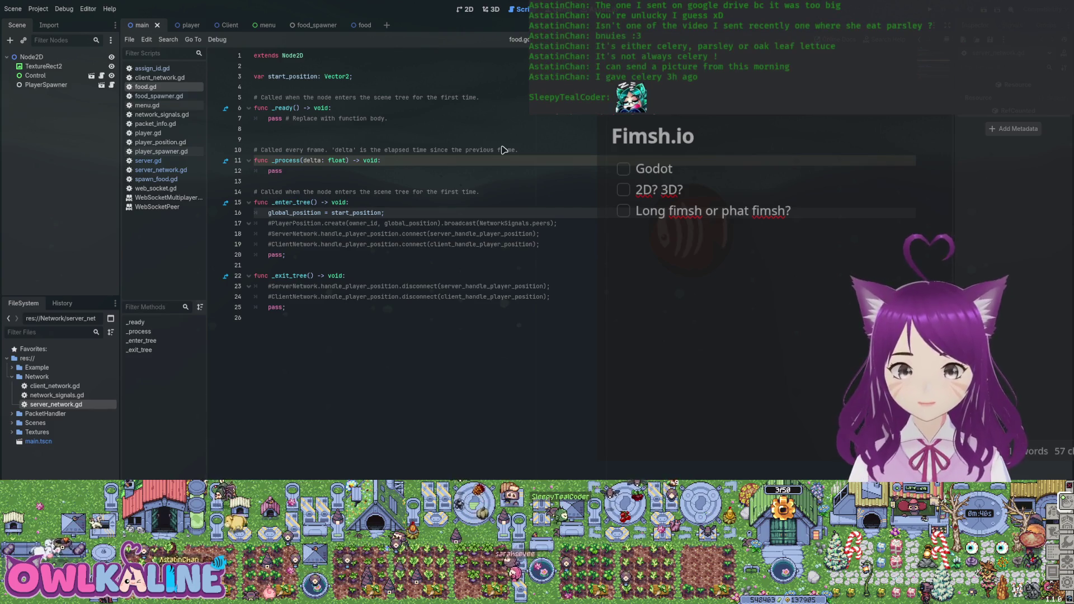
pyautogui.press('Up')
pyautogui.press('Up')
pyautogui.press('Up')
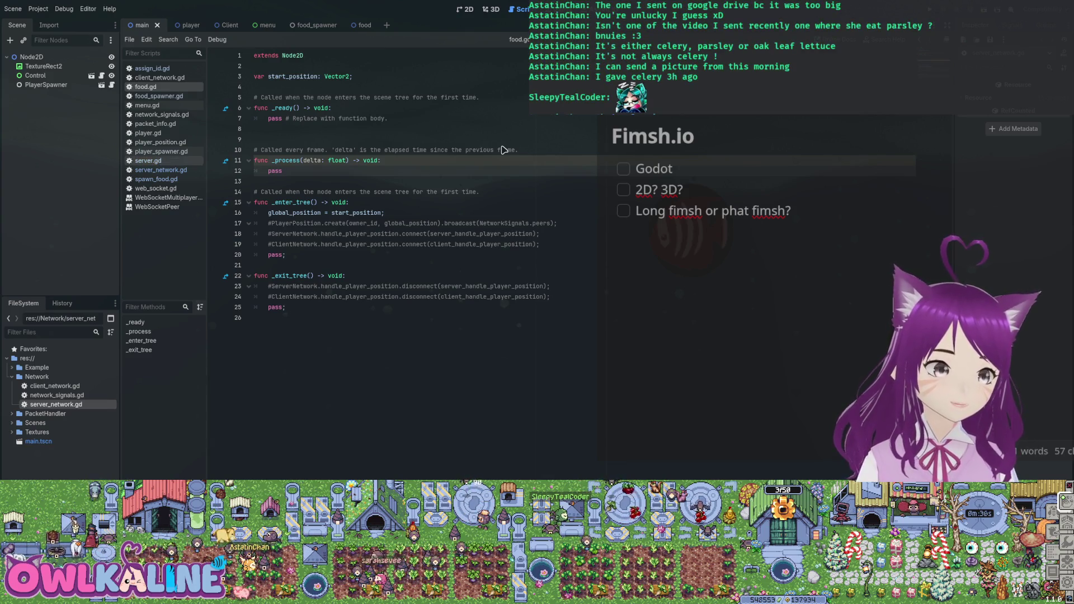
pyautogui.hotkey('alt', 'Left')
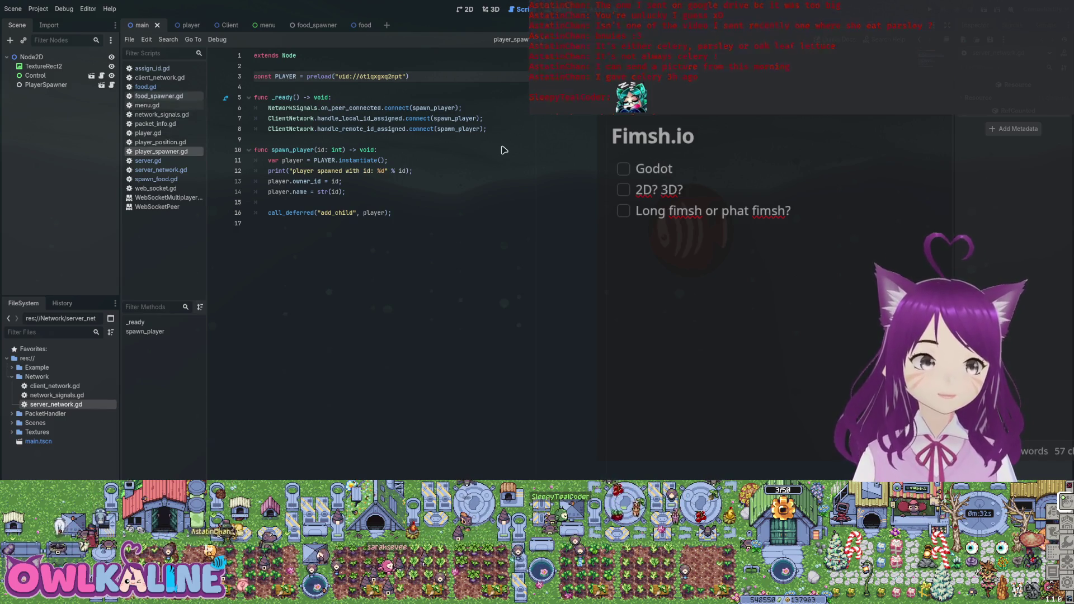
pyautogui.hotkey('alt', 'Left')
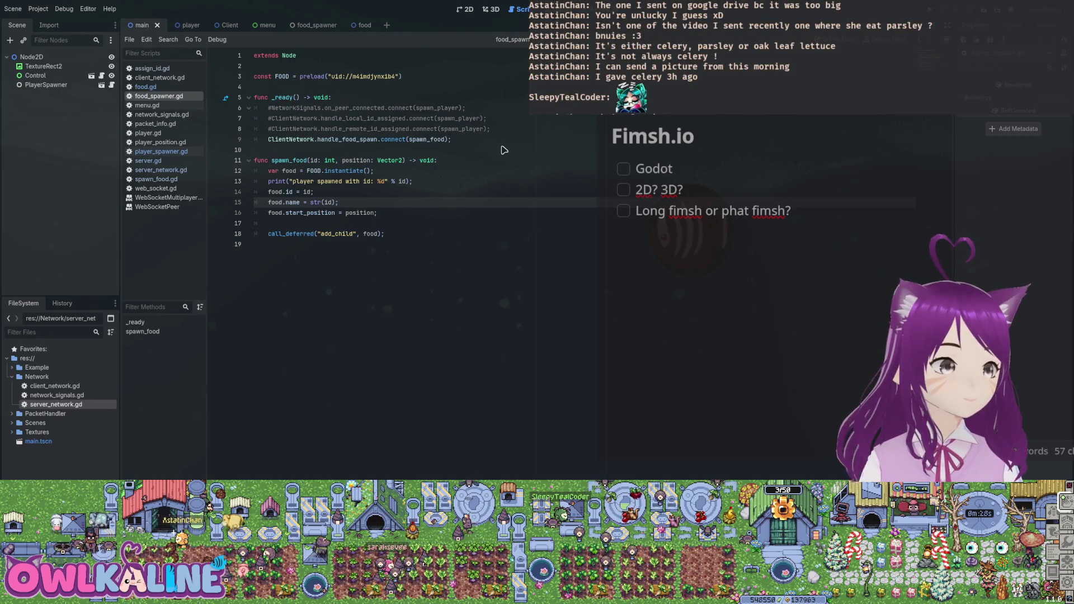
pyautogui.hotkey('alt', 'Left')
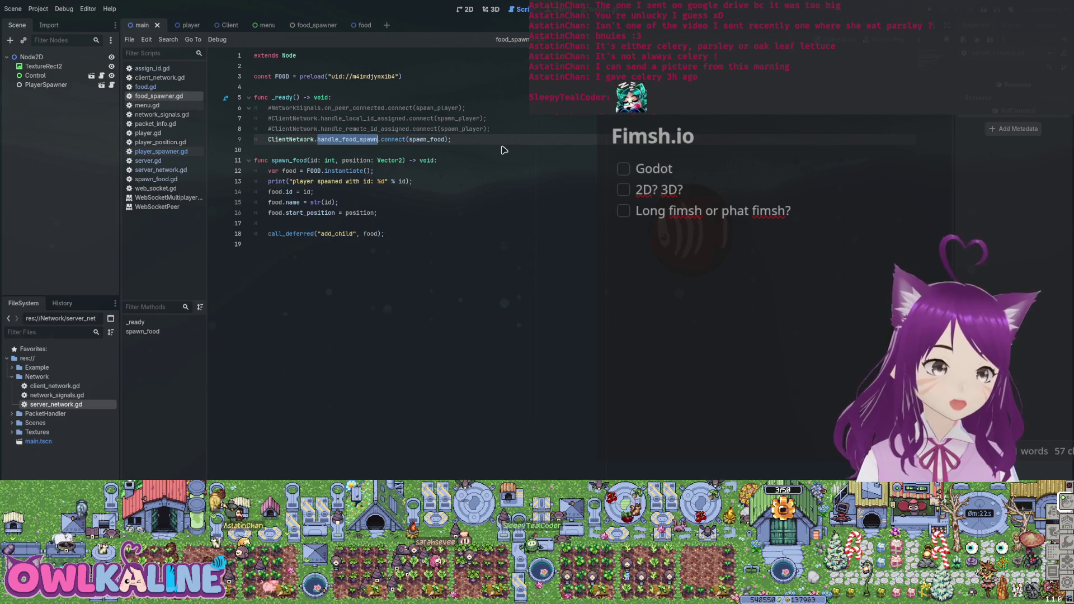
pyautogui.hotkey('alt', 'Left')
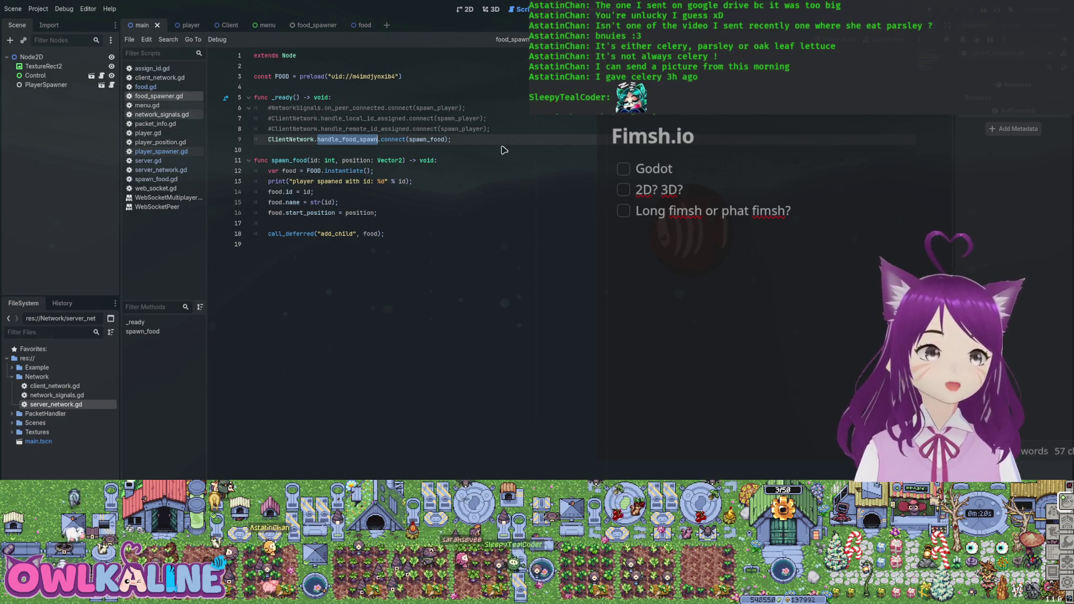
pyautogui.hotkey('alt', 'Left')
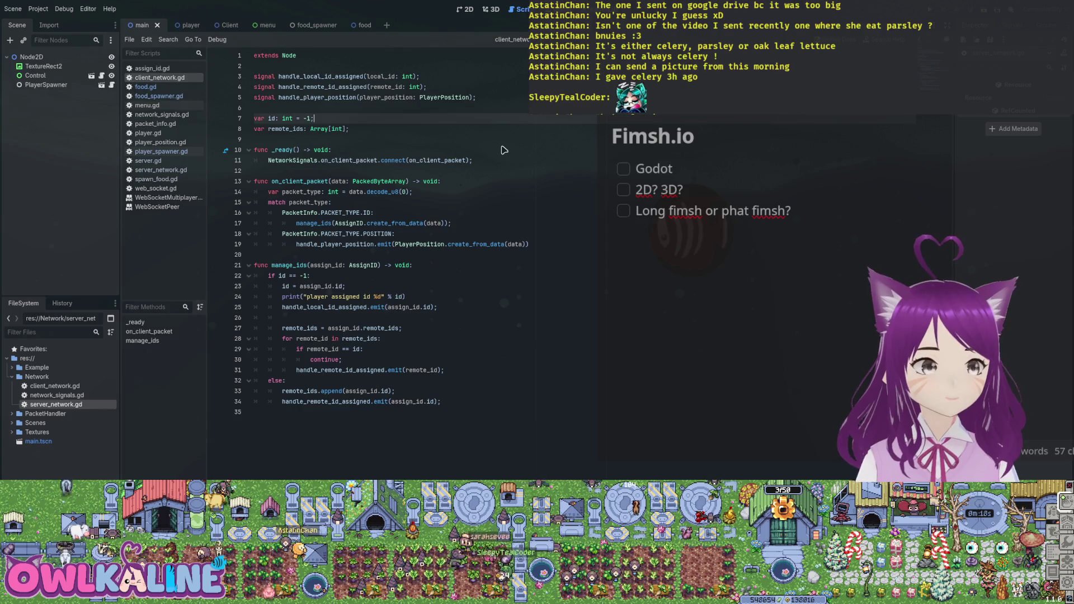
# Step: Add line 6 'signal handle_food_spawn(food_spawn: SpawnFood);' and save
pyautogui.press('Return')
pyautogui.write('signal han')
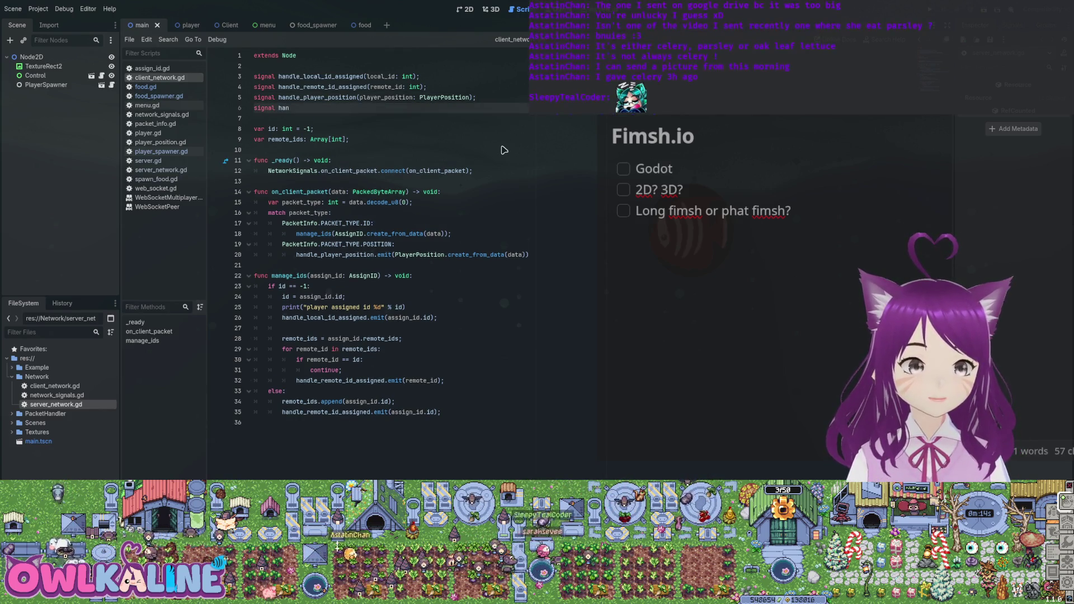
pyautogui.write('dle_food_sp')
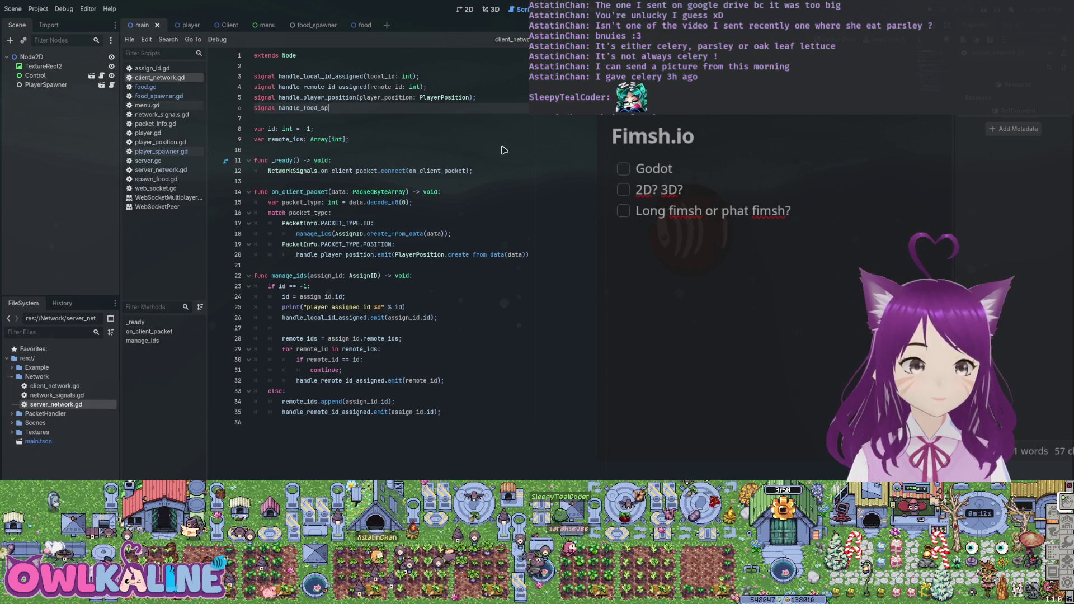
pyautogui.write('awn()')
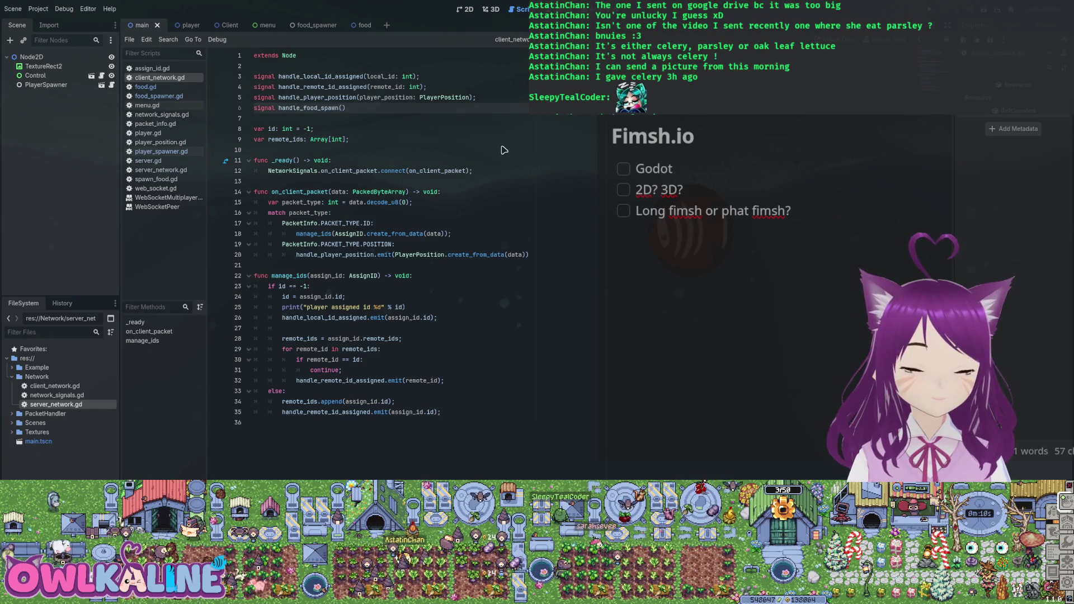
pyautogui.press('Left')
pyautogui.write('oodSpawn)')
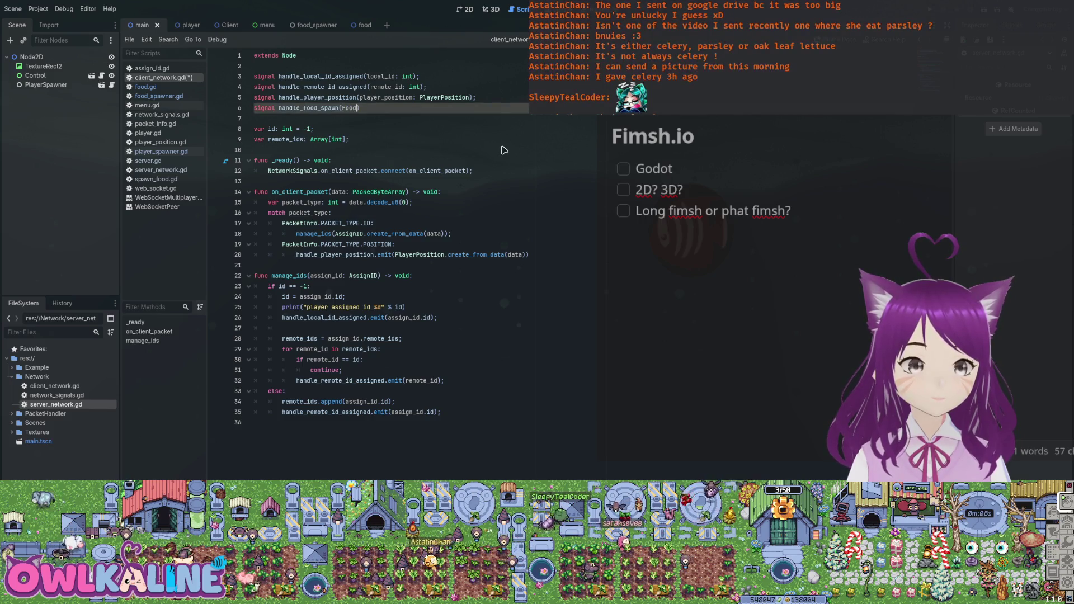
pyautogui.write(';')
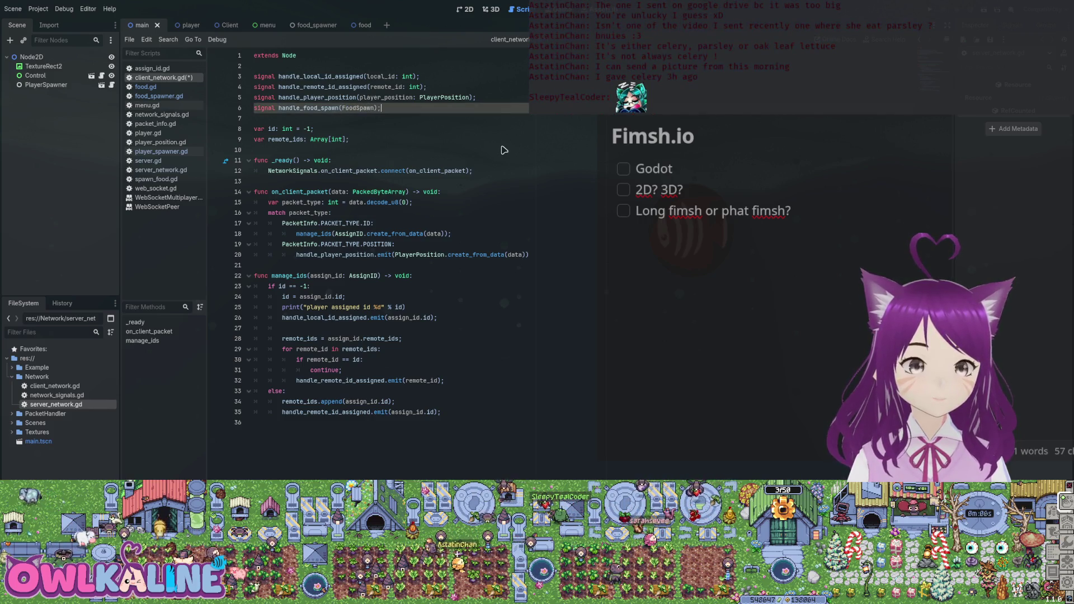
pyautogui.hotkey('ctrl', 's')
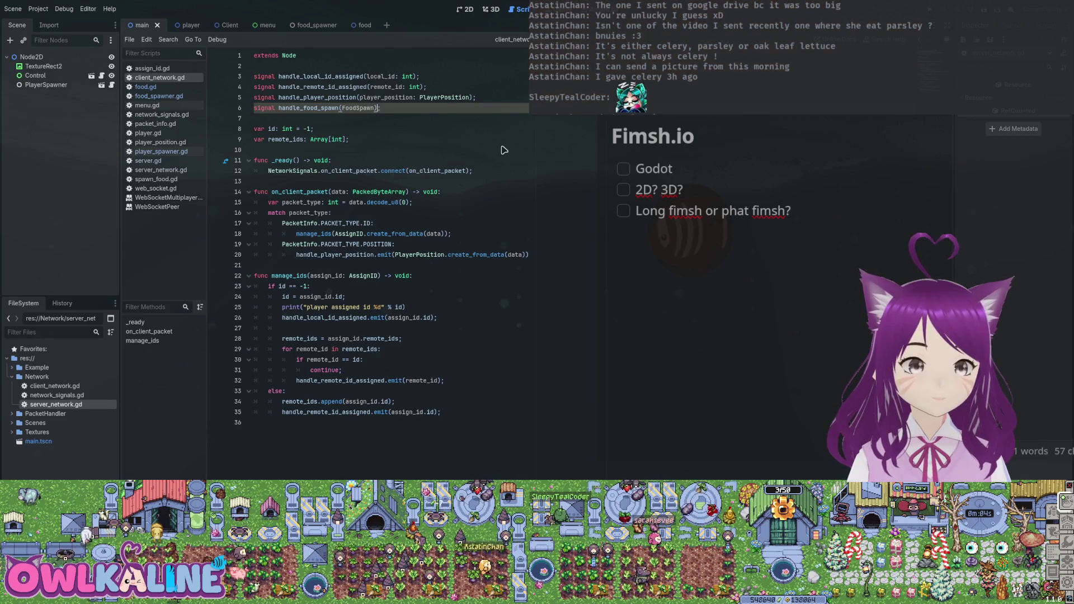
pyautogui.press('Left')
pyautogui.press('Left')
pyautogui.press('Left')
pyautogui.write('food_spawn:')
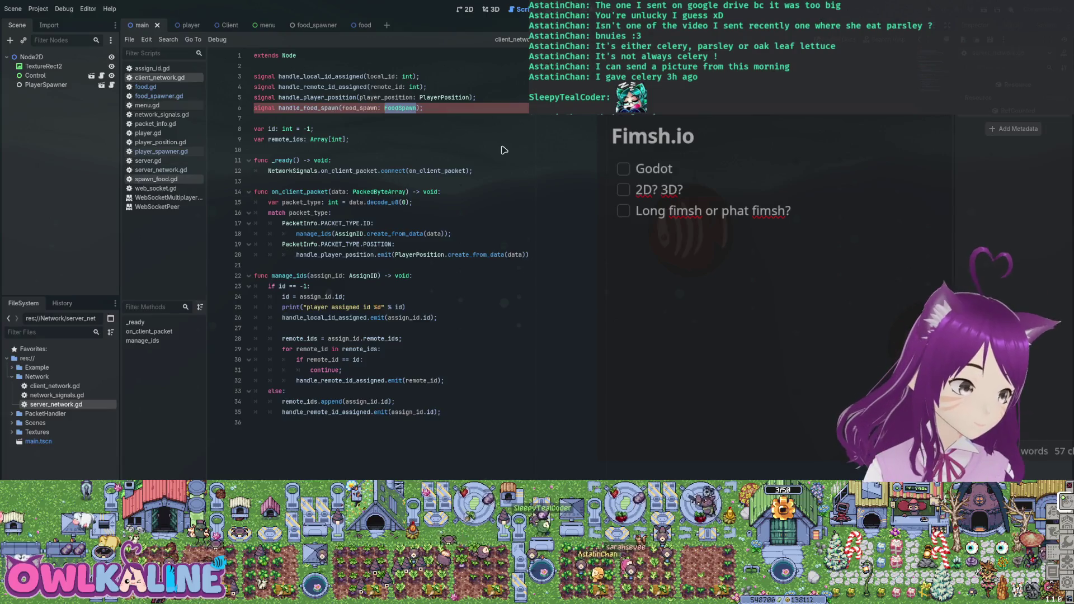
pyautogui.write('SpawnFood')
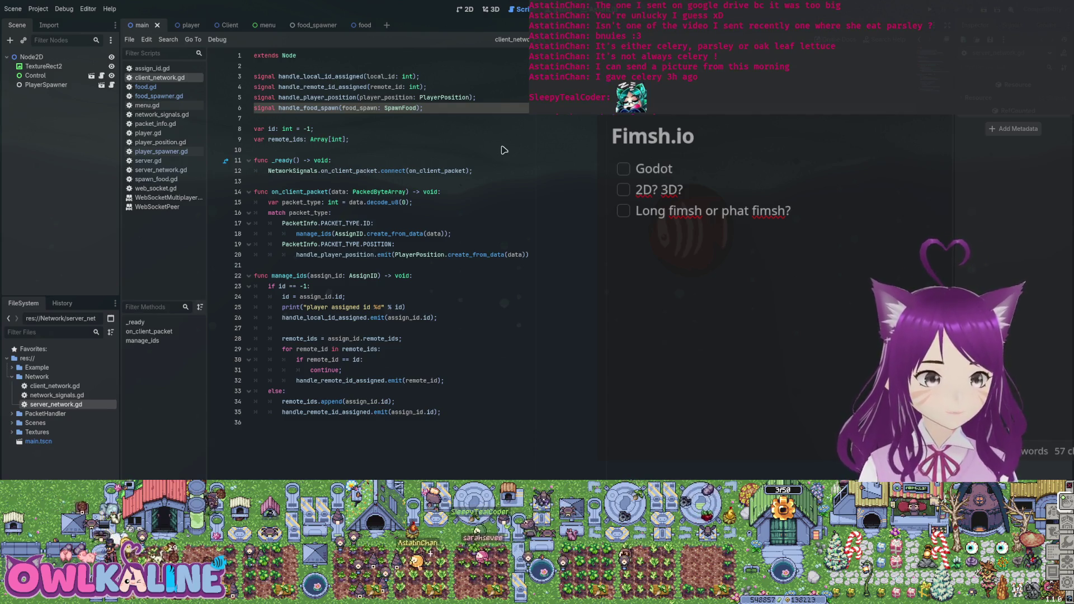
# Step: Open a new line below the ID branch of the packet-type match
pyautogui.press('Down')
pyautogui.press('Down')
pyautogui.press('Down')
pyautogui.press('End')
pyautogui.press('Return')
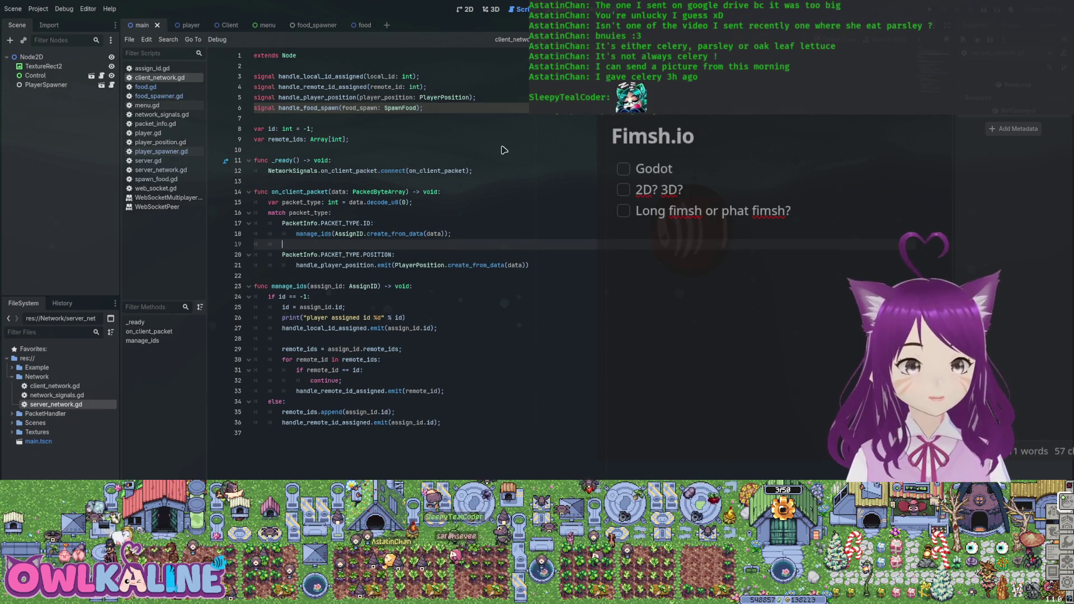
# Step: Add a PacketInfo.PACKET_TYPE.SPAWN_FOOD: branch to the on_client_packet match
pyautogui.write('PacketIn')
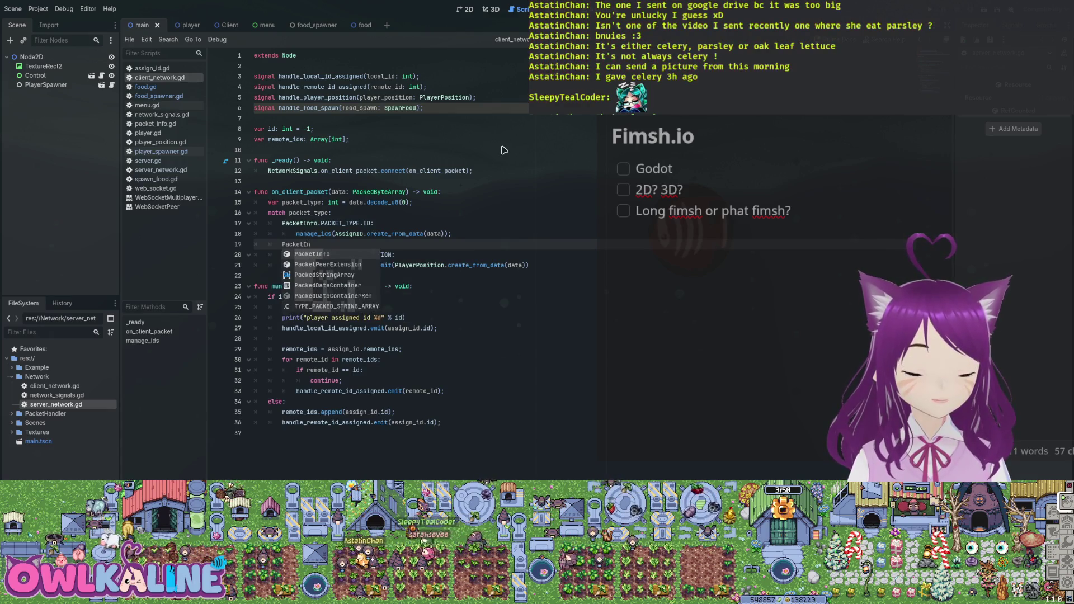
pyautogui.write('fo.PACKET_TYPE.S')
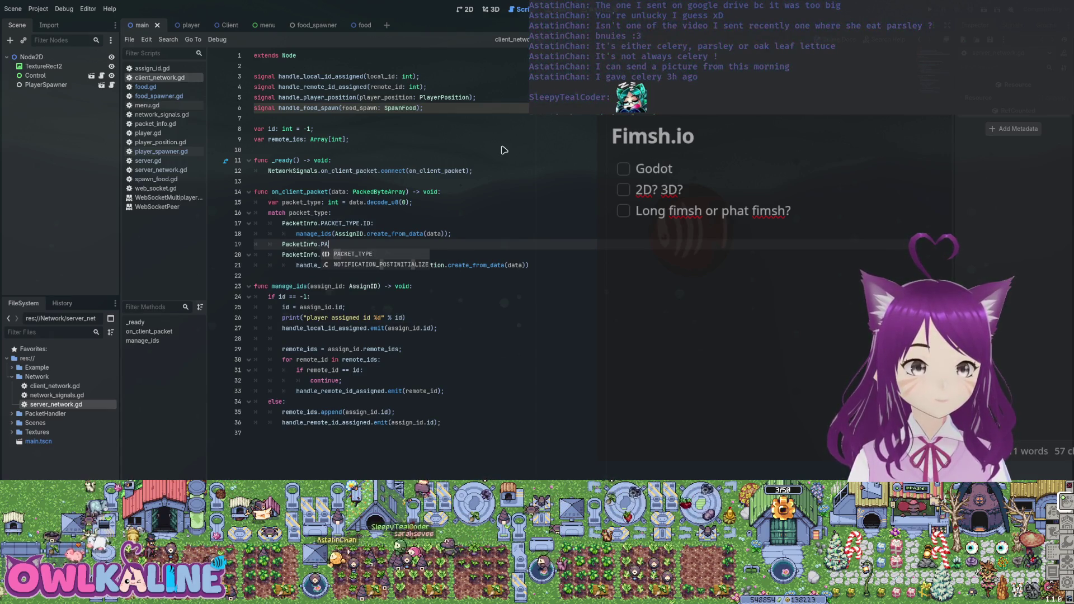
pyautogui.press('Return')
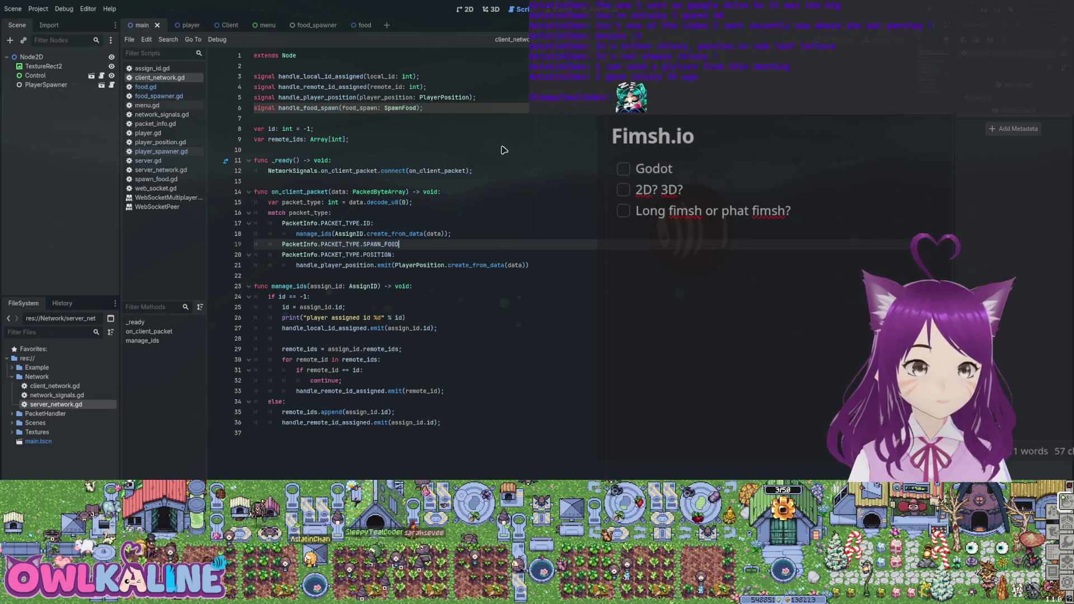
pyautogui.write(':')
pyautogui.press('Return')
pyautogui.write('handle')
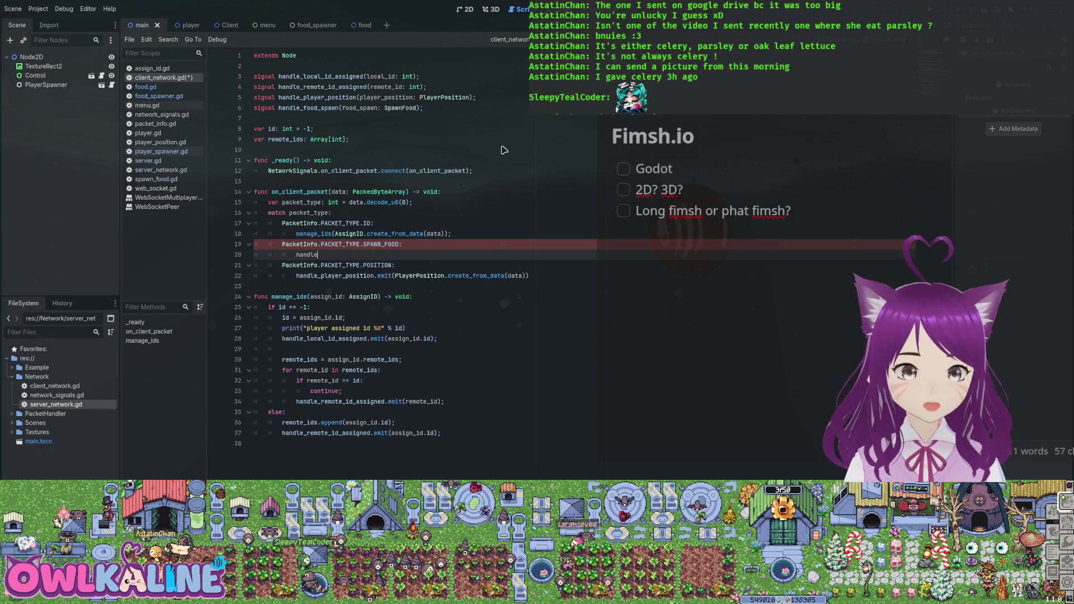
# Step: Make the branch emit handle_food_spawn(SpawnFood.create_from_data(data))
pyautogui.write('_food_spawn')
pyautogui.press('Return')
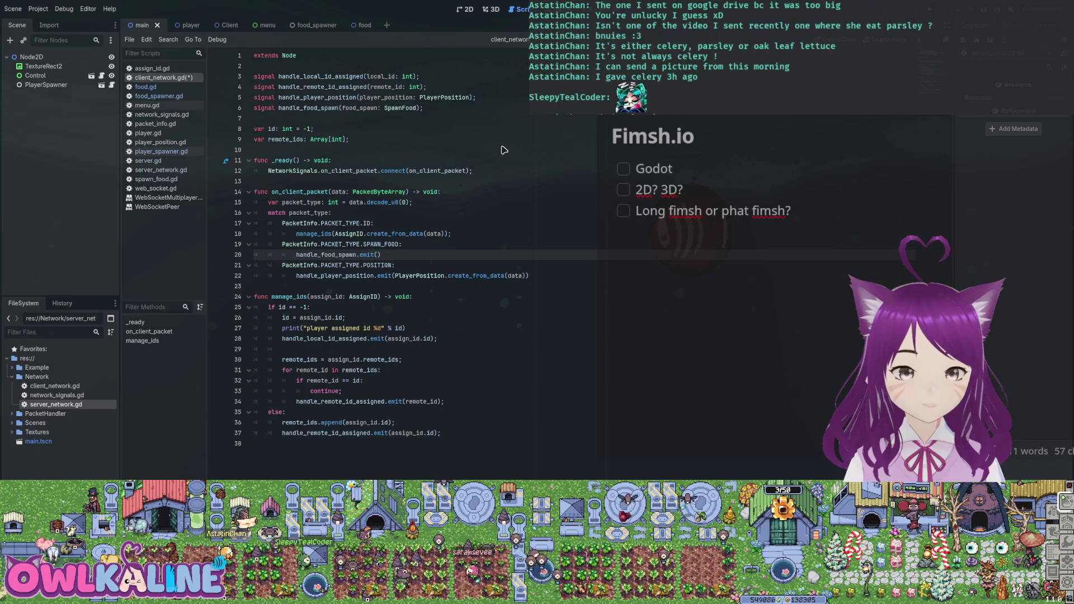
pyautogui.write('SpawnFood.')
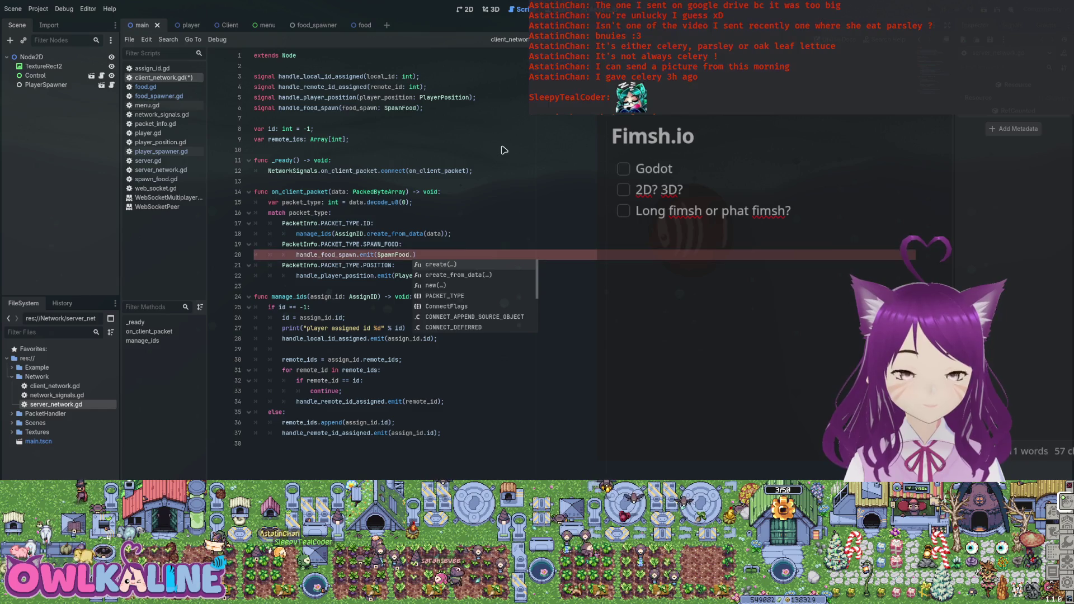
pyautogui.write('create(')
pyautogui.press('Return')
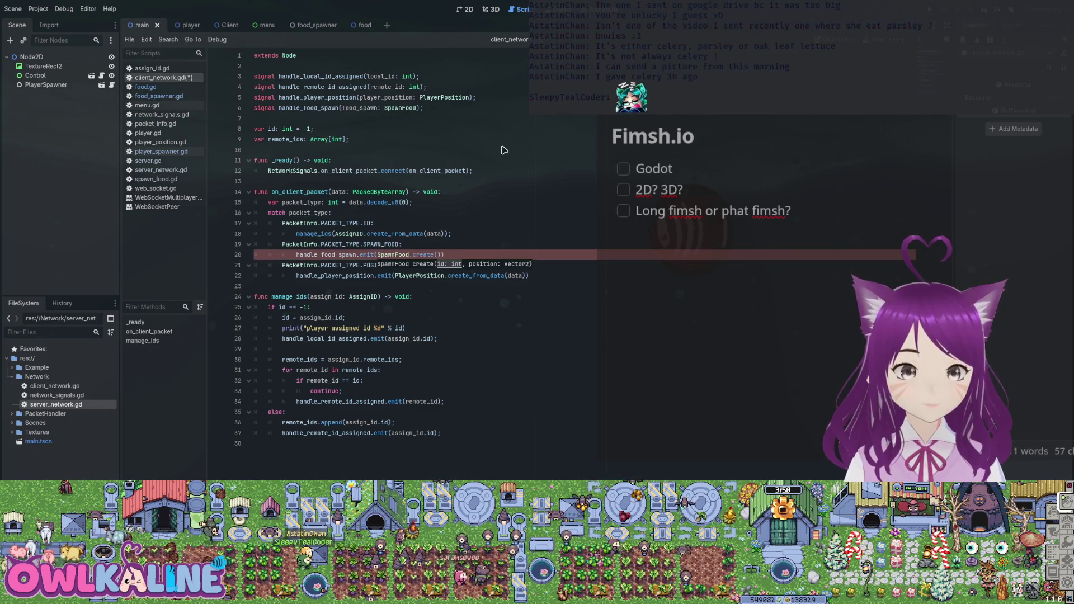
pyautogui.write(')')
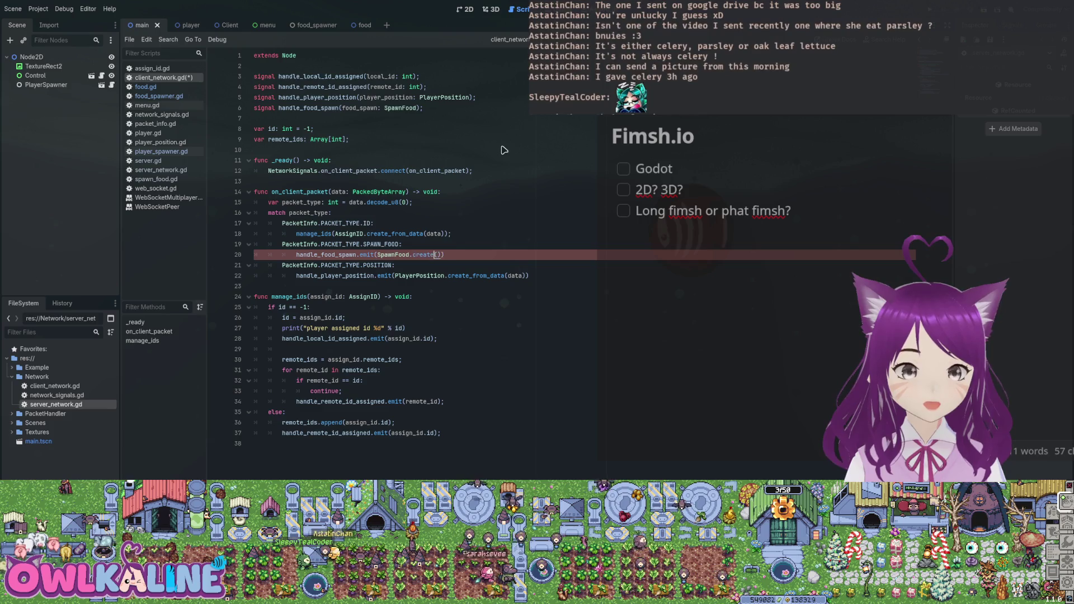
pyautogui.press('Right')
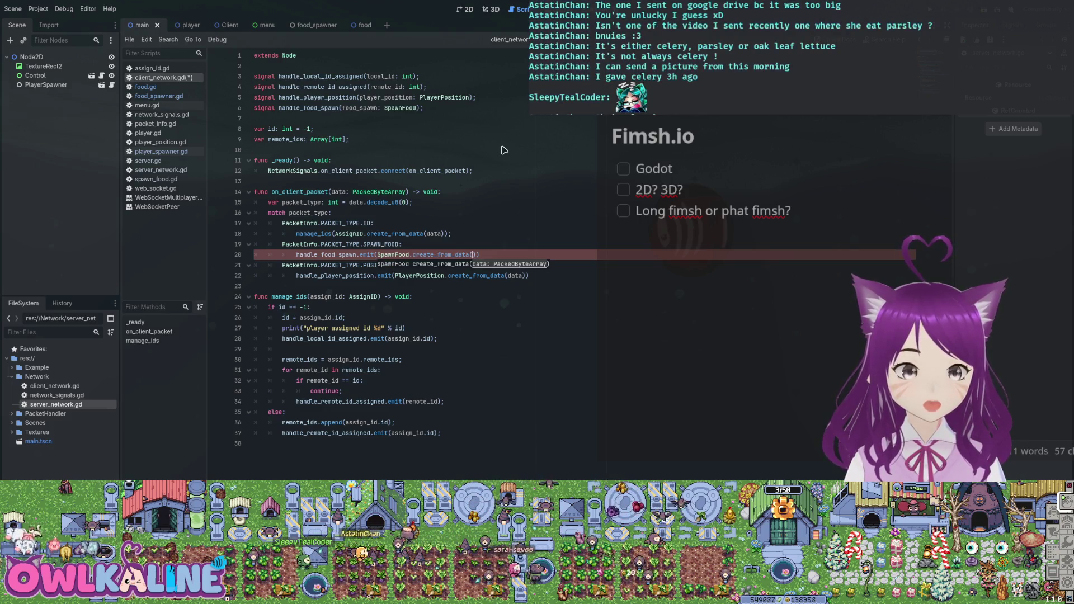
pyautogui.write('data))')
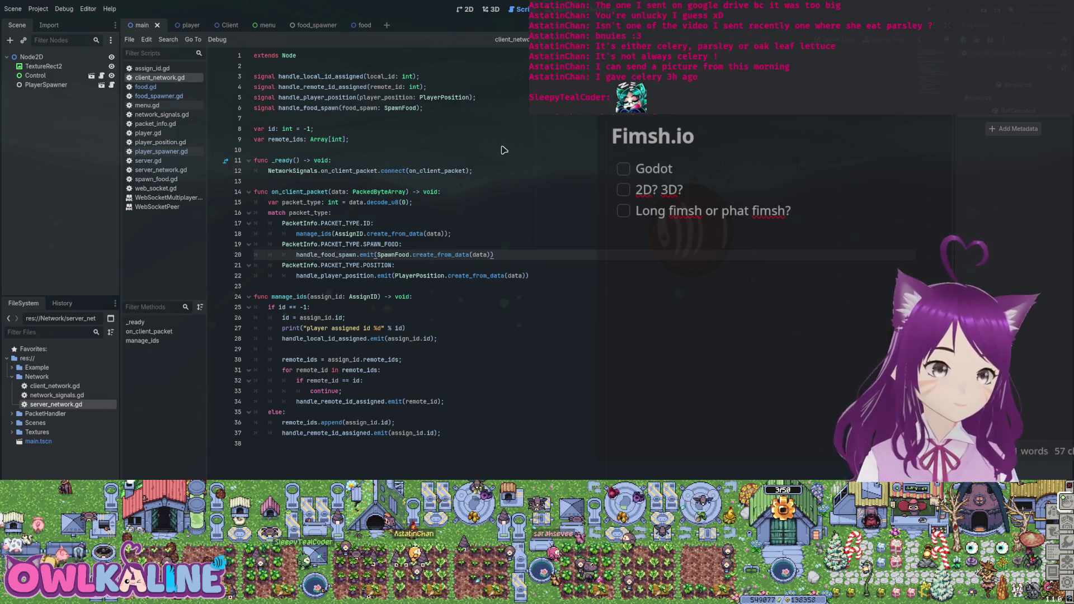
# Step: Jump from the signal declaration to spawn_food.gd to check the SpawnFood class
pyautogui.press('Up')
pyautogui.press('Up')
pyautogui.press('Up')
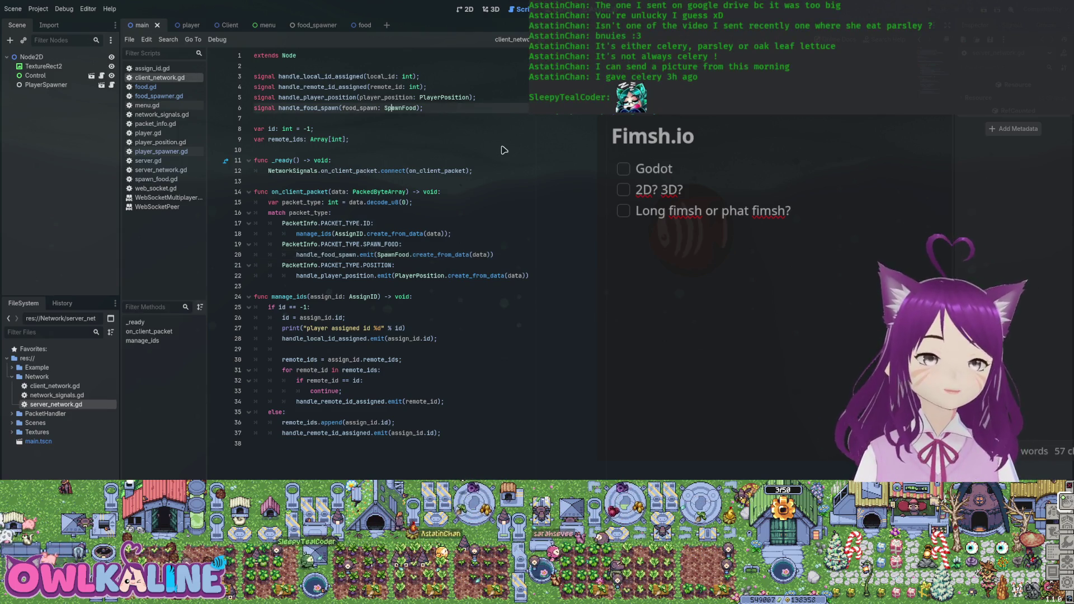
pyautogui.press('Right')
pyautogui.press('Right')
pyautogui.press('Right')
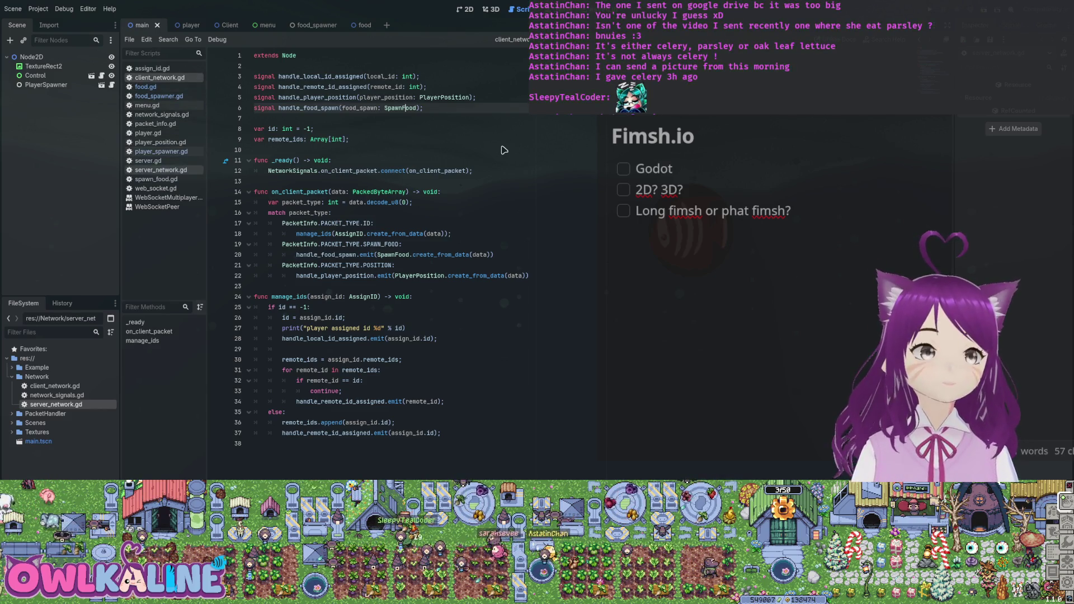
pyautogui.hotkey('alt', 'Left')
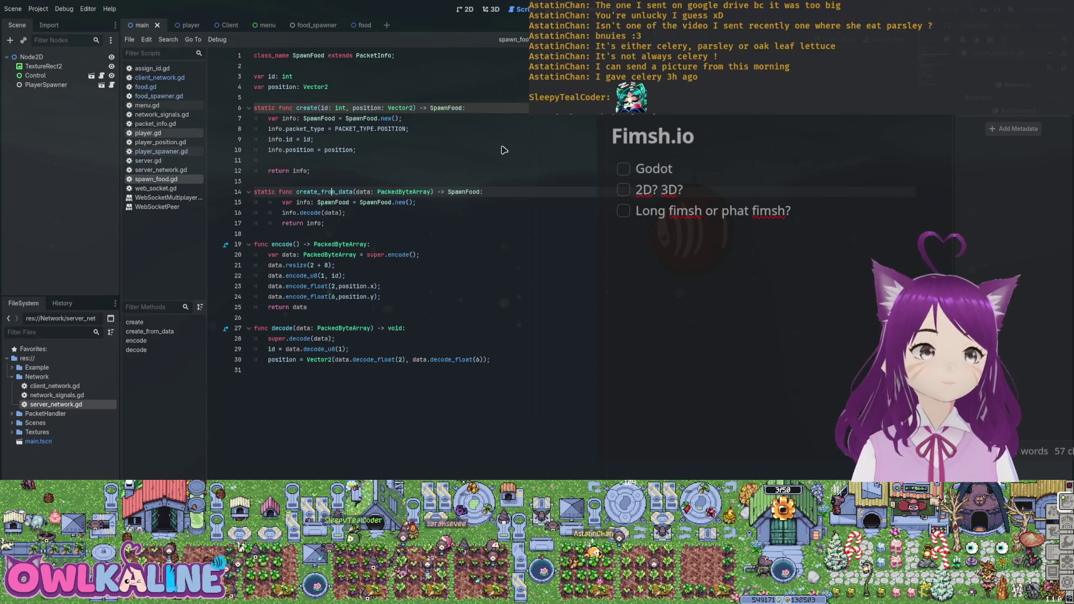
# Step: In food_spawner.gd, replace spawn_food's id and position parameters with spawn_food: SpawnFood
pyautogui.hotkey('alt', 'Left')
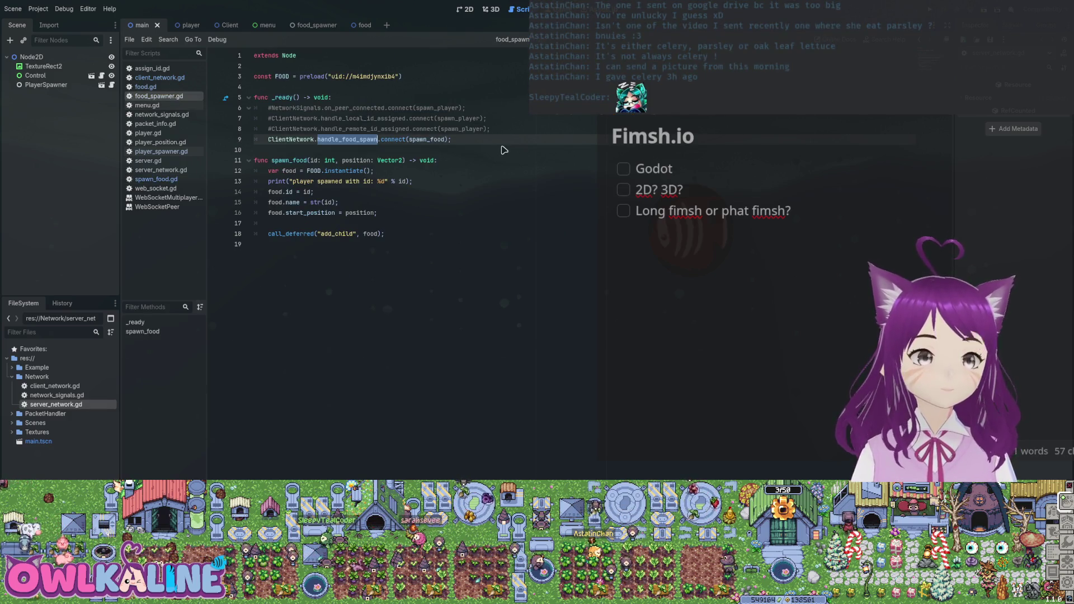
pyautogui.press('Down')
pyautogui.press('Down')
pyautogui.hotkey('ctrl', 'shift', 'Right')
pyautogui.hotkey('ctrl', 'shift', 'Right')
pyautogui.hotkey('ctrl', 'shift', 'Right')
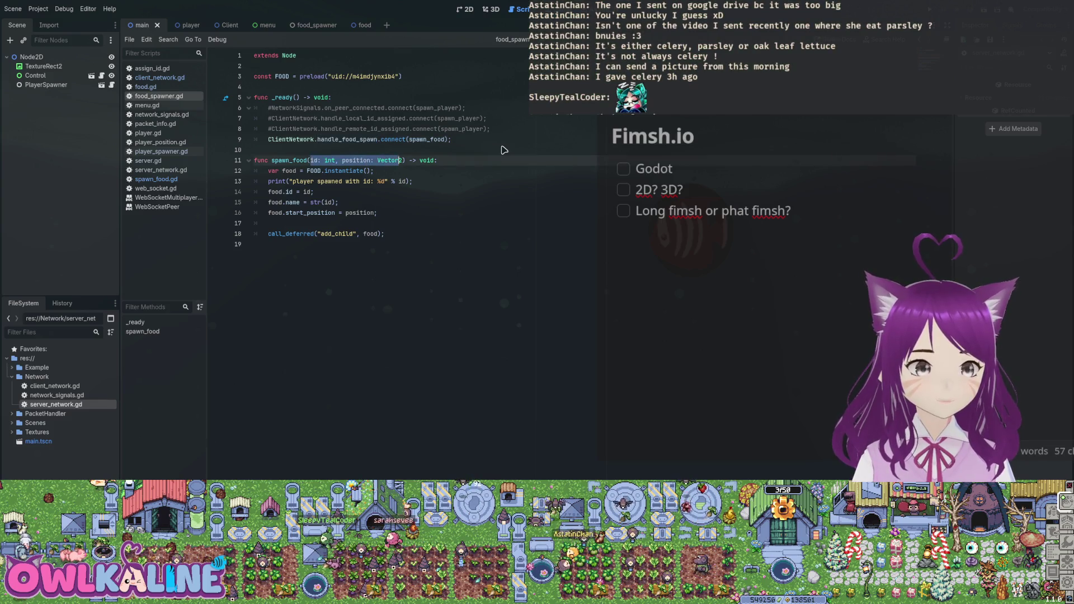
pyautogui.press('BackSpace')
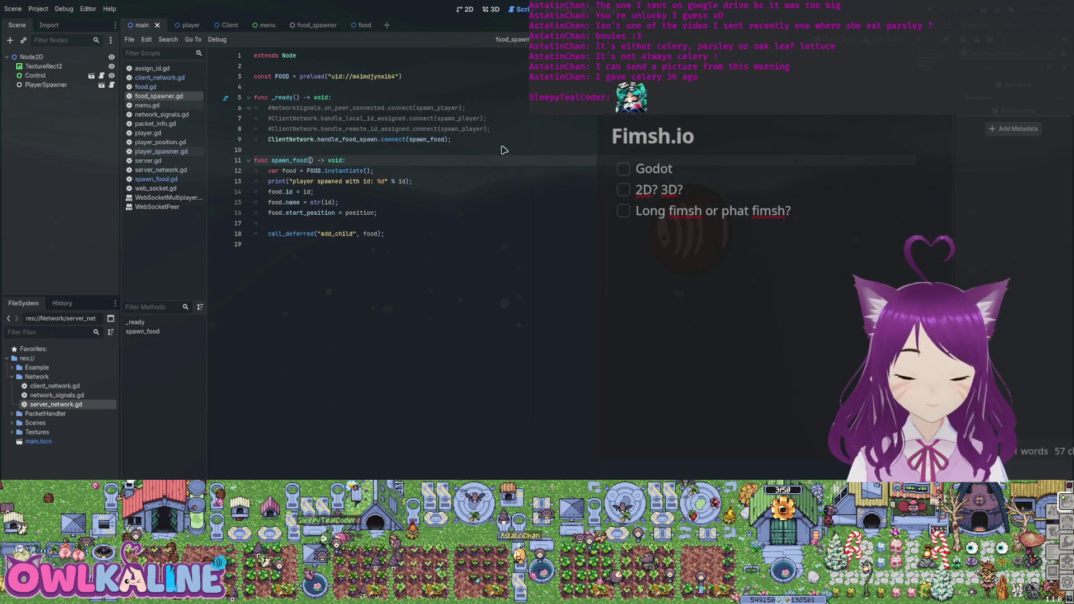
pyautogui.write('spawn_fo')
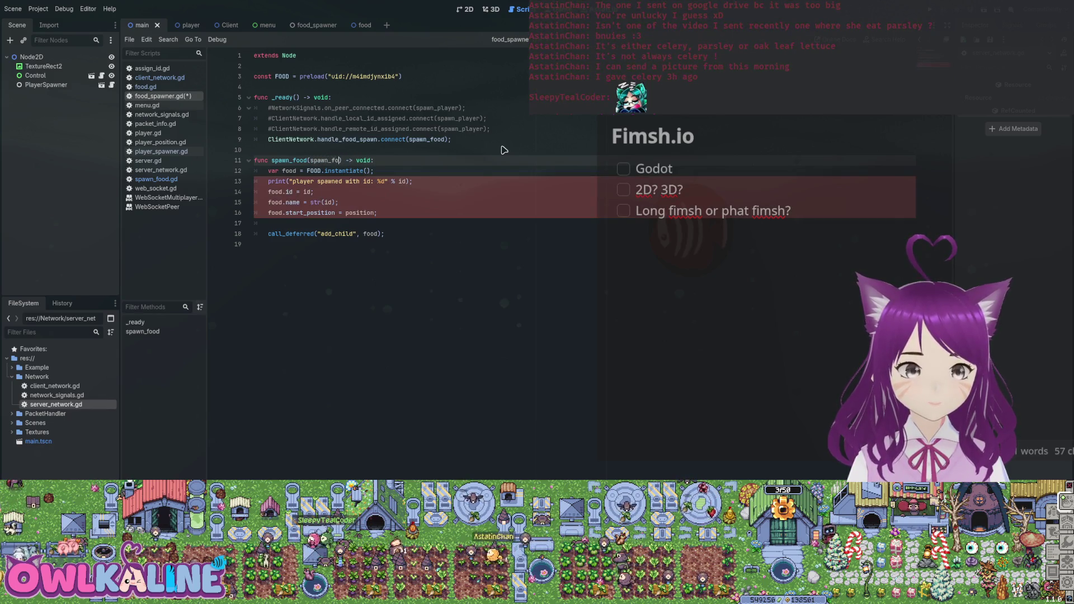
pyautogui.write('od: SpawnFood')
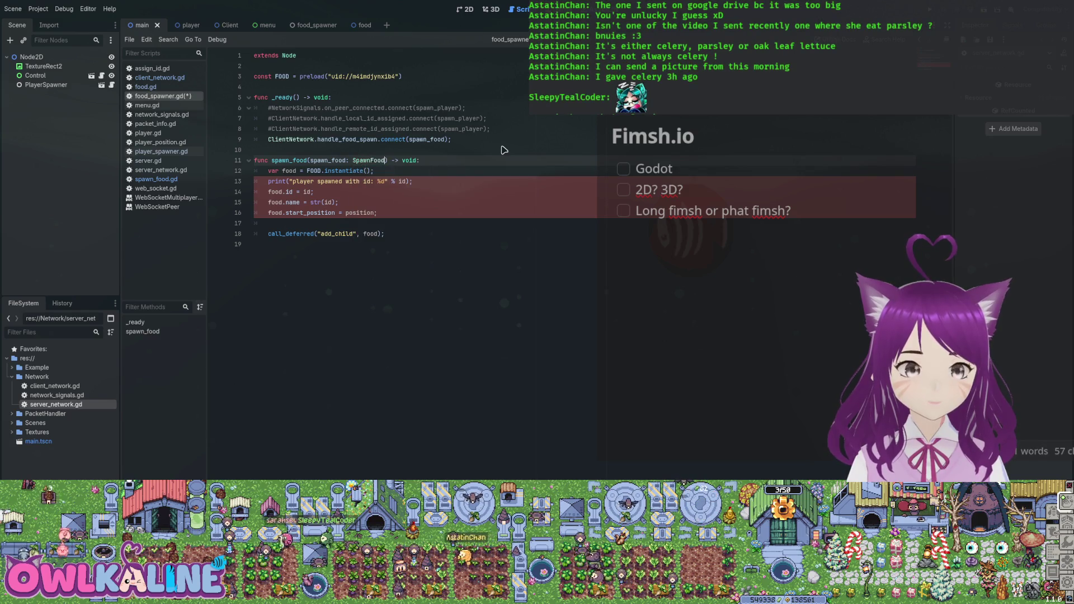
pyautogui.hotkey('ctrl', 's')
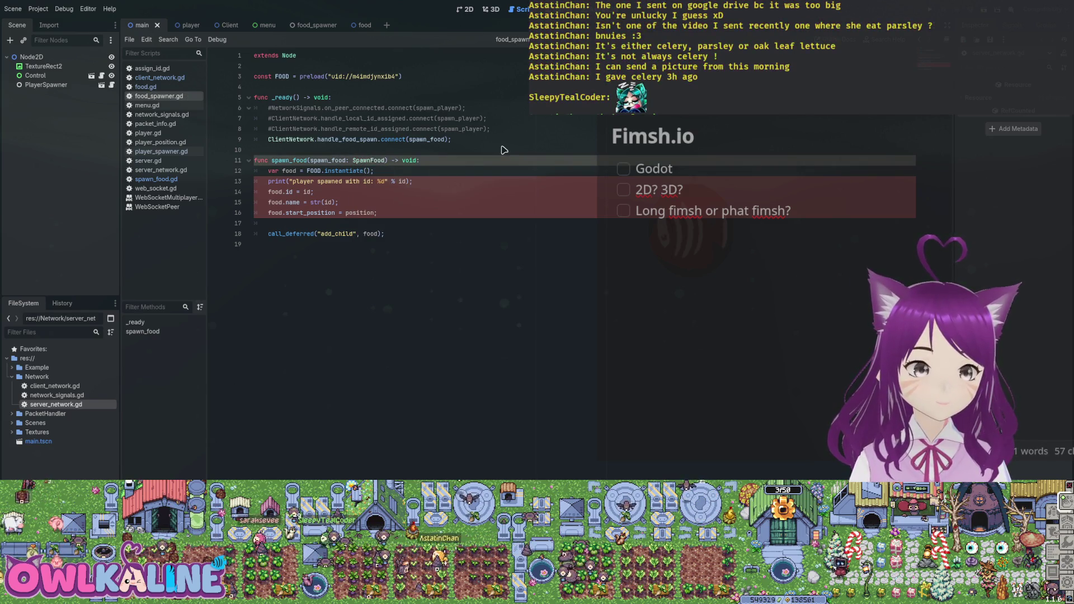
# Step: Set food.id and food.name from spawn_food.id and start the position line with spawn_food
pyautogui.press('Down')
pyautogui.press('Down')
pyautogui.press('Down')
pyautogui.press('Left')
pyautogui.press('Left')
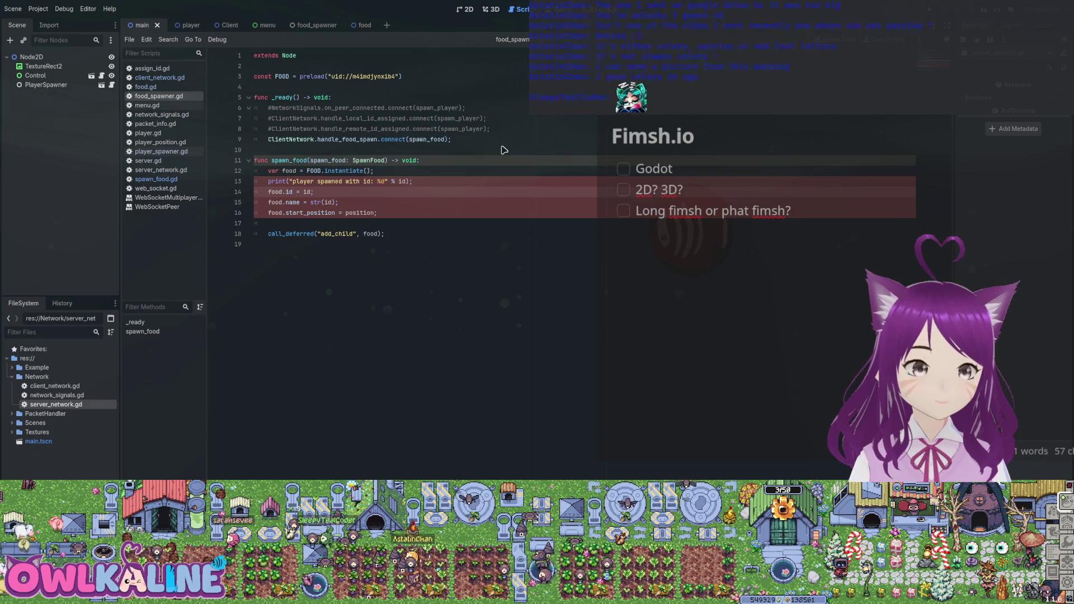
pyautogui.press('Left')
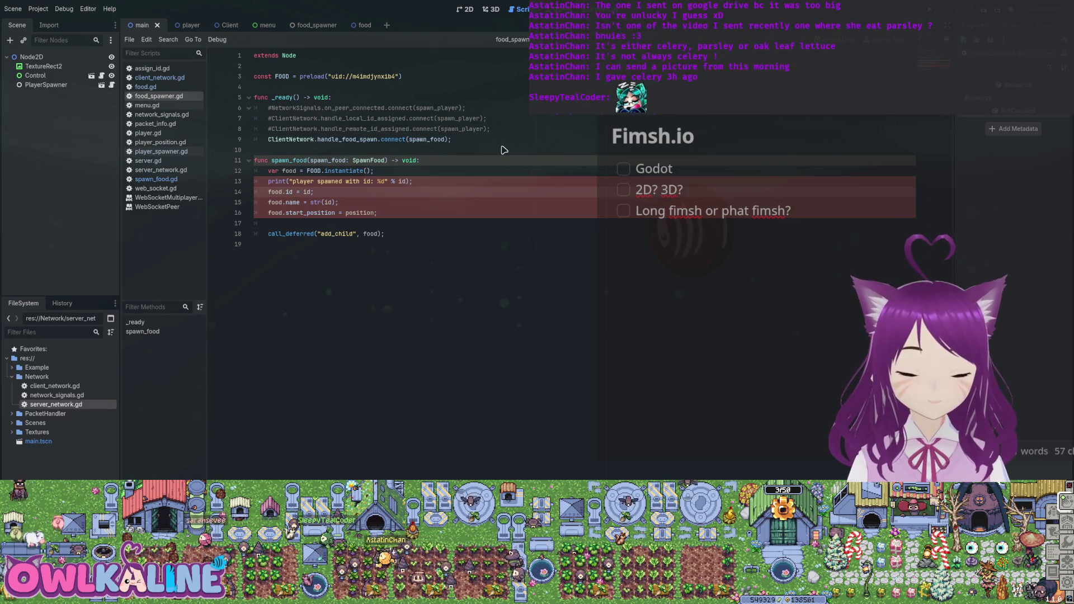
pyautogui.write('wn_food.')
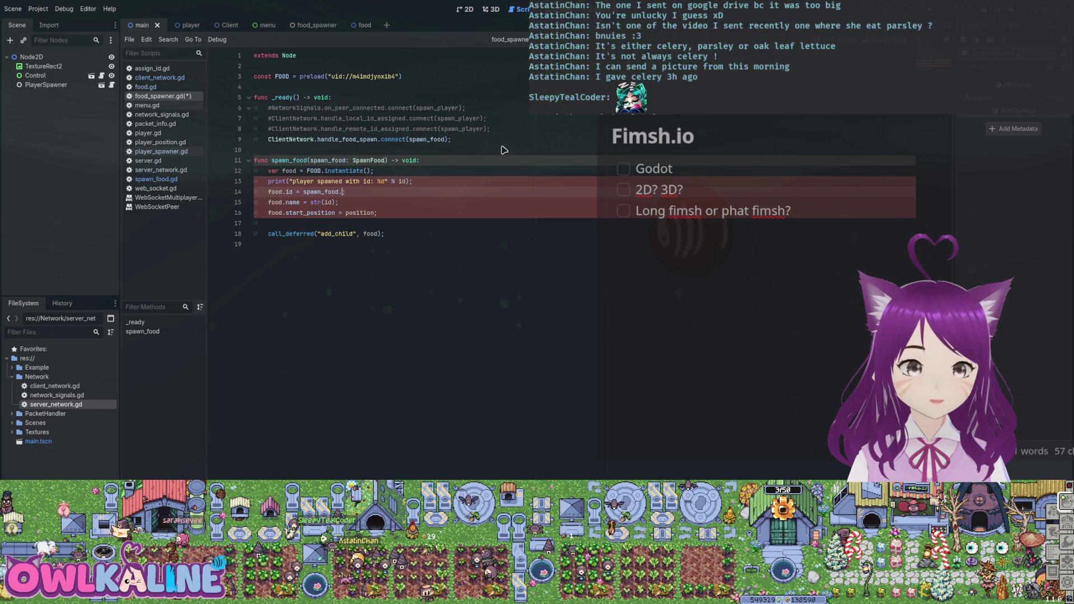
pyautogui.write('id')
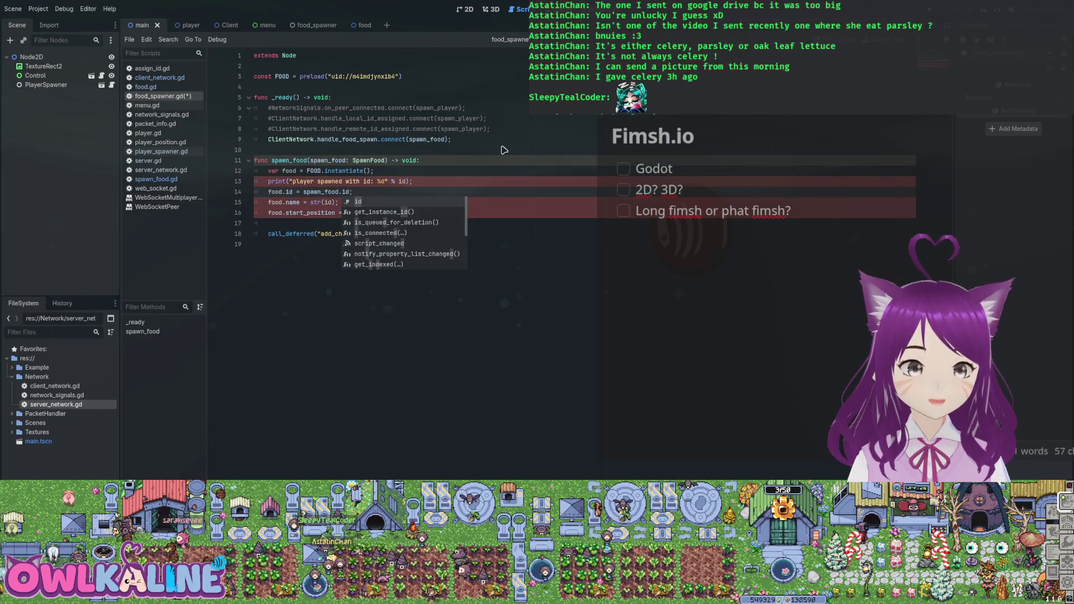
pyautogui.press('End')
pyautogui.press('Down')
pyautogui.press('Left')
pyautogui.press('Left')
pyautogui.press('Left')
pyautogui.write('spawn_f')
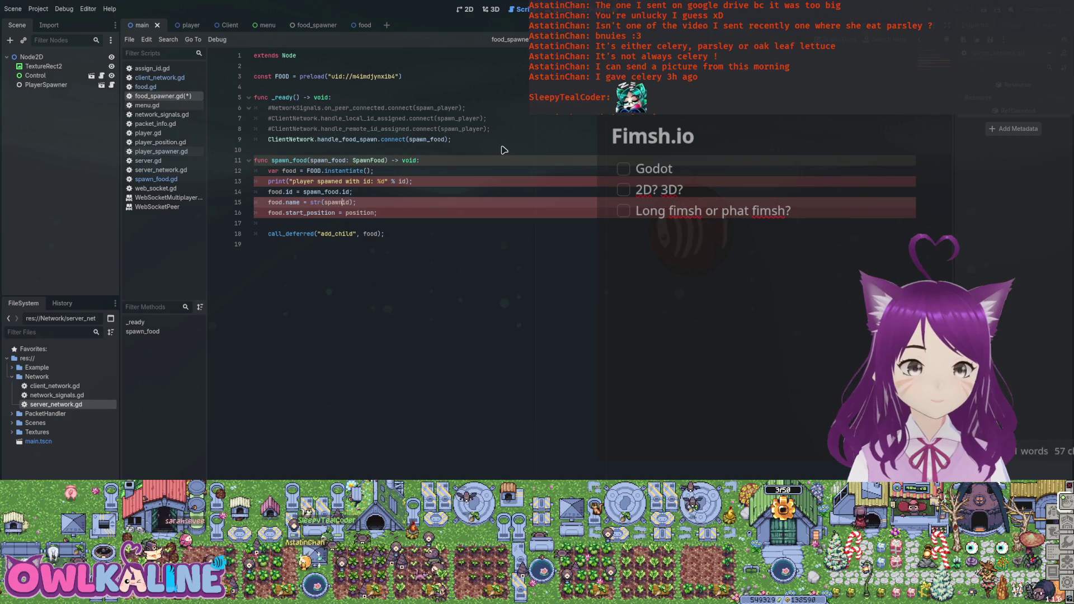
pyautogui.write('ood.')
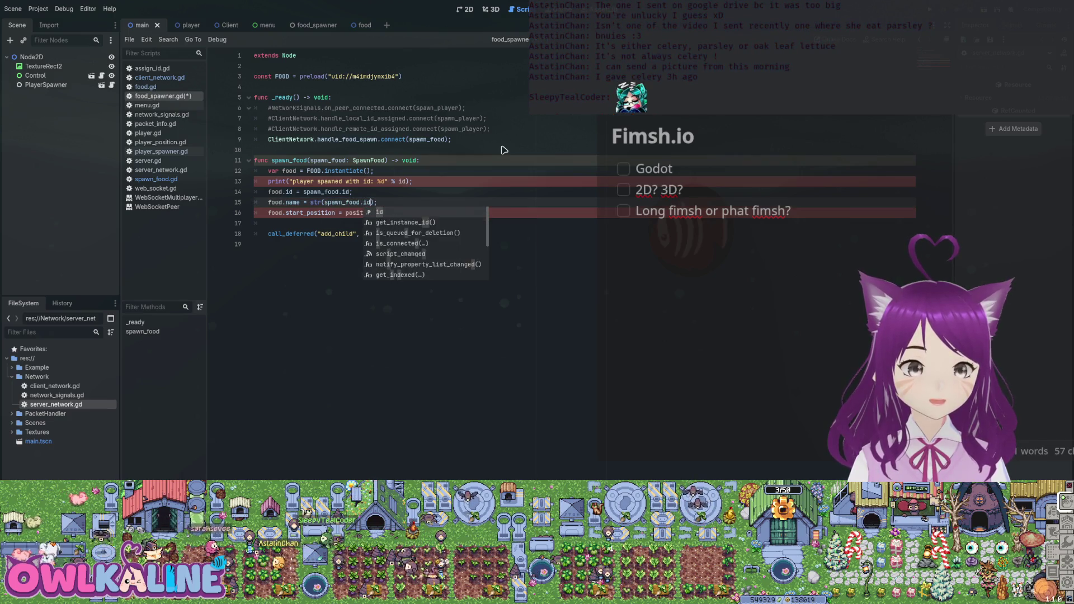
pyautogui.press('End')
pyautogui.press('Down')
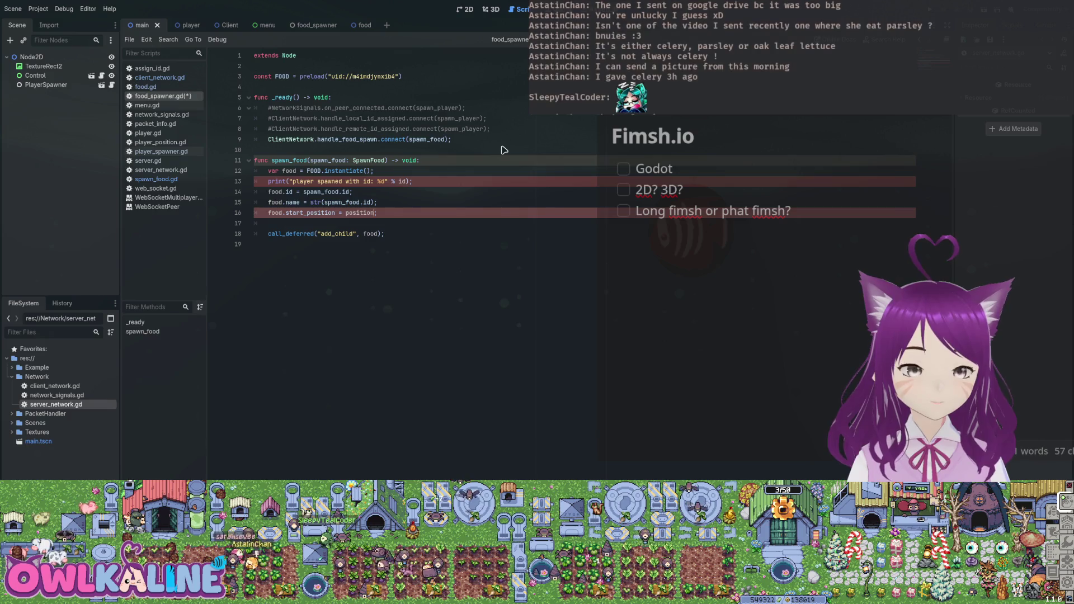
pyautogui.write('spawn_food.')
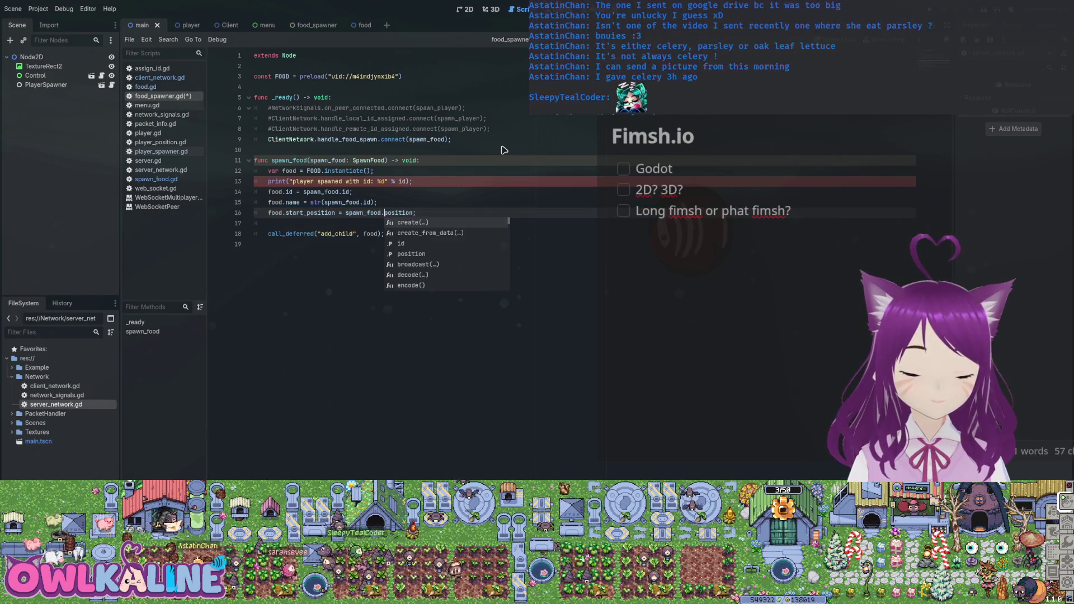
# Step: Save the script and use spawn_food's id in the print line
pyautogui.hotkey('ctrl', 's')
pyautogui.press('Escape')
pyautogui.press('Up')
pyautogui.press('Up')
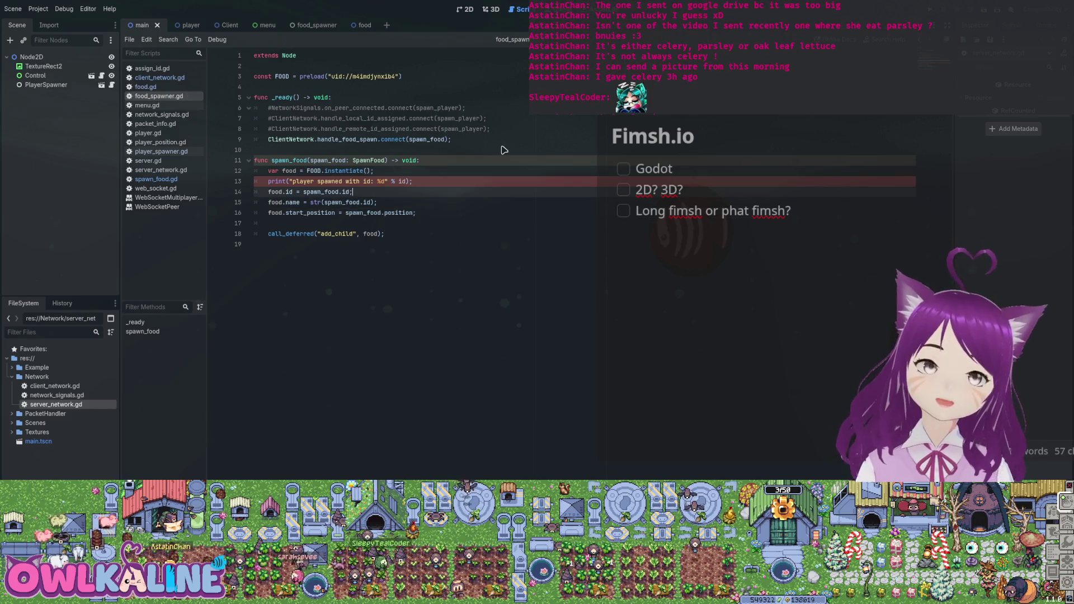
pyautogui.press('Up')
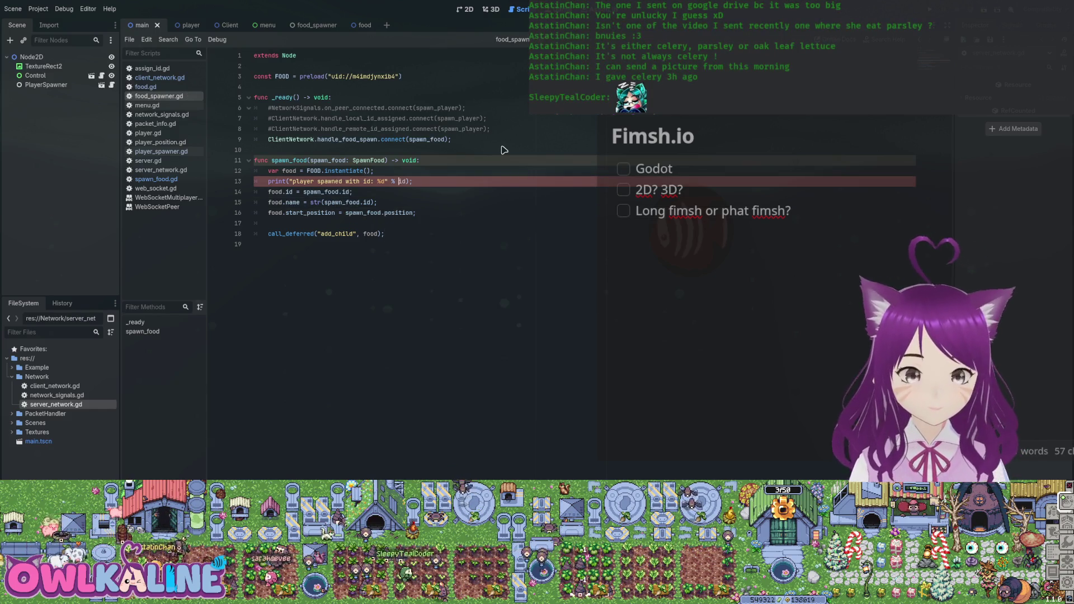
pyautogui.write('spawn_food.')
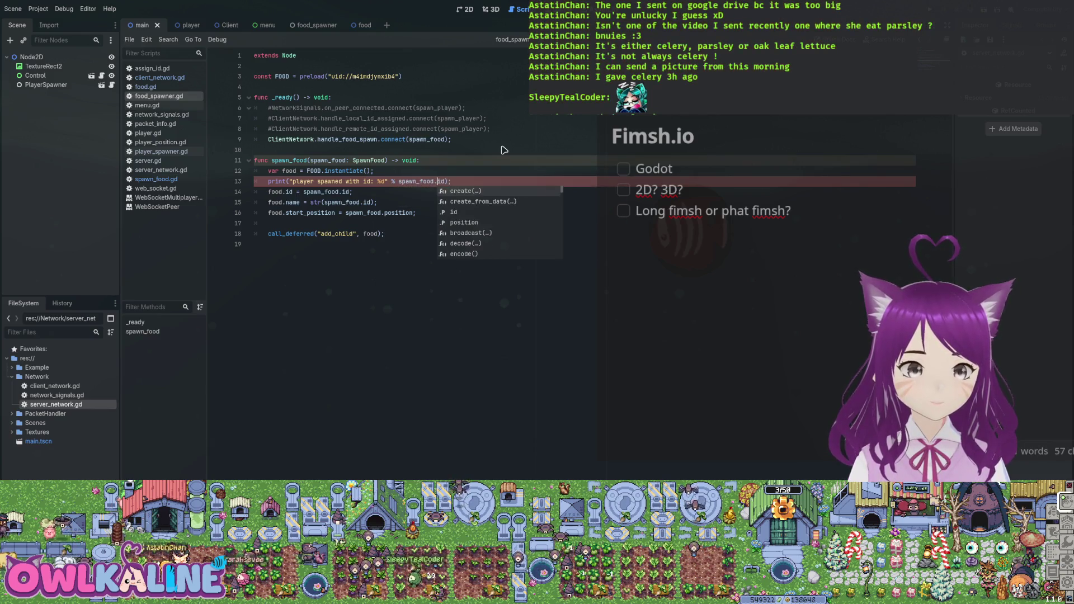
# Step: Reword the print message to 'spawning food with id' and save food_spawner.gd
pyautogui.press('Left')
pyautogui.press('Left')
pyautogui.press('Left')
pyautogui.press('BackSpace')
pyautogui.press('BackSpace')
pyautogui.press('BackSpace')
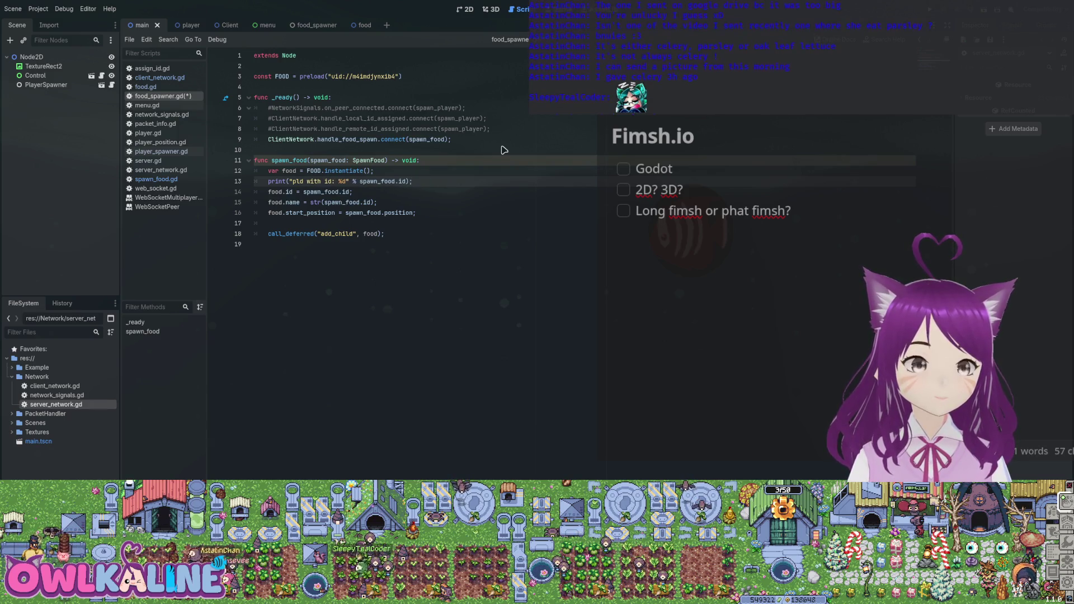
pyautogui.press('Delete')
pyautogui.press('Delete')
pyautogui.press('Delete')
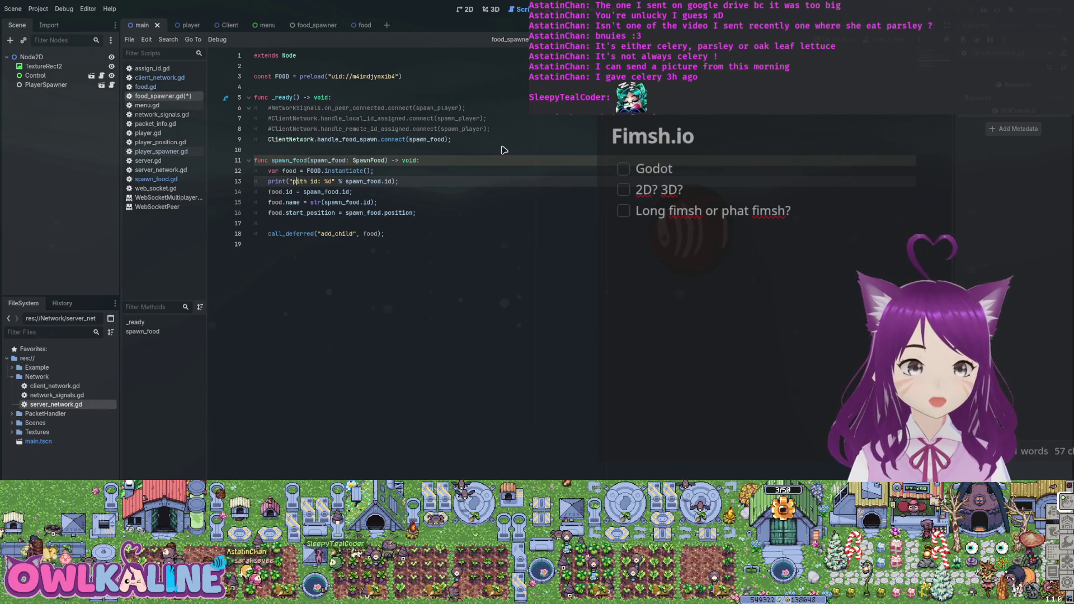
pyautogui.press('Delete')
pyautogui.press('Delete')
pyautogui.press('Delete')
pyautogui.press('BackSpace')
pyautogui.write('s')
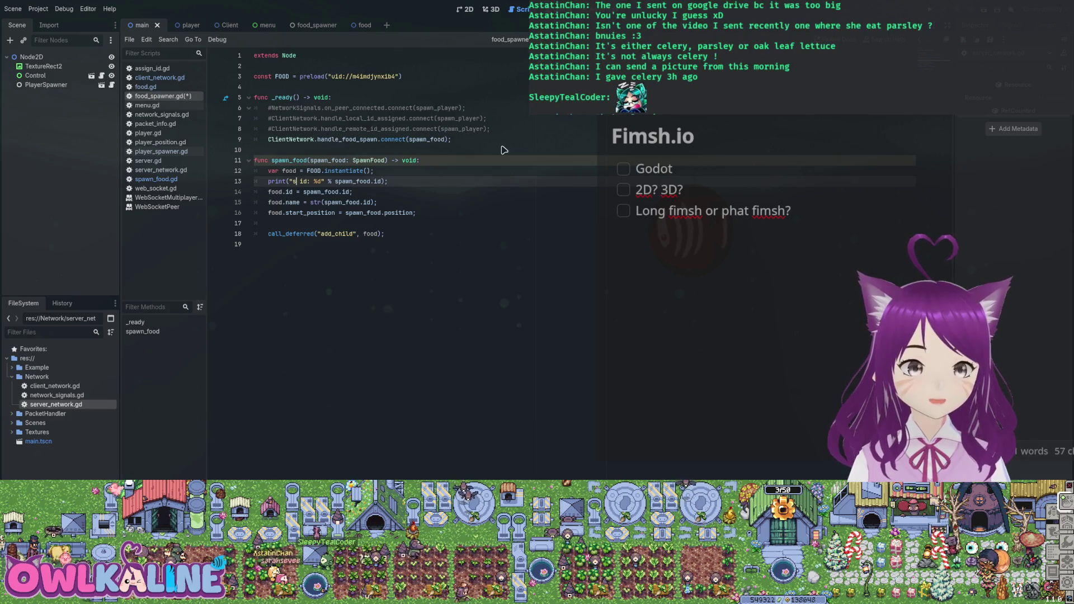
pyautogui.write('pawning food with')
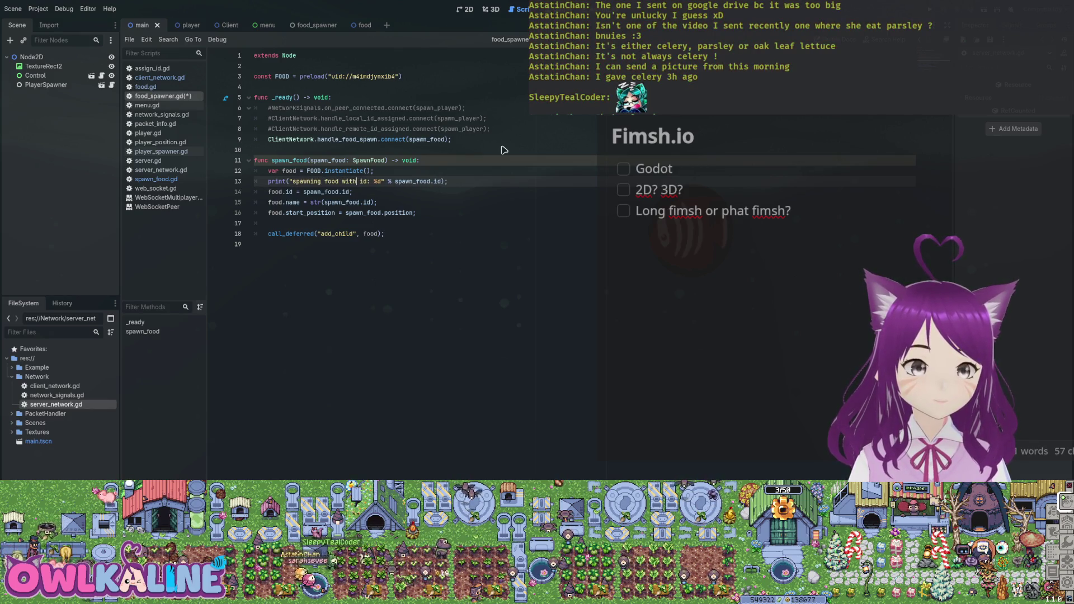
pyautogui.hotkey('ctrl', 's')
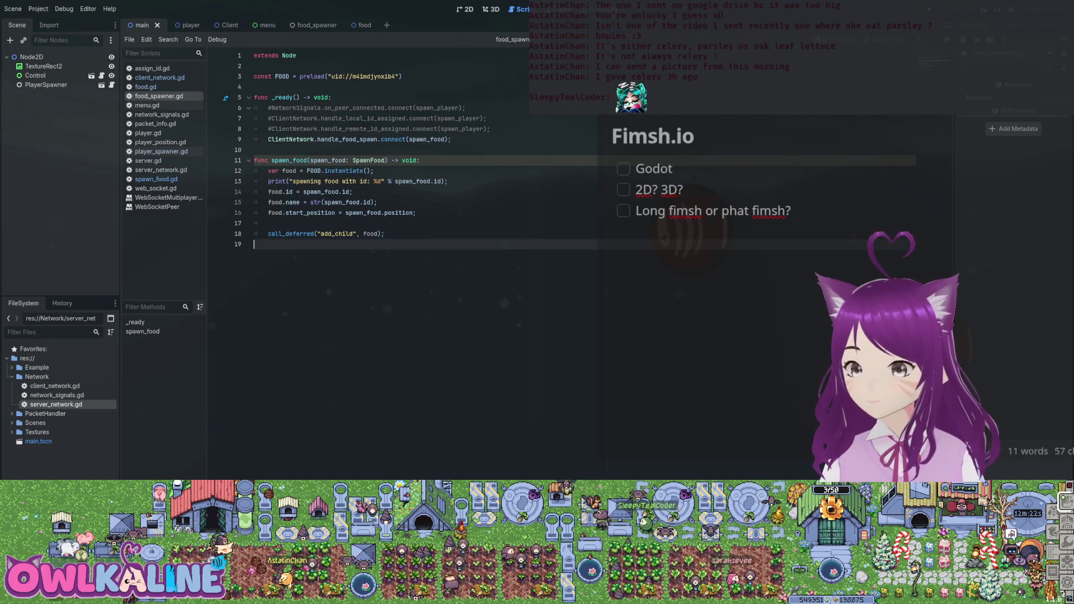
pyautogui.click(417, 212)
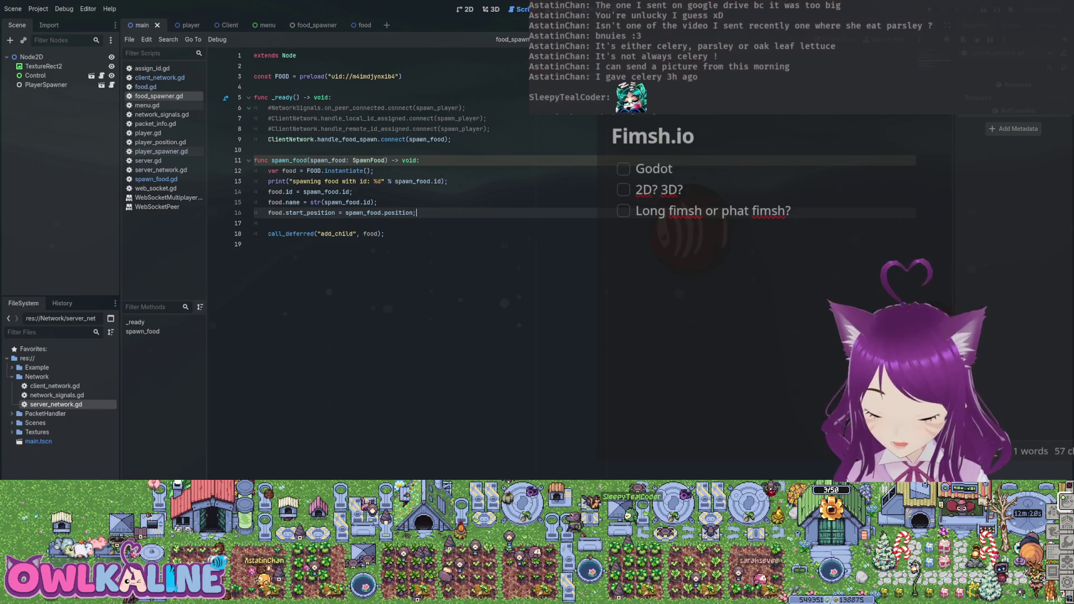
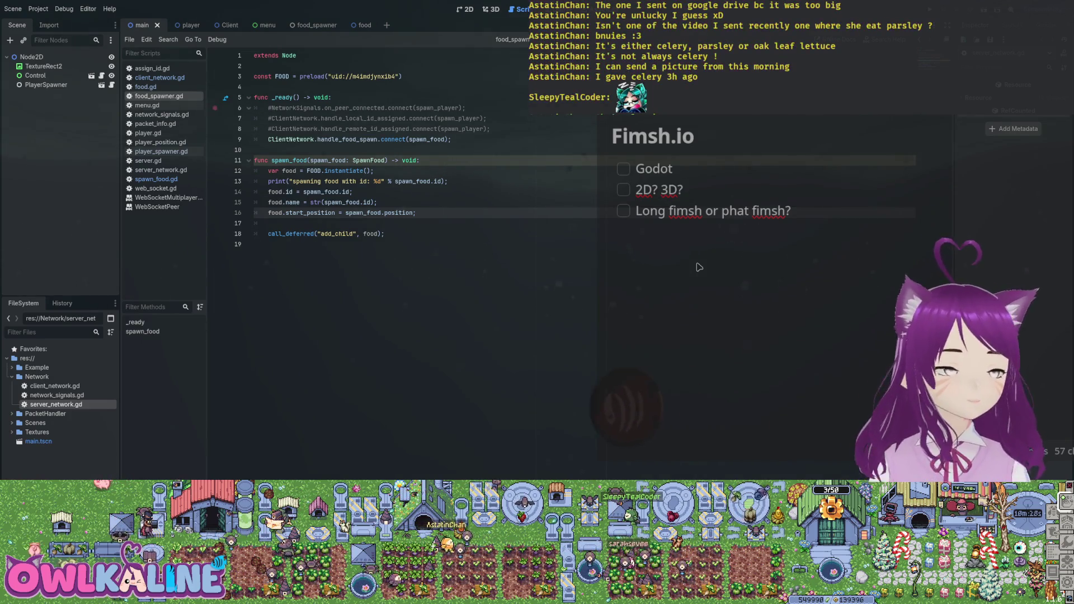
# Step: Review the player_position.gd and spawn_food.gd packet scripts
pyautogui.click(161, 152)
pyautogui.click(160, 142)
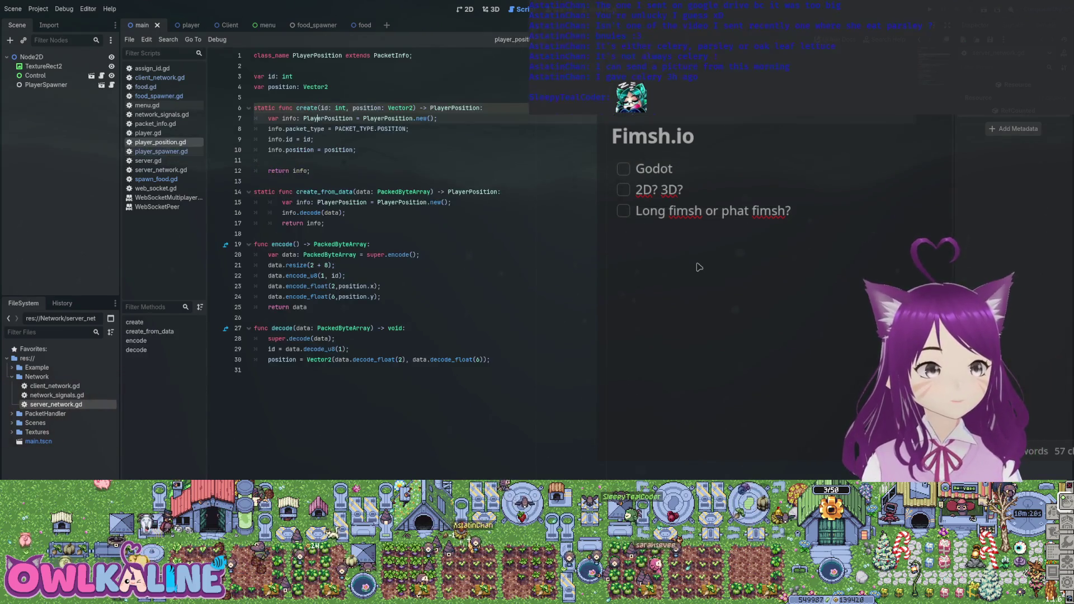
pyautogui.press('Down')
pyautogui.press('Down')
pyautogui.press('Down')
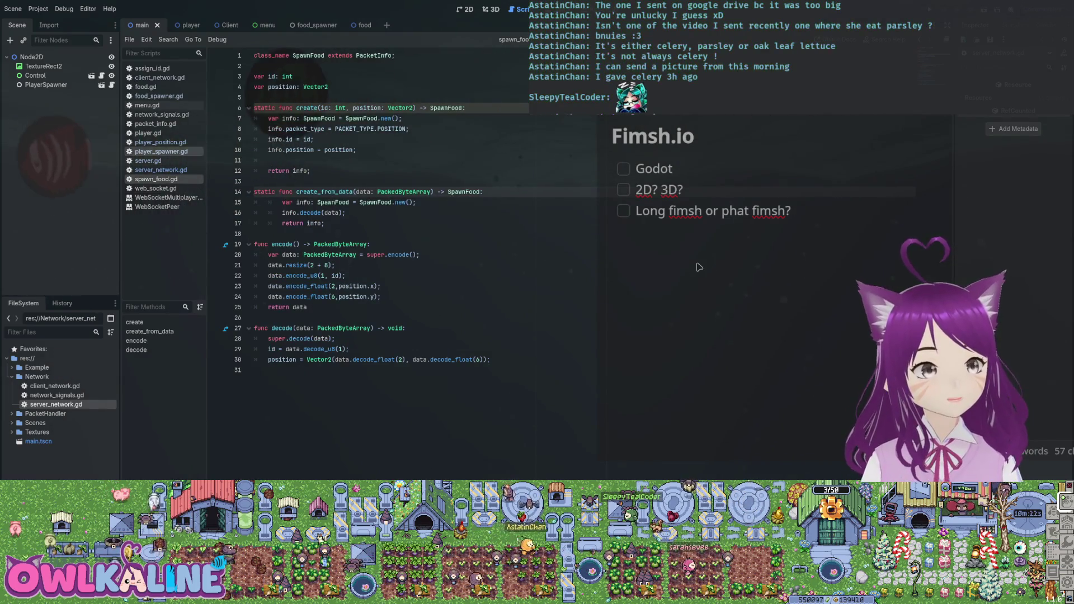
# Step: Back in food_spawner.gd, add an empty line after the handle_food_spawn connection on line 9
pyautogui.press('Up')
pyautogui.press('Up')
pyautogui.press('Up')
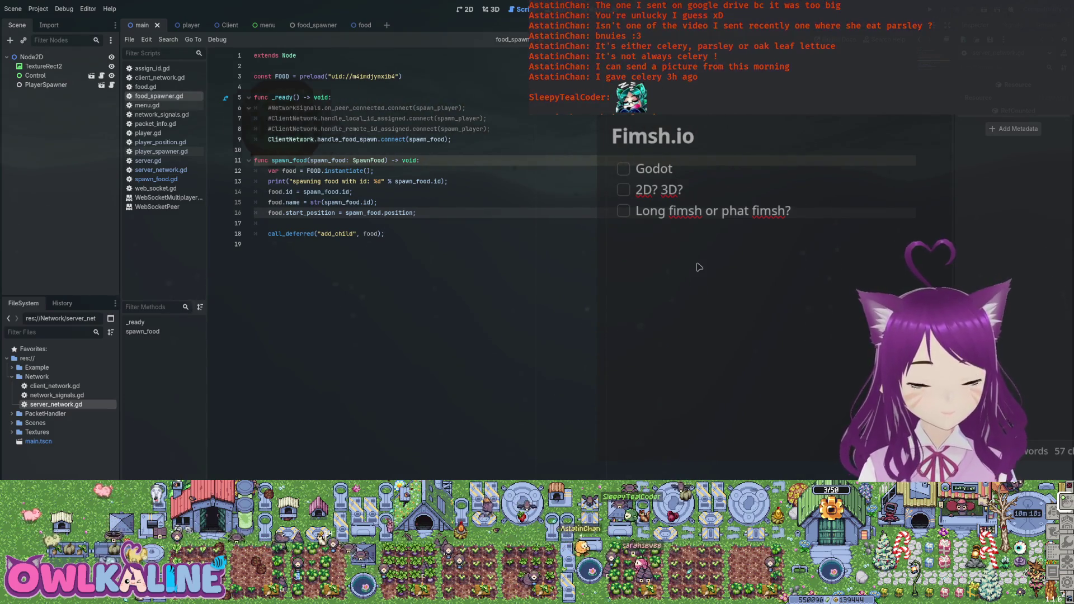
pyautogui.press('Up')
pyautogui.press('Up')
pyautogui.press('Up')
pyautogui.hotkey('shift', 'Up')
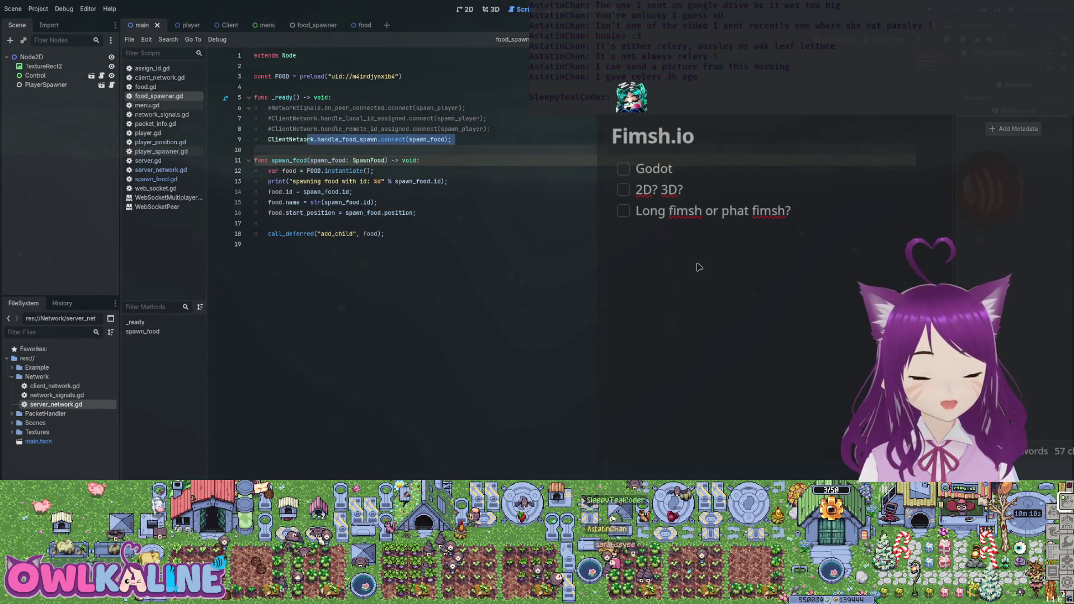
pyautogui.press('End')
pyautogui.press('Return')
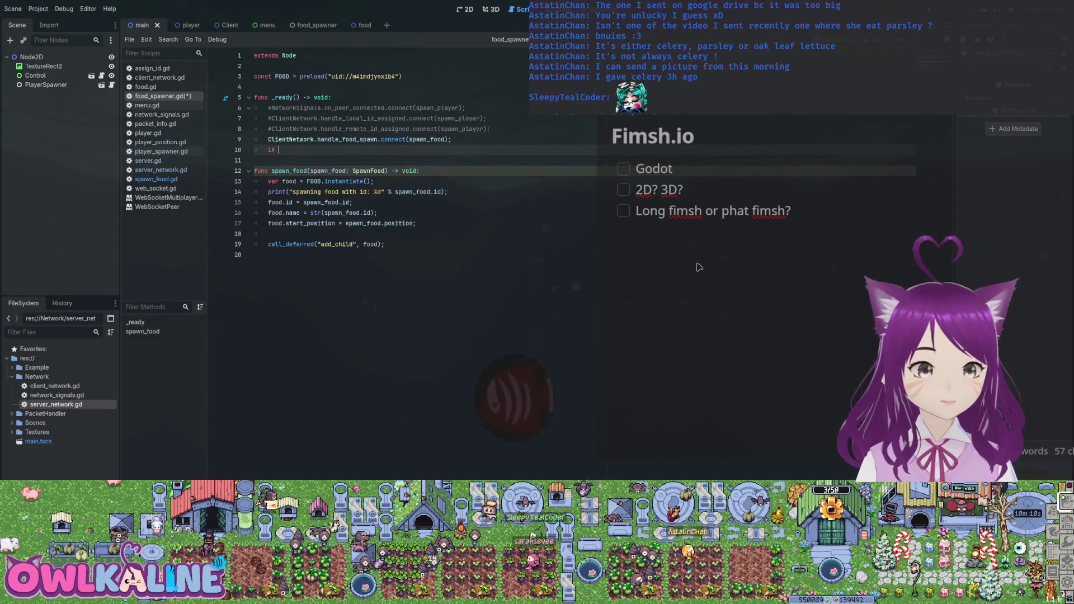
# Step: Add an 'if NetworkSignals.is_server:' check in _ready using autocomplete
pyautogui.write('if Netw')
pyautogui.press('Return')
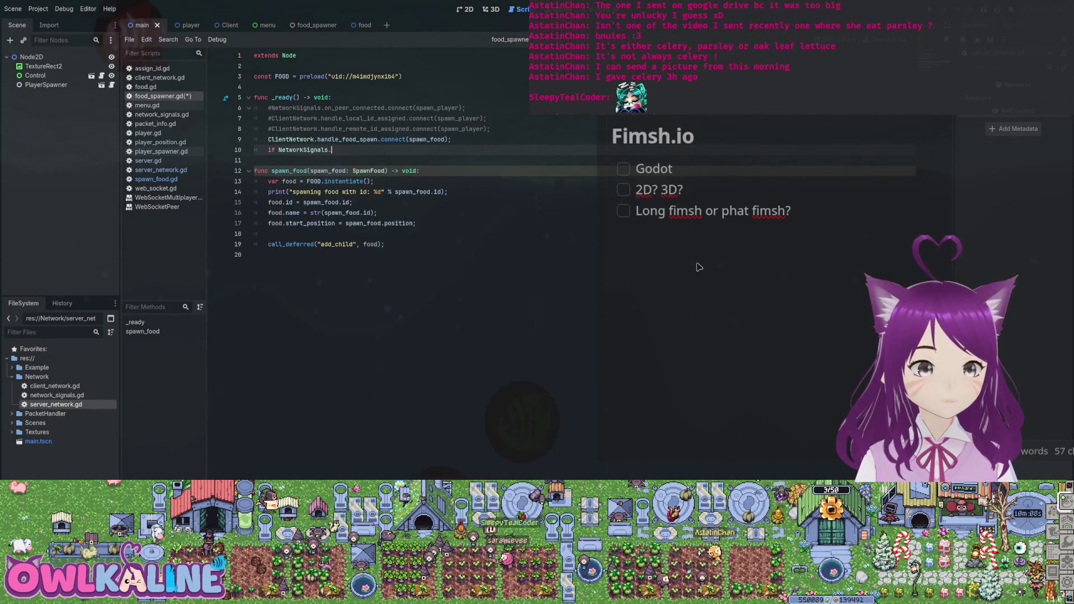
pyautogui.write('.')
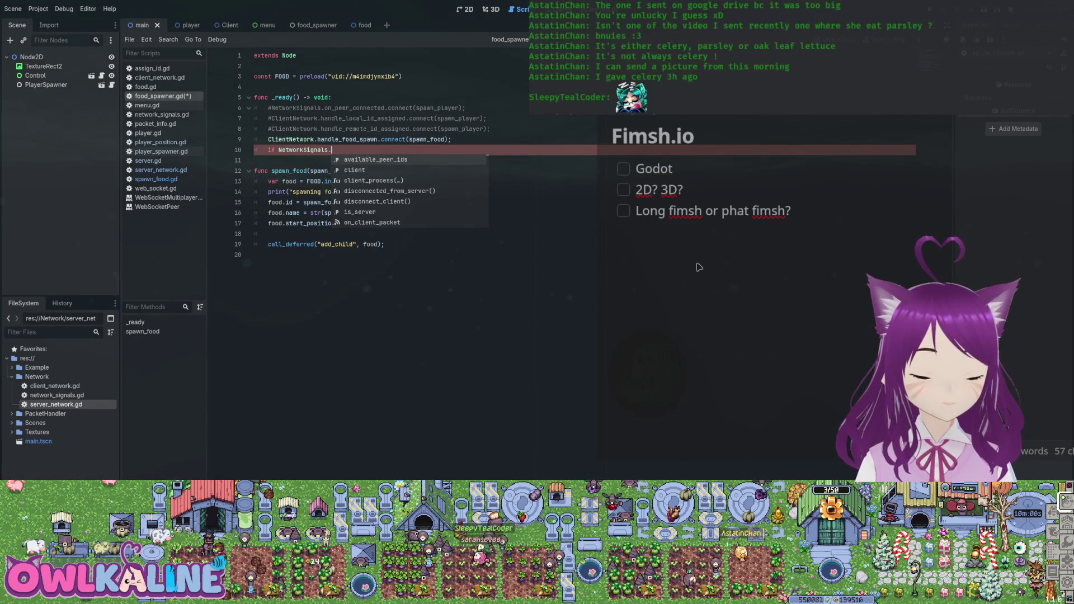
pyautogui.press('Down')
pyautogui.press('Down')
pyautogui.press('Down')
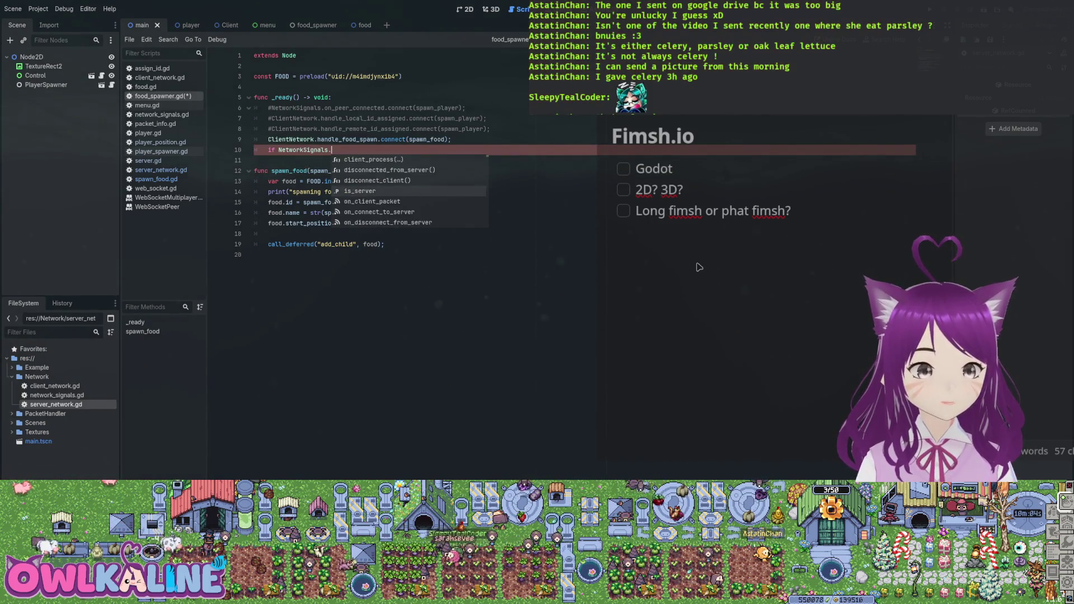
pyautogui.press('Return')
pyautogui.write(':')
pyautogui.press('Return')
pyautogui.write('for x in 0')
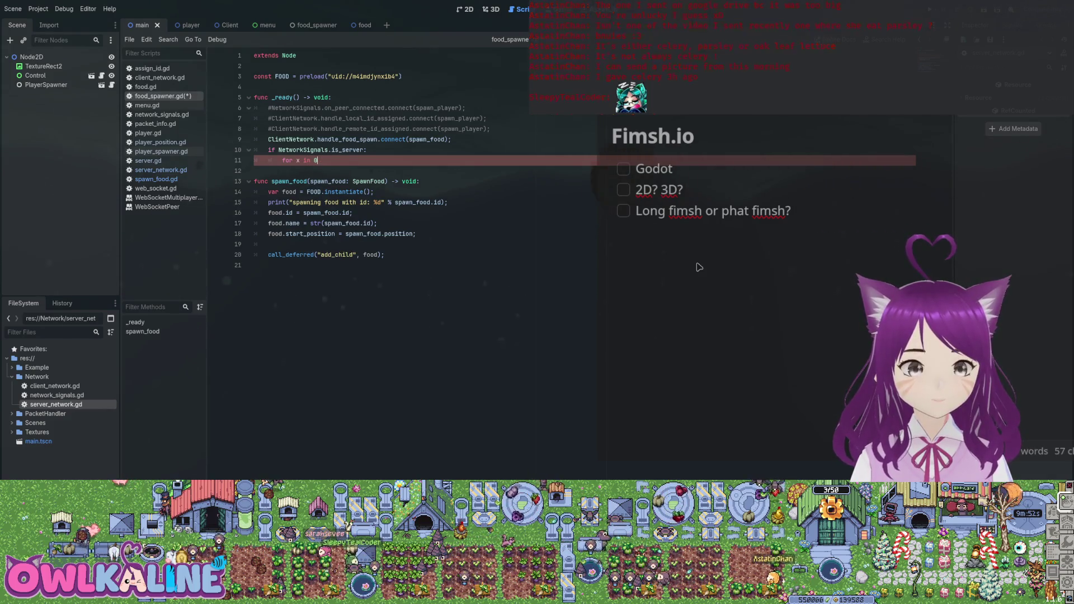
# Step: Nest 'for x in range(0, 10):' and 'for y in range(0, 10):' loops inside the check
pyautogui.write('range(')
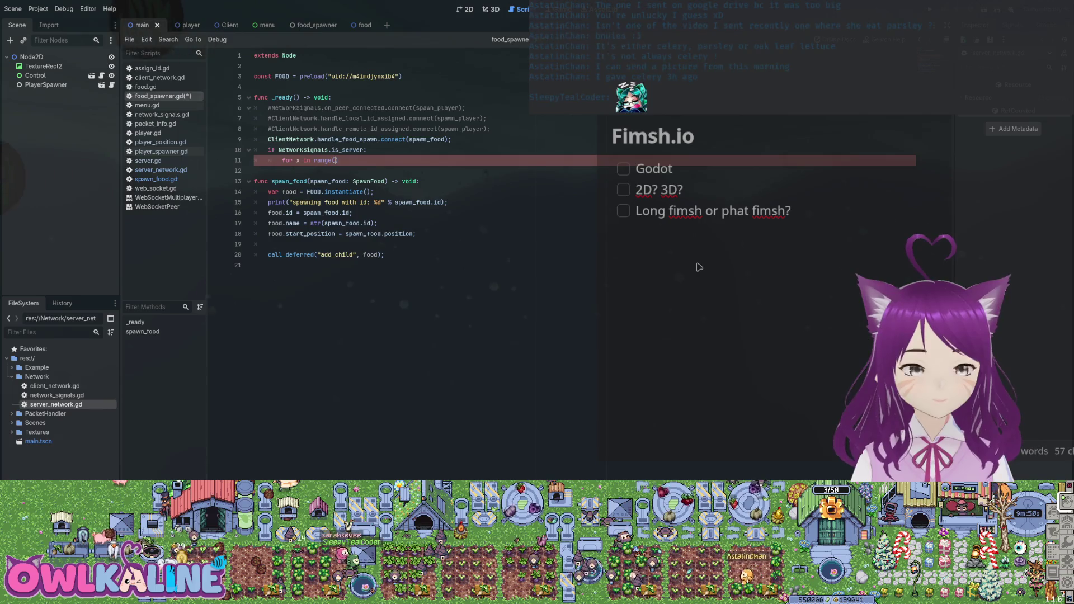
pyautogui.write('0, ')
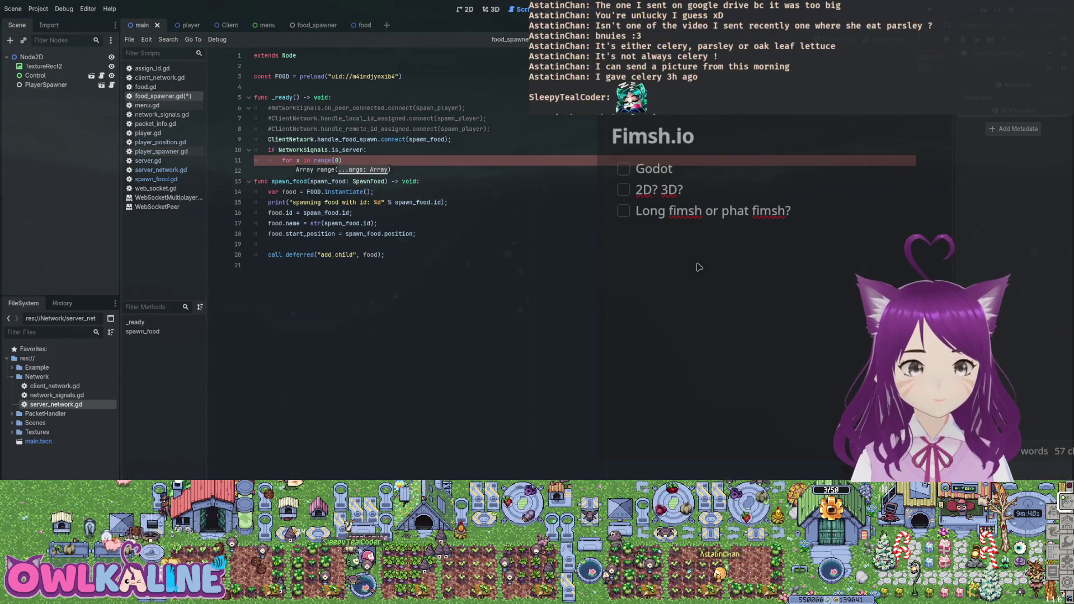
pyautogui.write('10)')
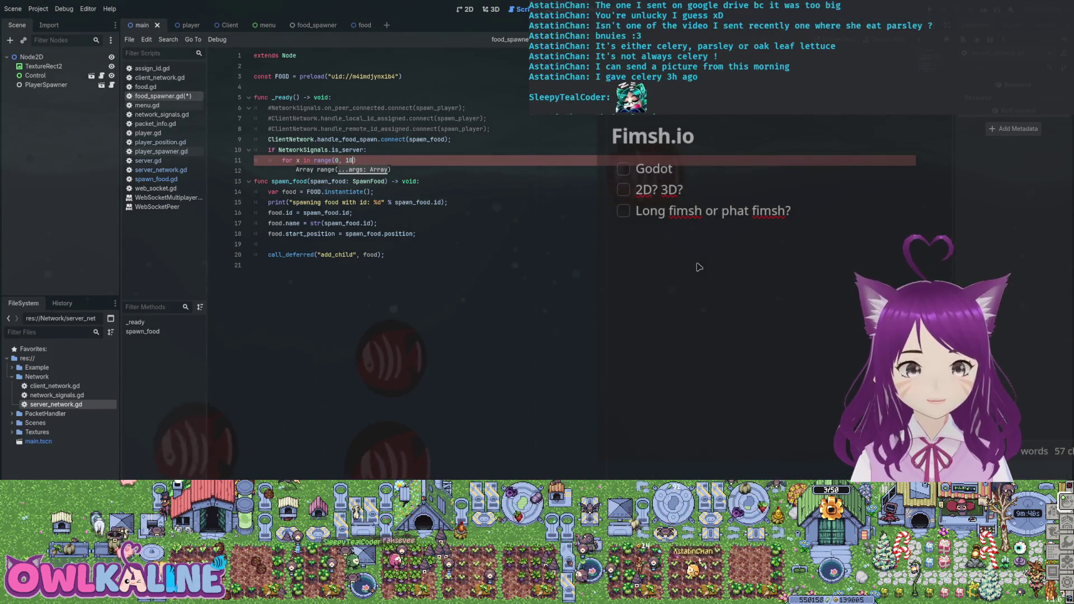
pyautogui.write(':')
pyautogui.press('Return')
pyautogui.write('for')
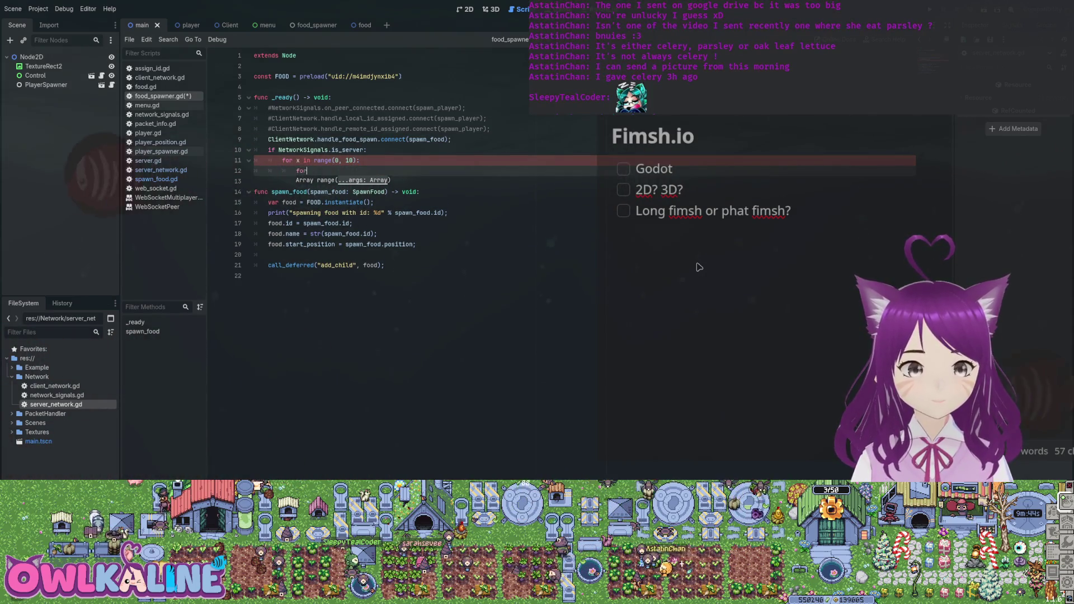
pyautogui.write(' y in range(')
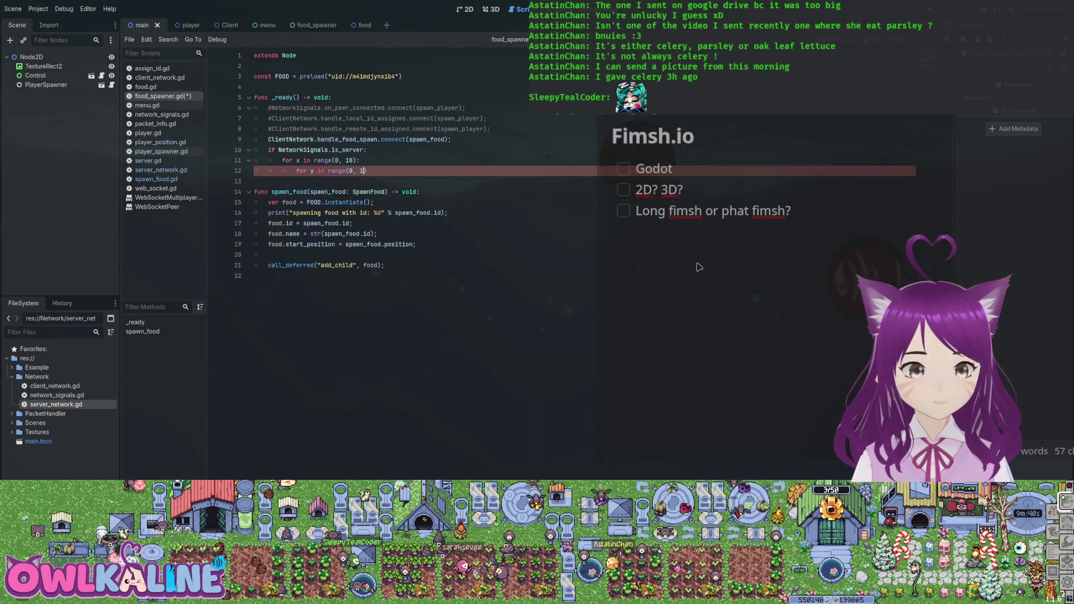
pyautogui.write('0, 10):')
pyautogui.press('Return')
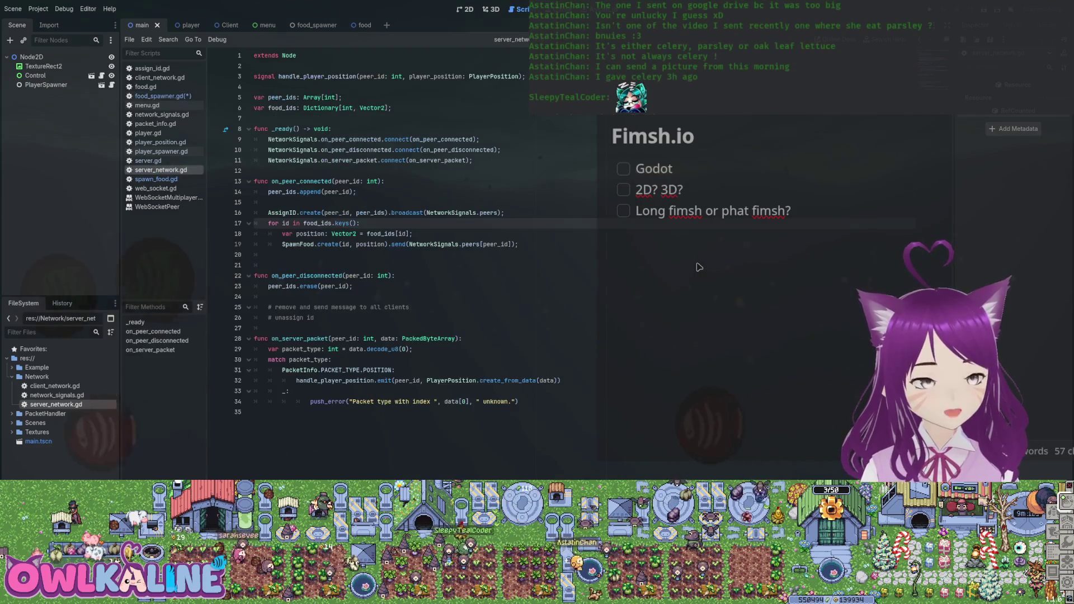
pyautogui.click(160, 170)
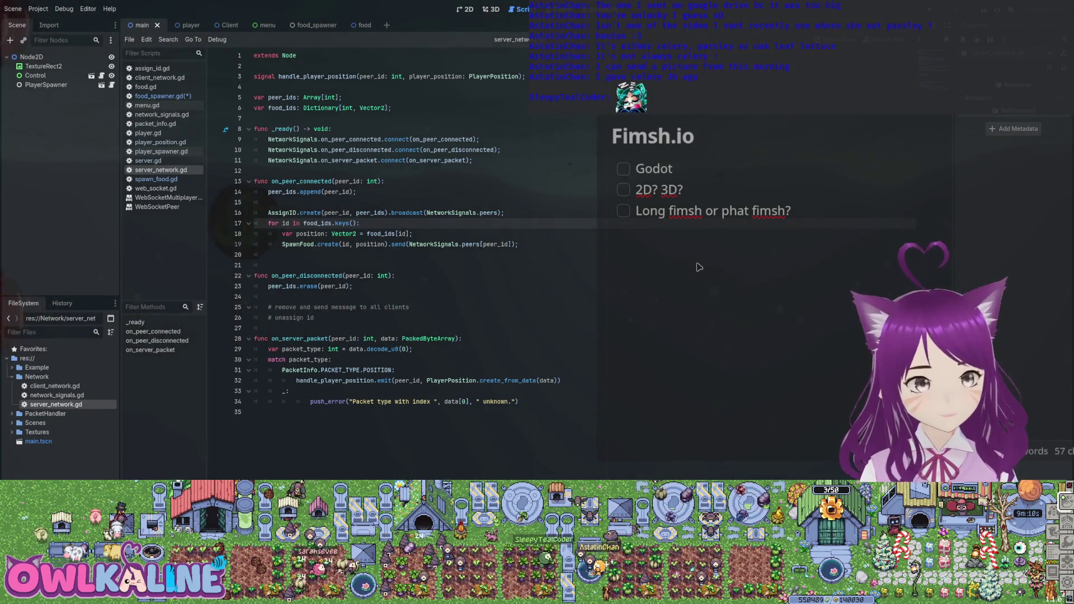
pyautogui.click(279, 108)
pyautogui.press('Home')
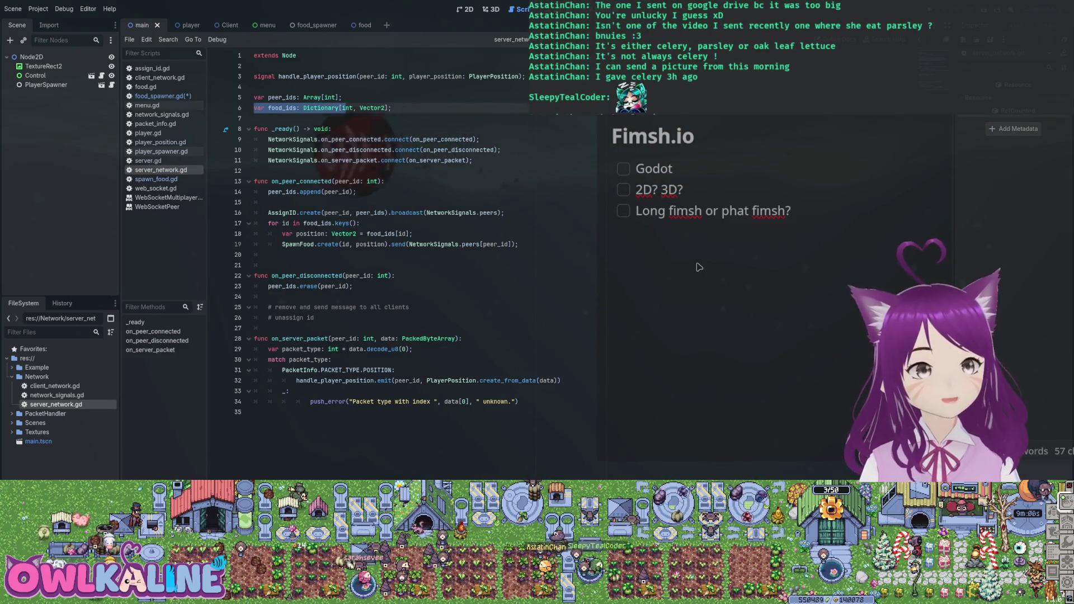
pyautogui.press('Up')
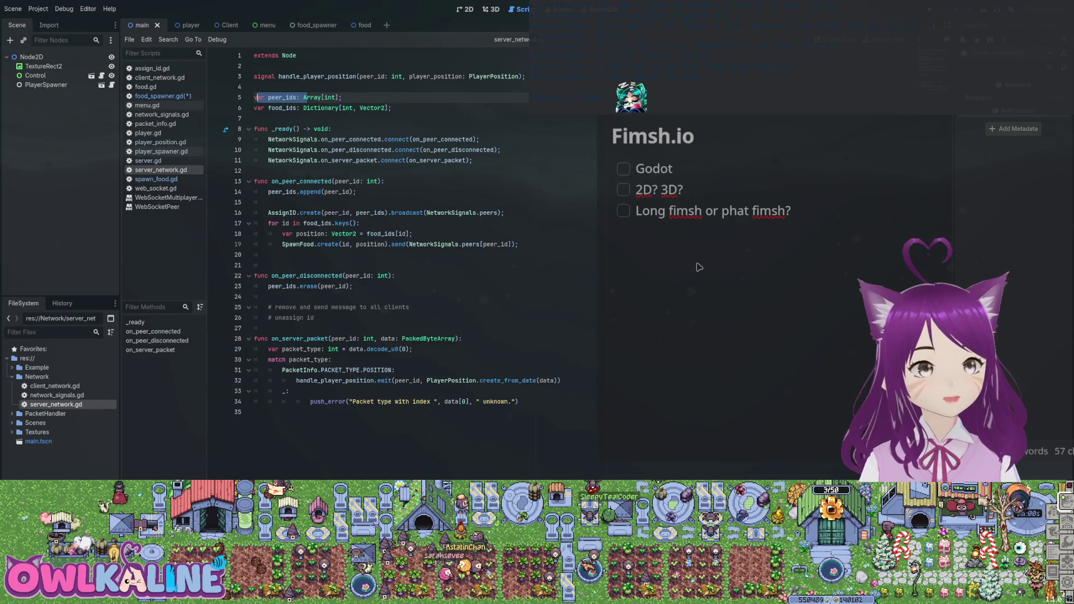
pyautogui.press('F3')
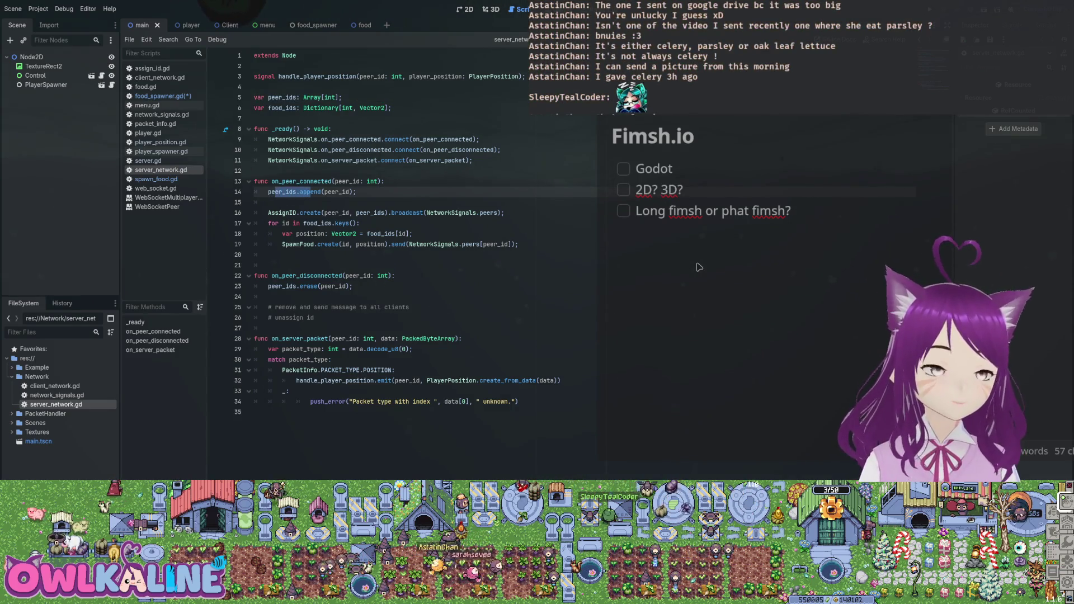
pyautogui.press('Up')
pyautogui.press('Up')
pyautogui.press('Up')
pyautogui.press('Down')
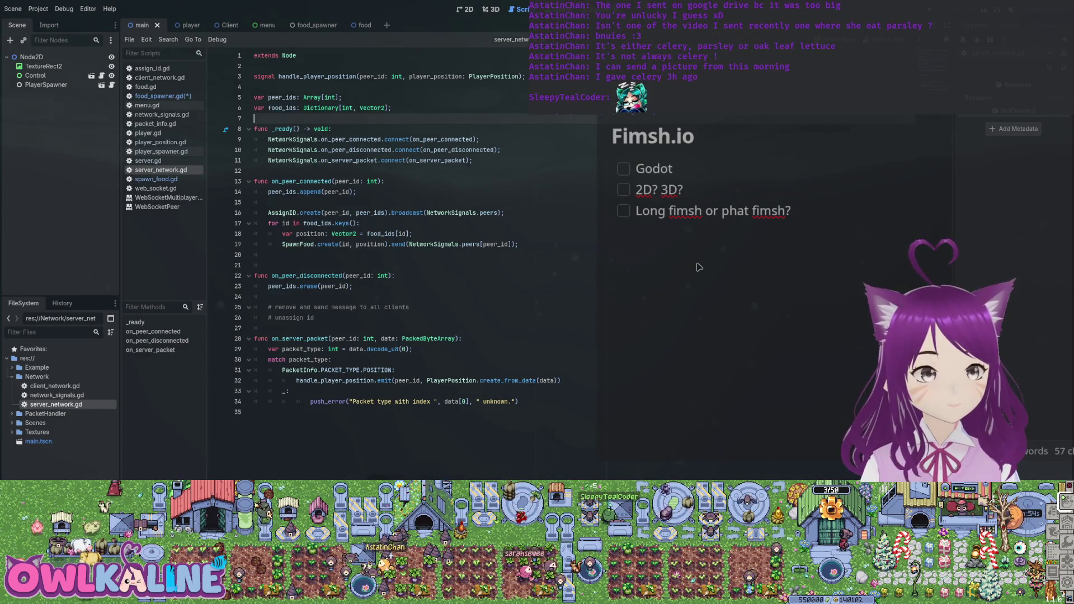
pyautogui.hotkey('alt', 'Left')
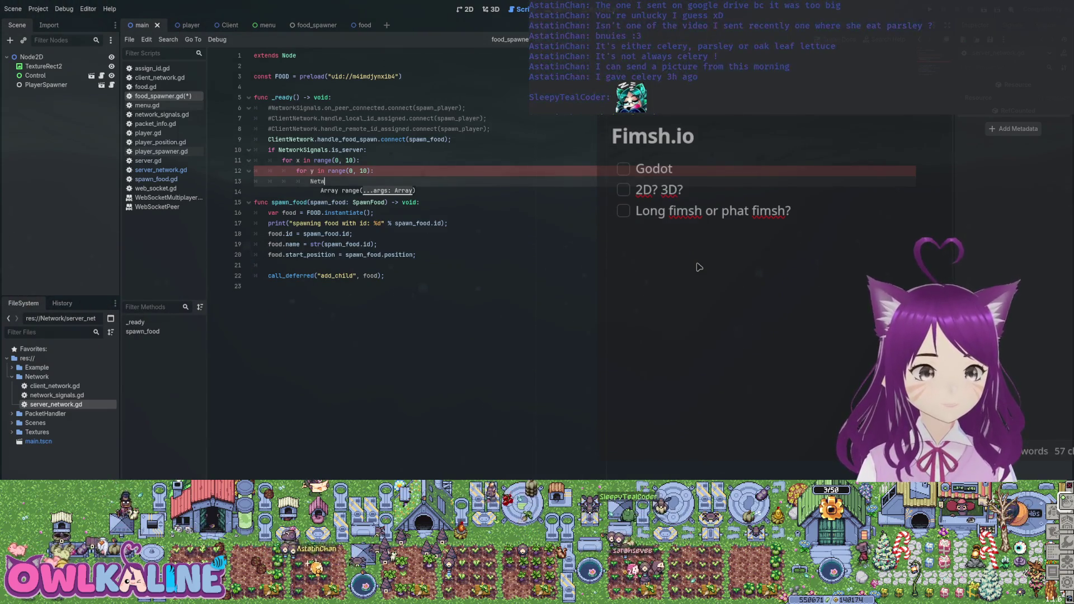
# Step: Replace the mistaken NetworkSignals.food reference with ServerNetwork.food_ids in the inner loop
pyautogui.press('Return')
pyautogui.write('.')
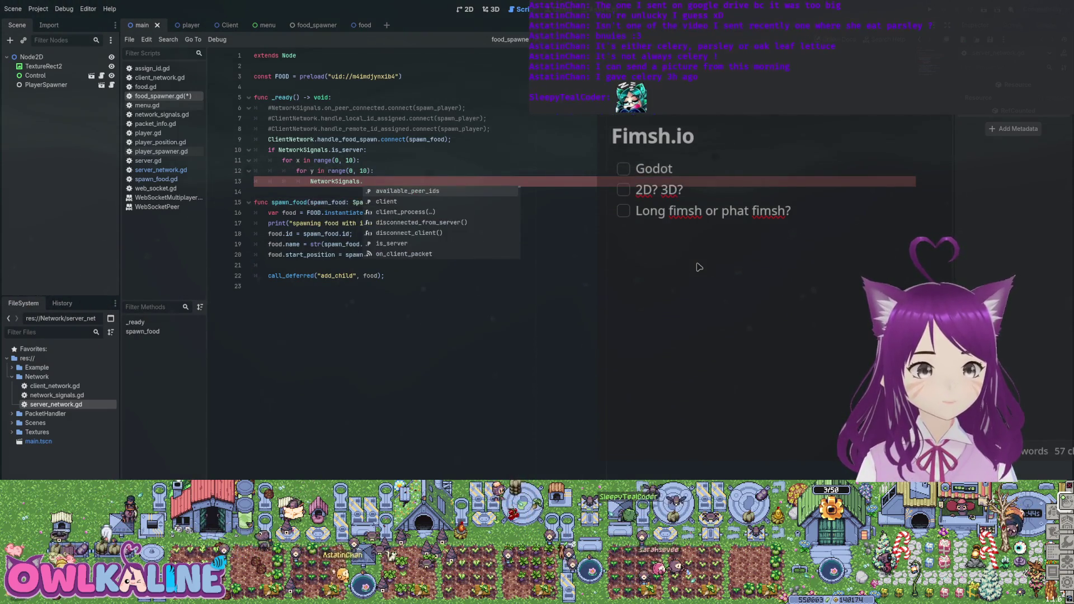
pyautogui.write('food')
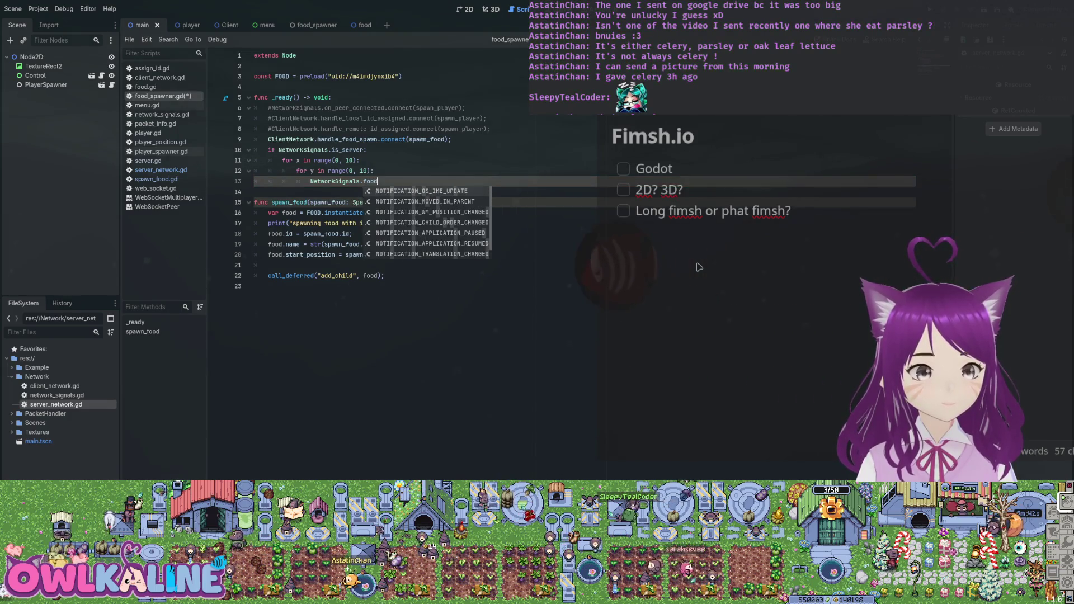
pyautogui.press('BackSpace')
pyautogui.press('BackSpace')
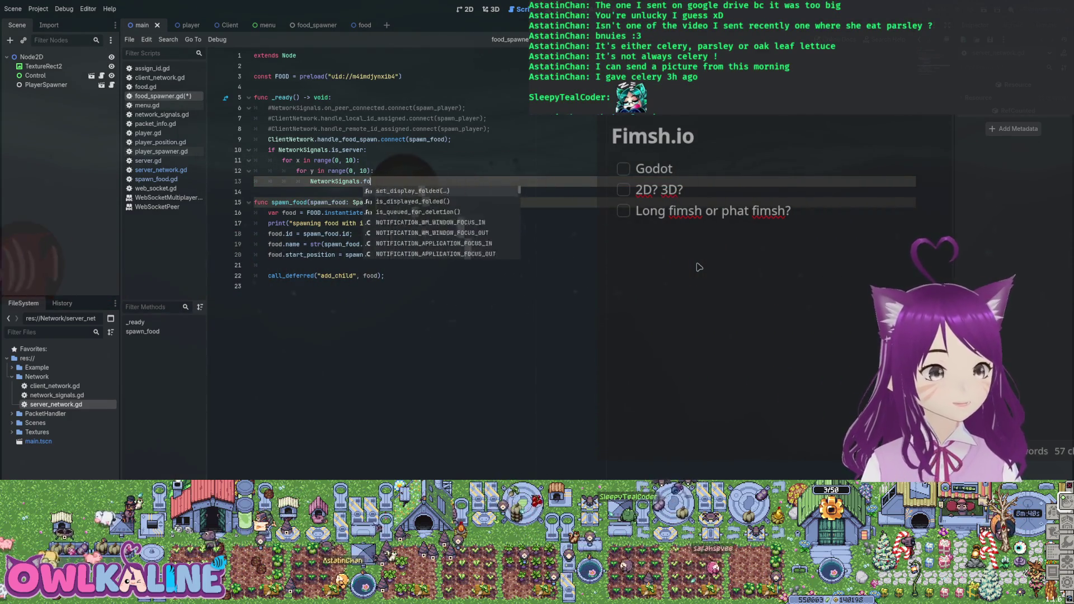
pyautogui.press('BackSpace')
pyautogui.press('BackSpace')
pyautogui.press('BackSpace')
pyautogui.write('erverNetwork.')
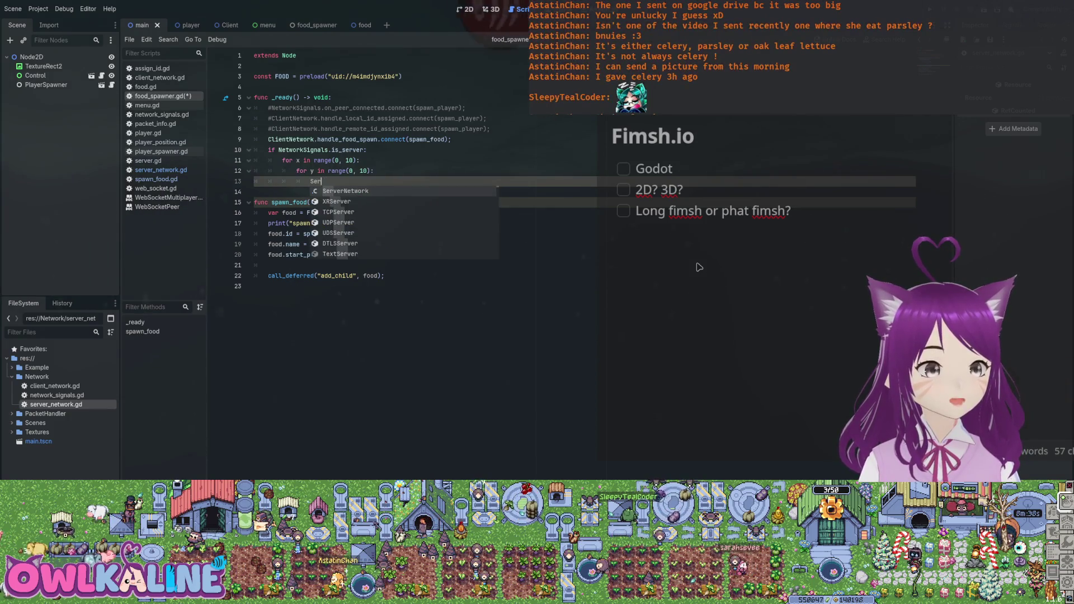
pyautogui.press('Return')
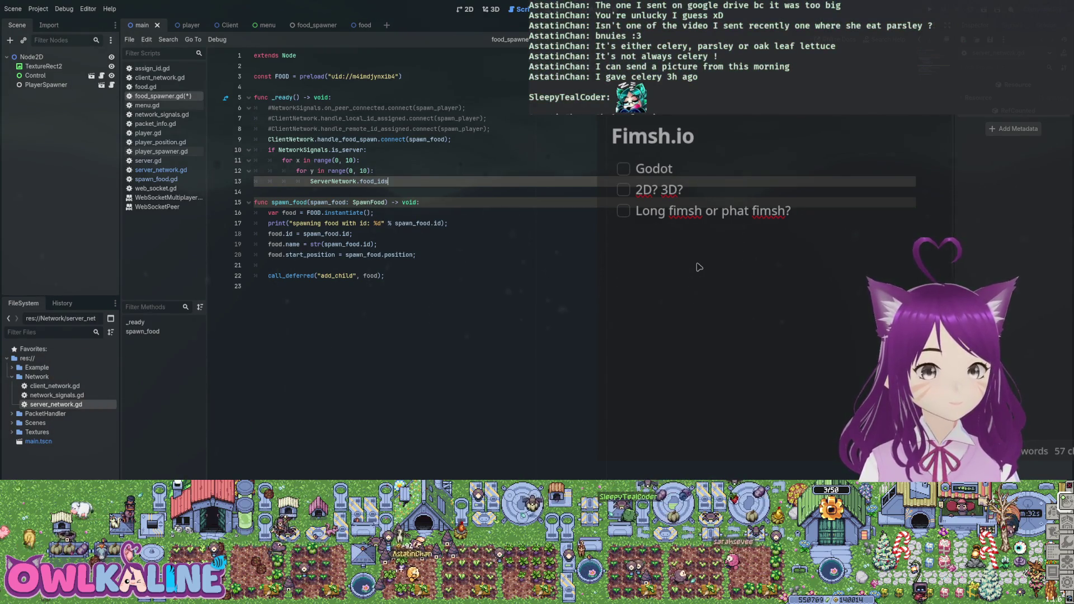
# Step: Browse the food_ids member suggestions, remove the trailing dot, and bring up server_network.gd
pyautogui.write('.append')
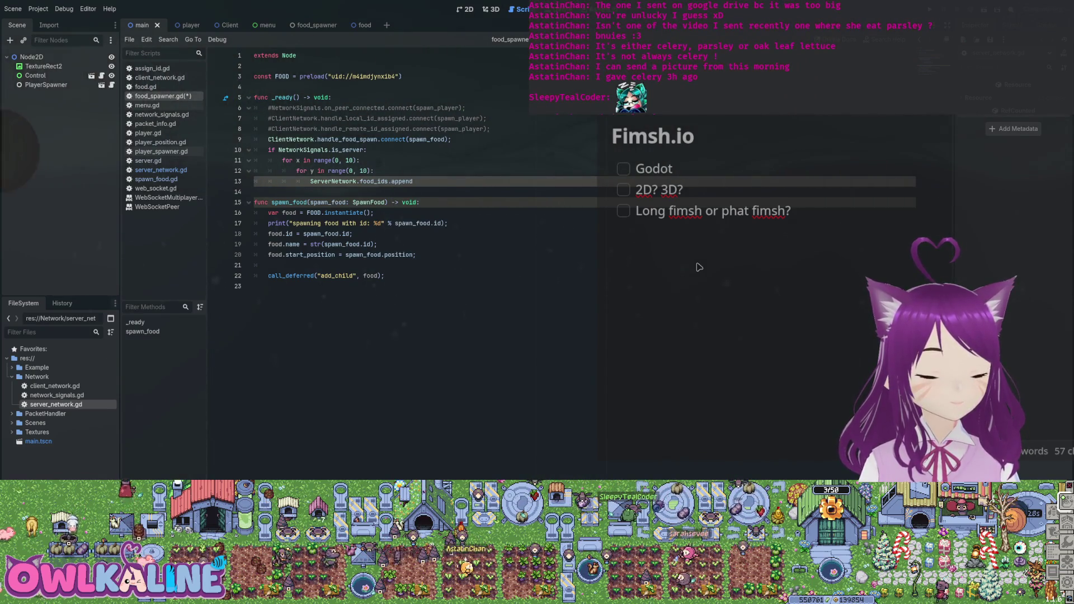
pyautogui.write('e')
pyautogui.press('BackSpace')
pyautogui.press('BackSpace')
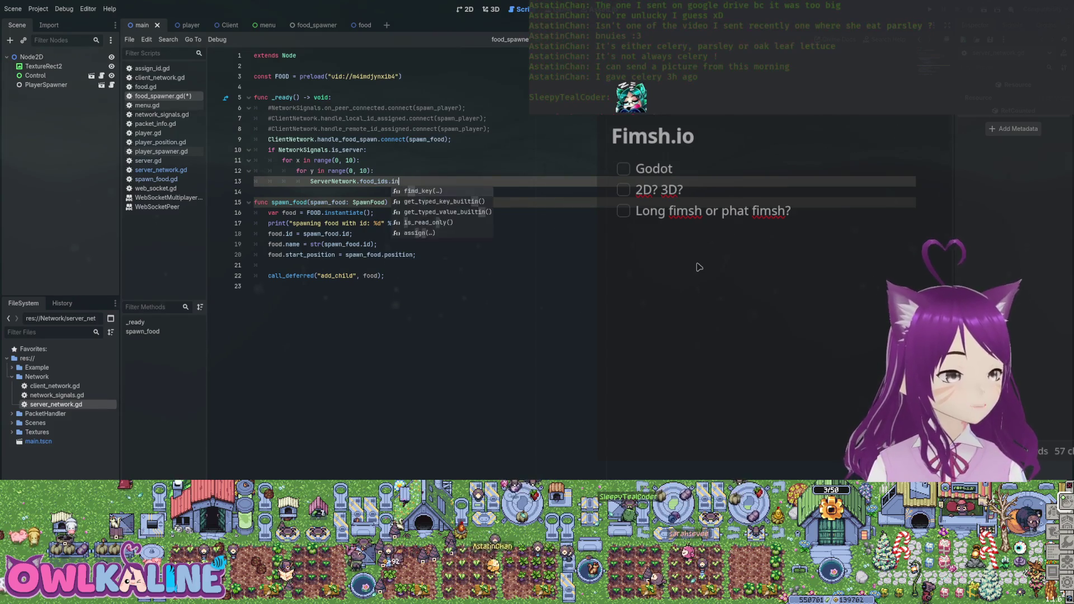
pyautogui.write('ins')
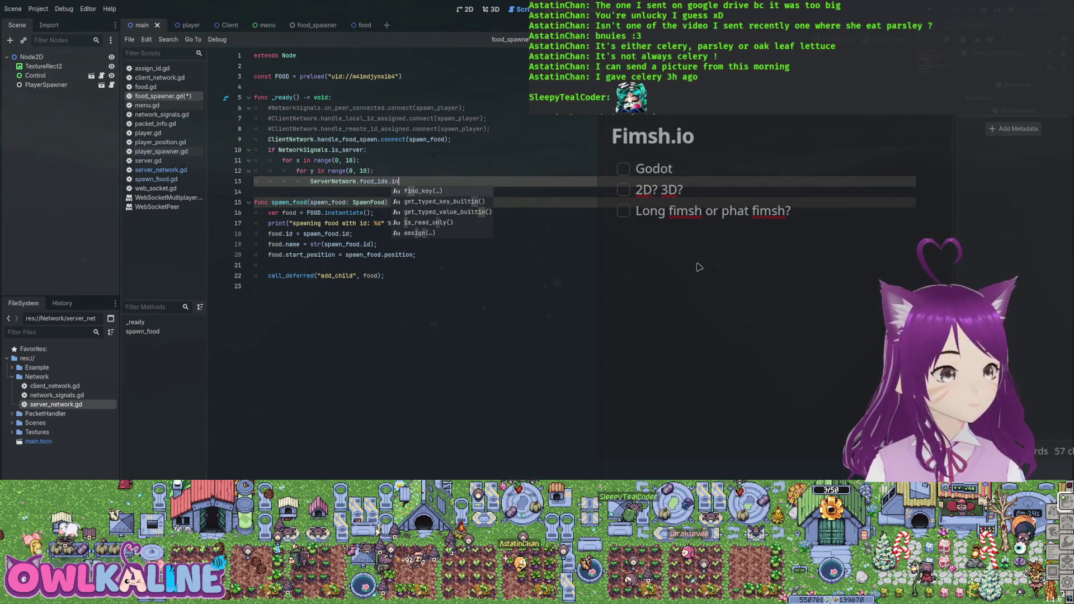
pyautogui.write('.')
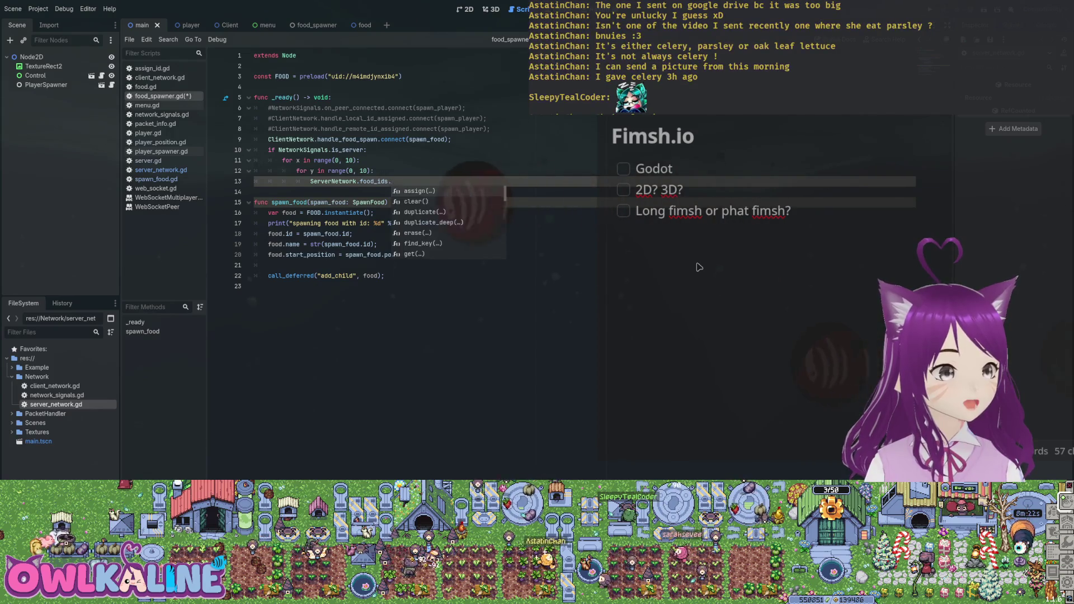
pyautogui.press('Down')
pyautogui.press('Down')
pyautogui.press('Down')
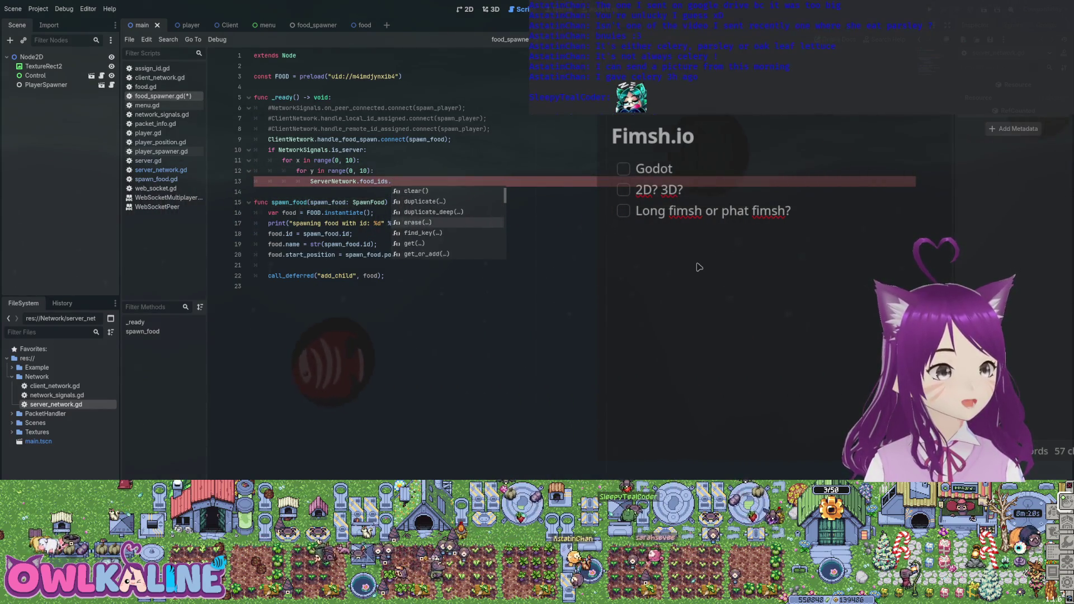
pyautogui.press('Down')
pyautogui.press('Down')
pyautogui.press('Down')
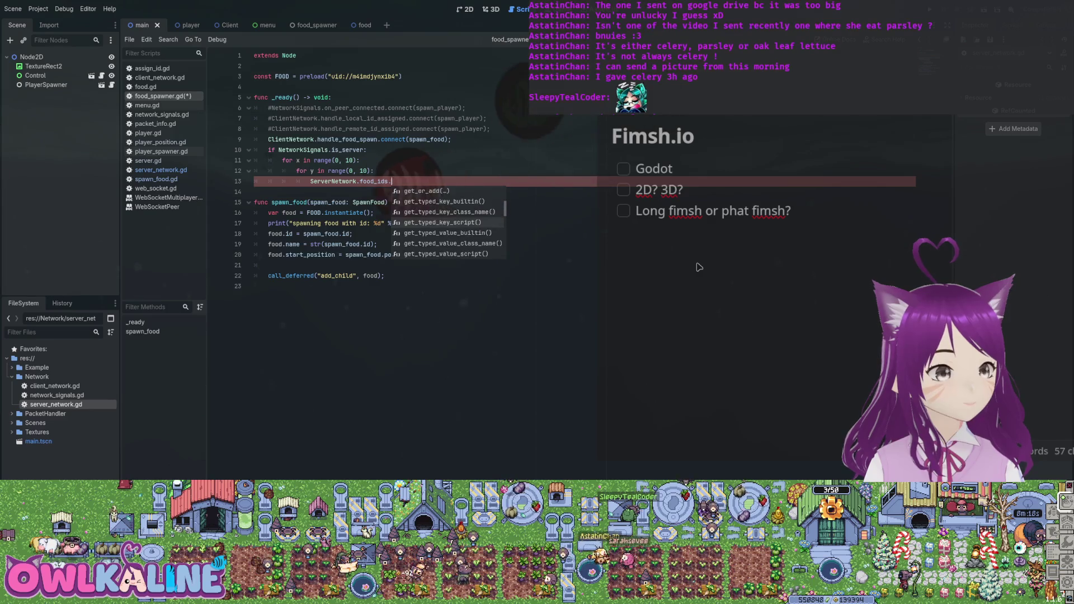
pyautogui.press('Down')
pyautogui.press('Down')
pyautogui.press('Down')
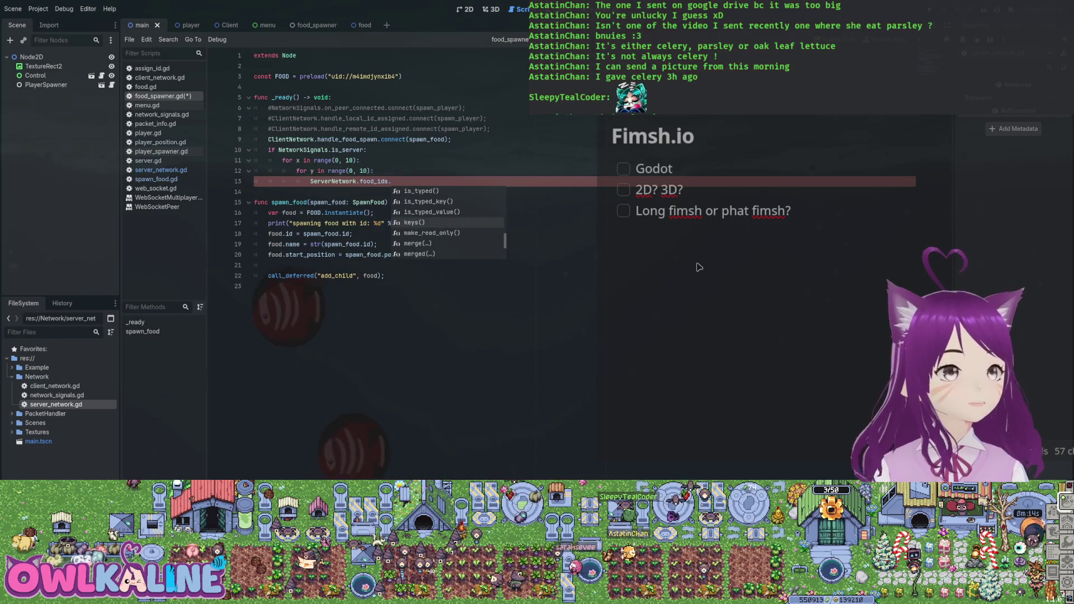
pyautogui.press('BackSpace')
pyautogui.write('[]')
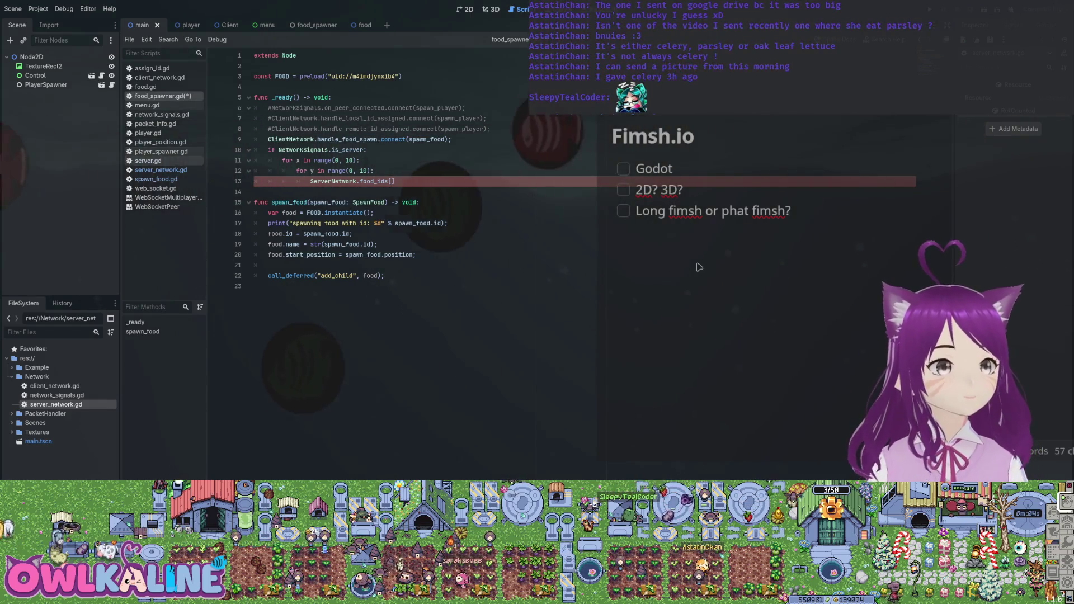
pyautogui.hotkey('alt', 'Left')
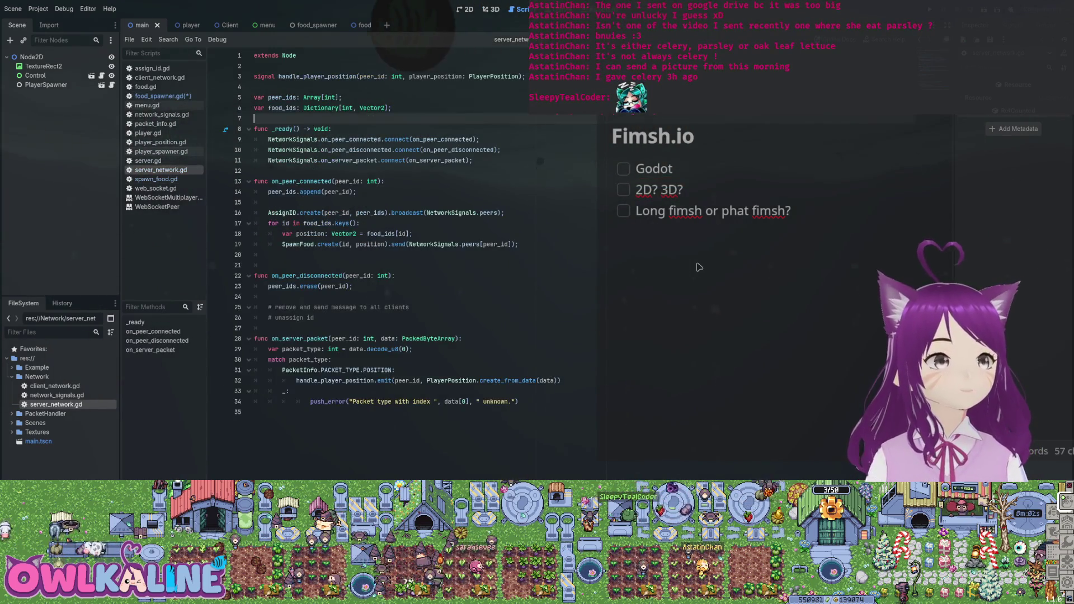
# Step: Inspect the food_ids declaration in server_network.gd and the remote_ids usage in client_network.gd
pyautogui.hotkey('alt', 'Left')
pyautogui.press('Right')
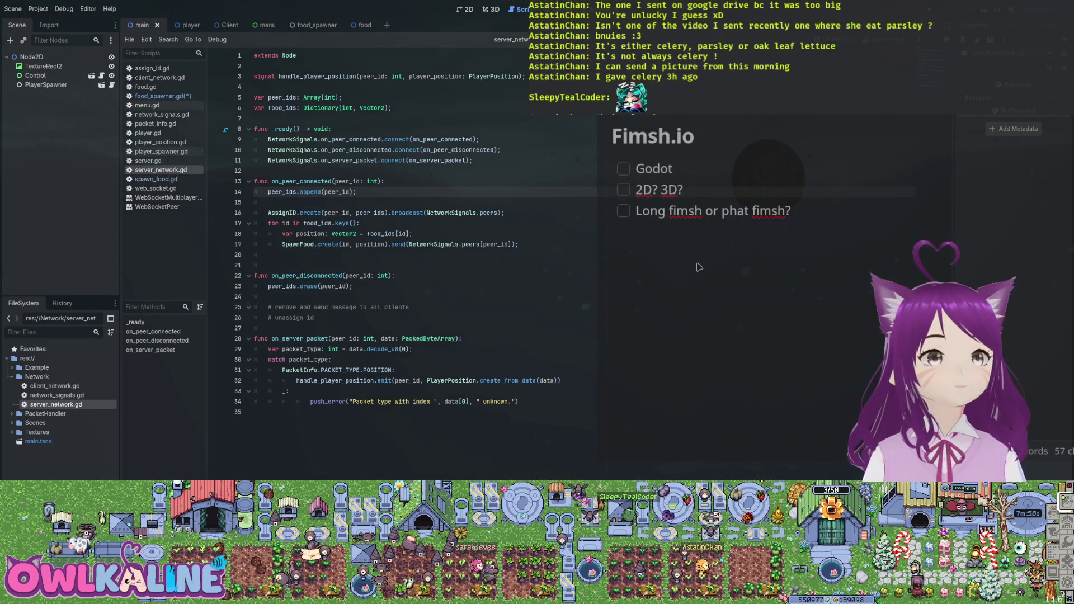
pyautogui.hotkey('alt', 'Left')
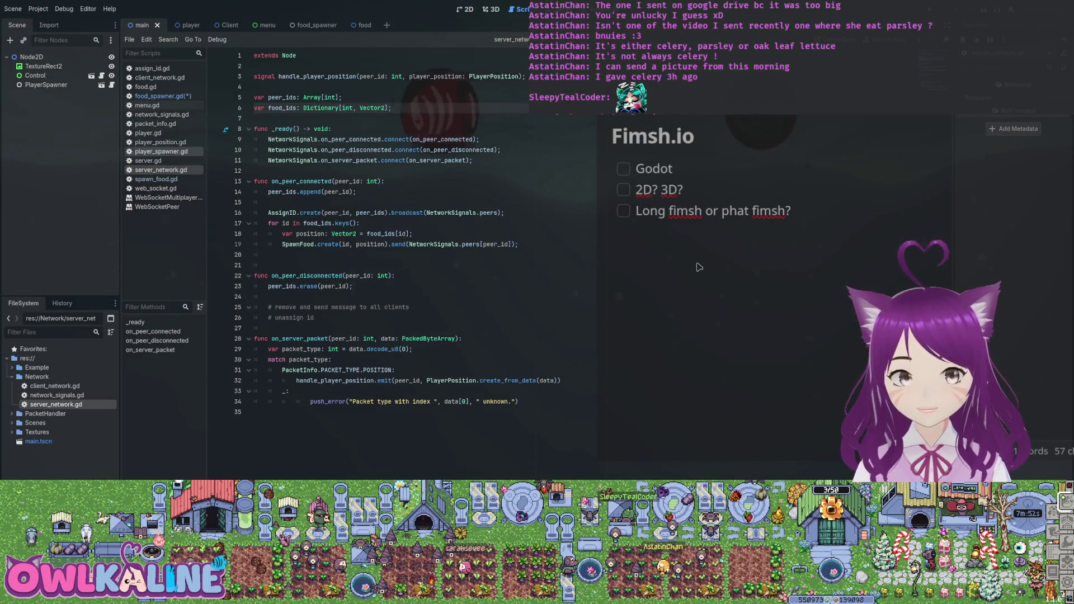
pyautogui.hotkey('alt', 'Left')
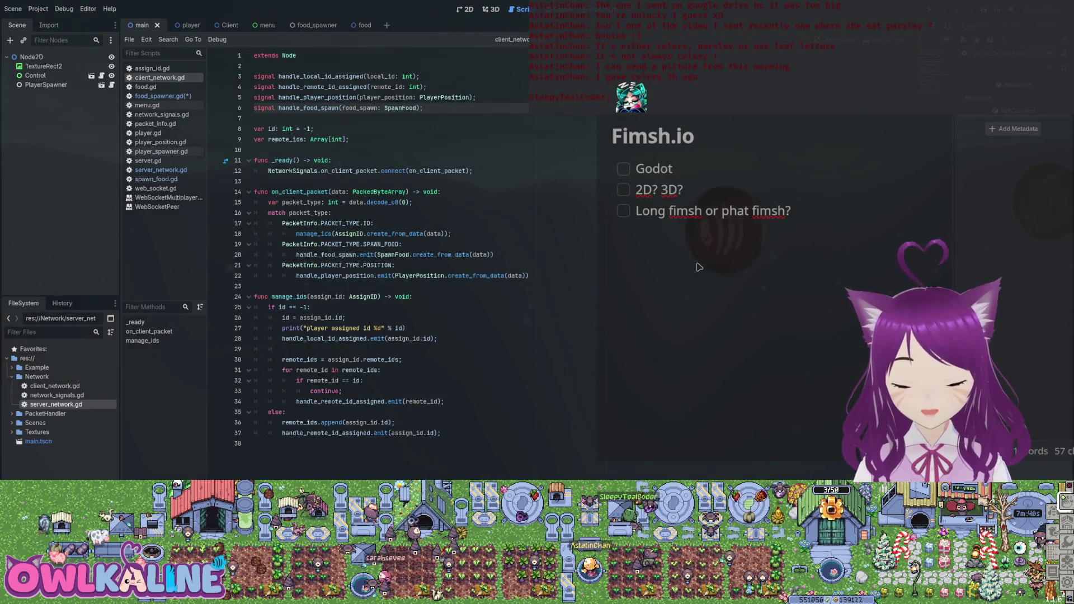
pyautogui.hotkey('shift', 'F3')
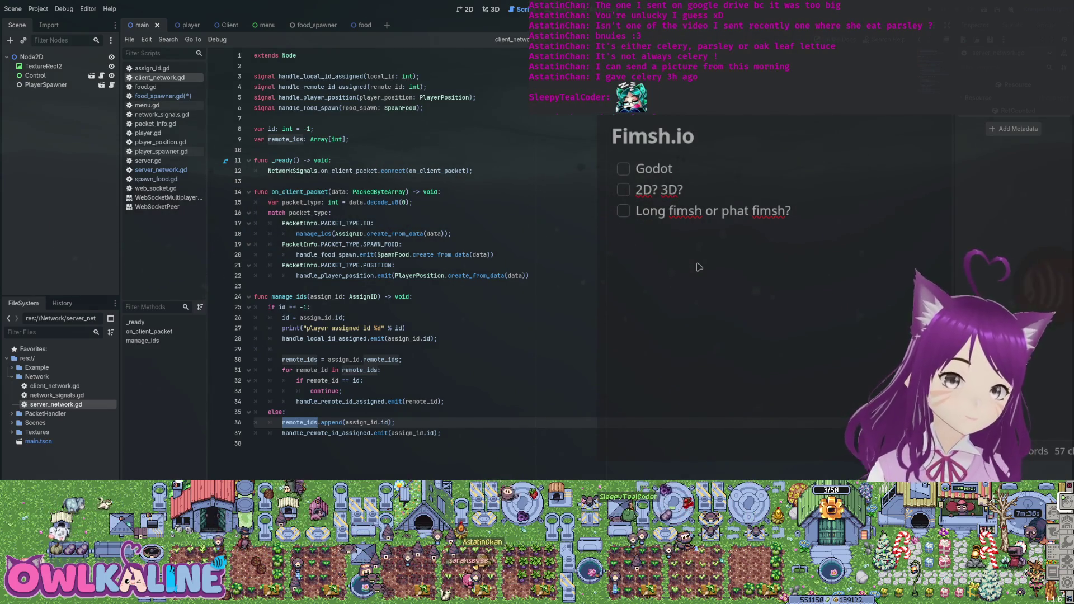
pyautogui.hotkey('alt', 'Left')
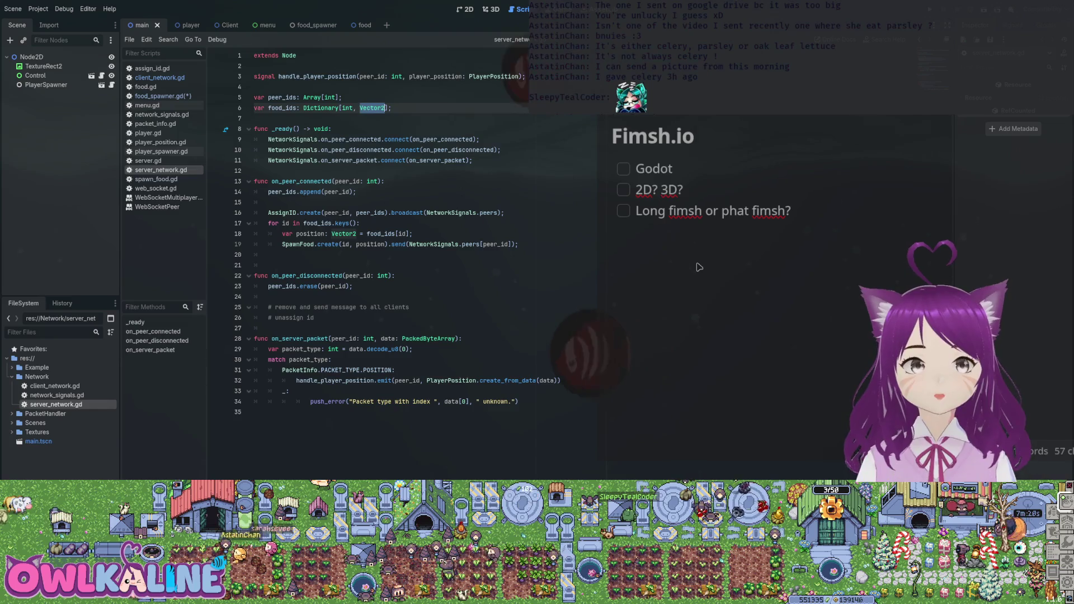
# Step: Change the food_ids type in server_network.gd to Array[int]
pyautogui.press('BackSpace')
pyautogui.press('BackSpace')
pyautogui.press('BackSpace')
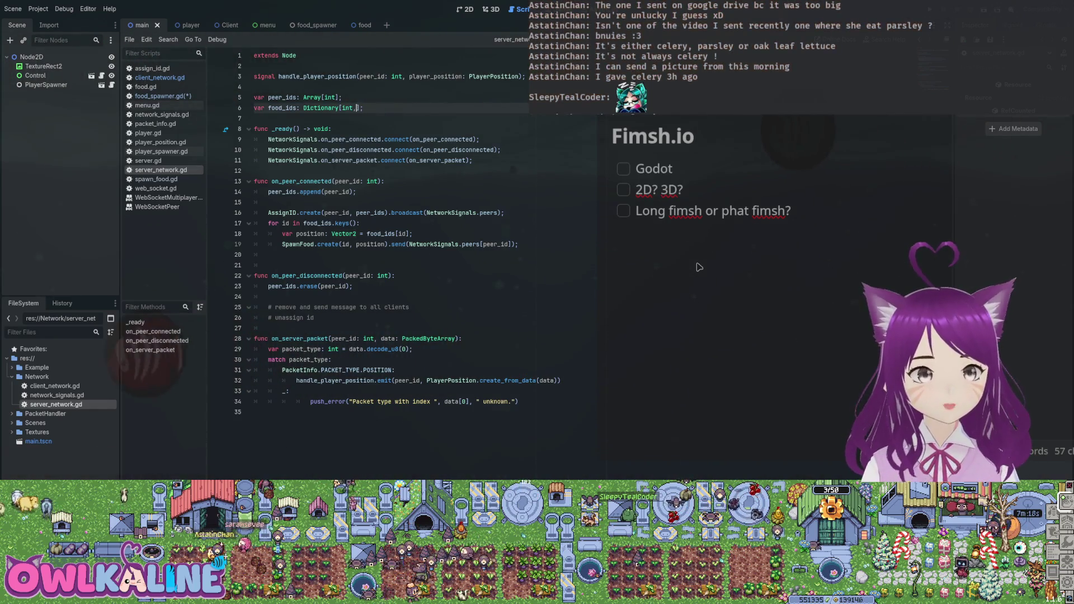
pyautogui.press('Left')
pyautogui.press('Left')
pyautogui.press('Left')
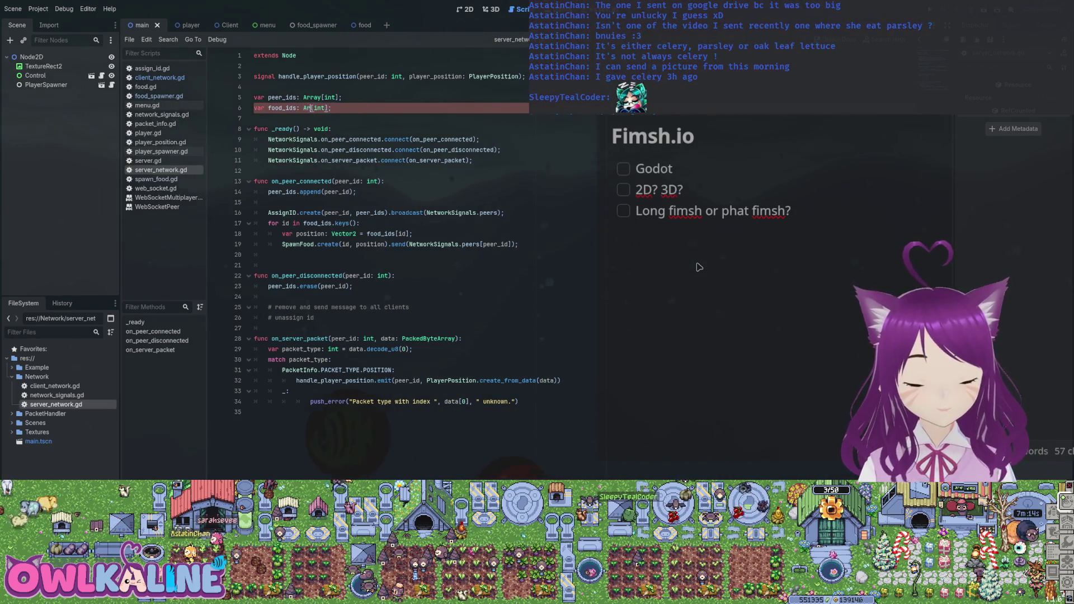
pyautogui.press('Escape')
pyautogui.press('Up')
pyautogui.press('Up')
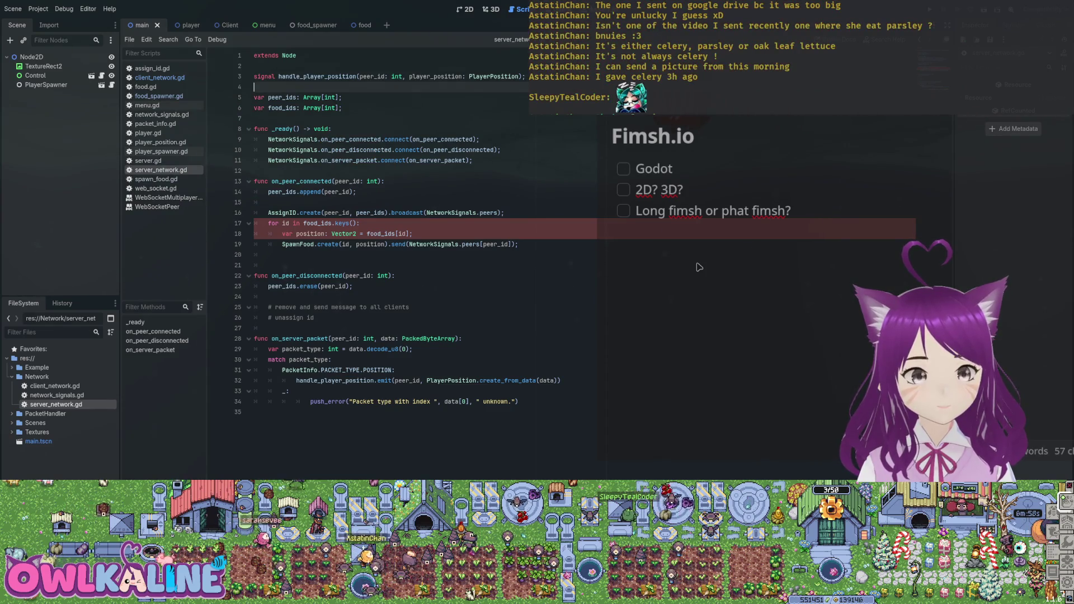
# Step: Comment out the on_peer_connected loop that sends SpawnFood per food id, and save
pyautogui.click(283, 234)
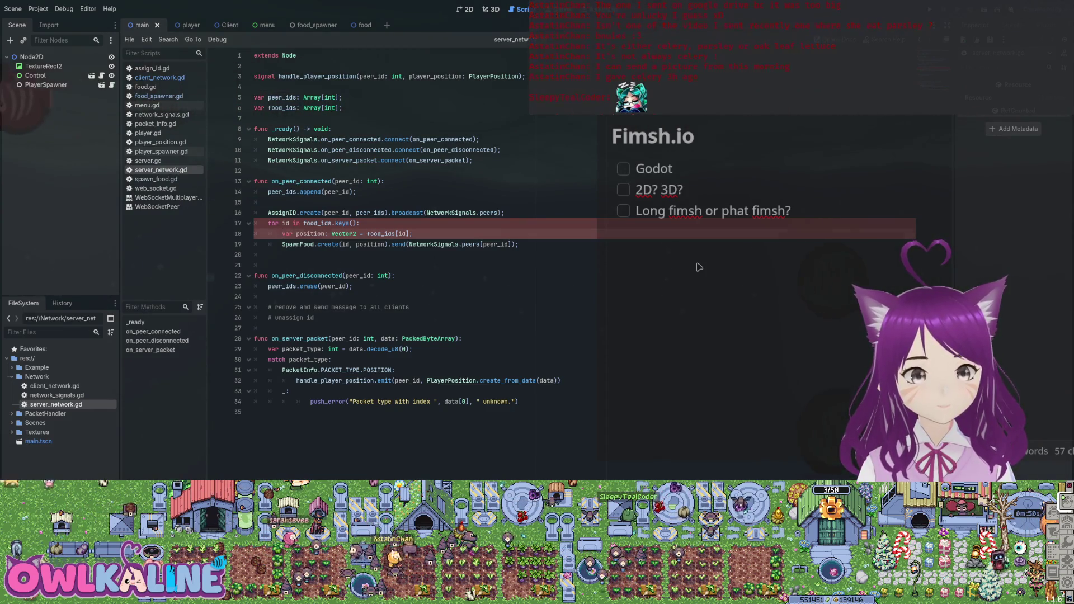
pyautogui.press('Up')
pyautogui.press('Up')
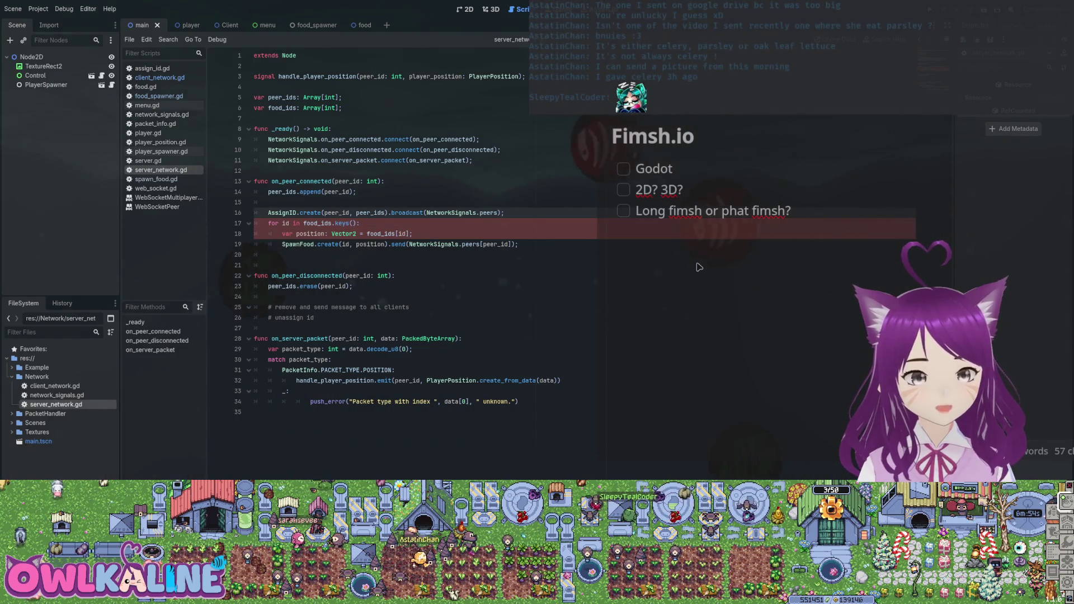
pyautogui.hotkey('ctrl', 'k')
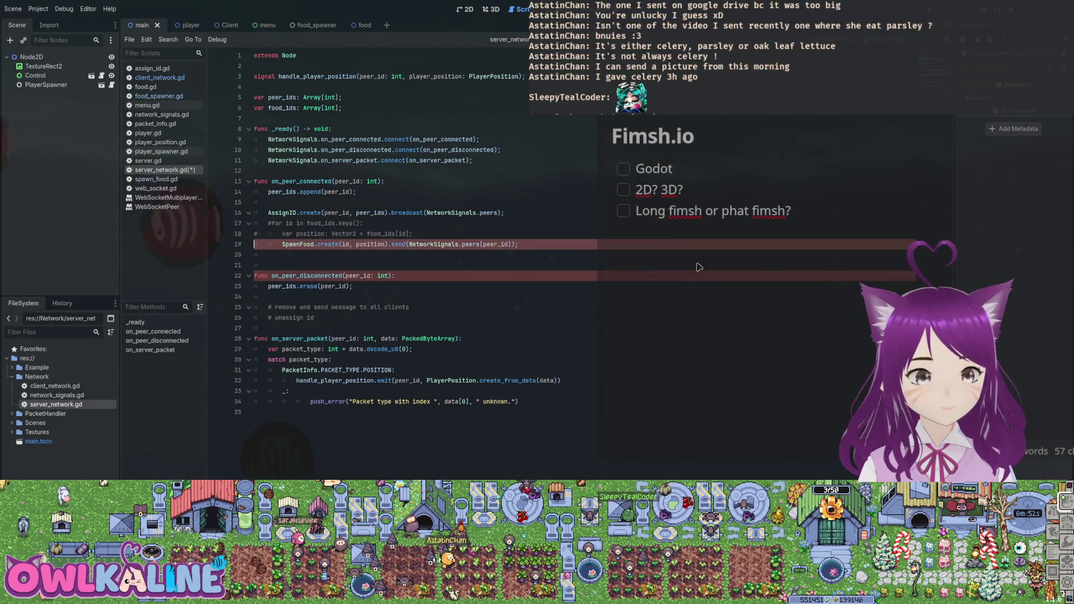
pyautogui.hotkey('ctrl', 'k')
pyautogui.hotkey('ctrl', 's')
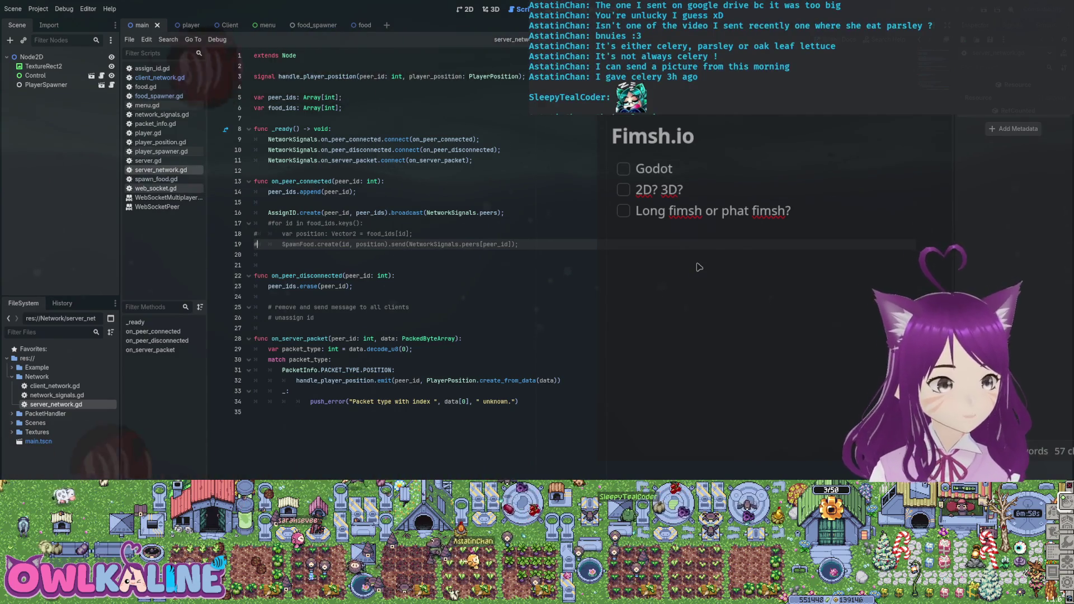
# Step: Bring up spawn_food.gd and move to the return info line in its create function
pyautogui.hotkey('alt', 'Left')
pyautogui.press('Down')
pyautogui.press('Down')
pyautogui.press('Up')
pyautogui.press('Up')
pyautogui.press('Up')
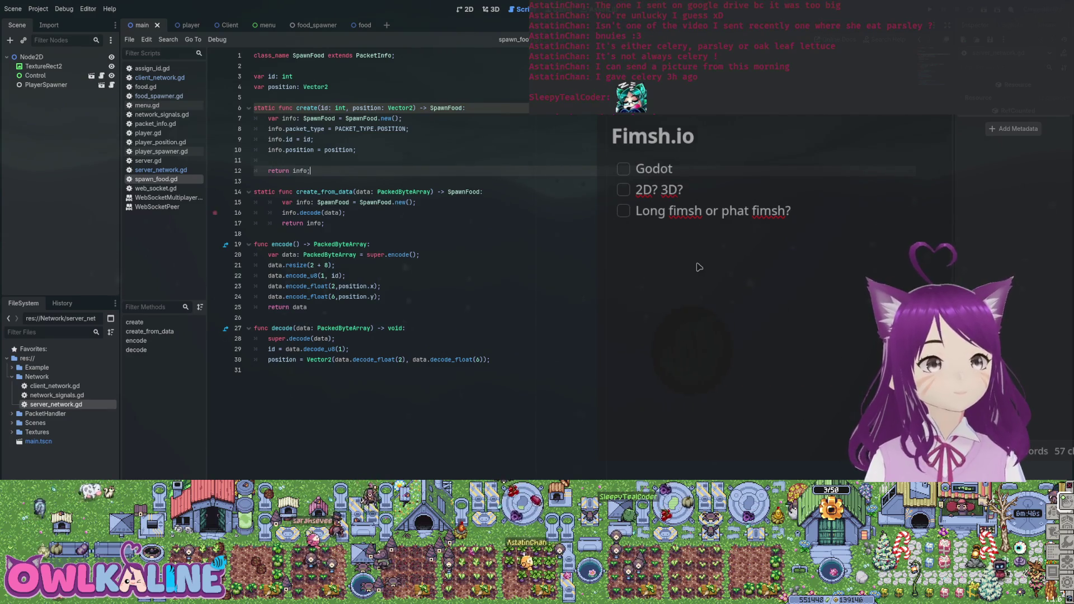
# Step: Scroll through web_socket.gd's echo.websocket.org setup and _process polling loop, then return to server_network.gd
pyautogui.hotkey('alt', 'Left')
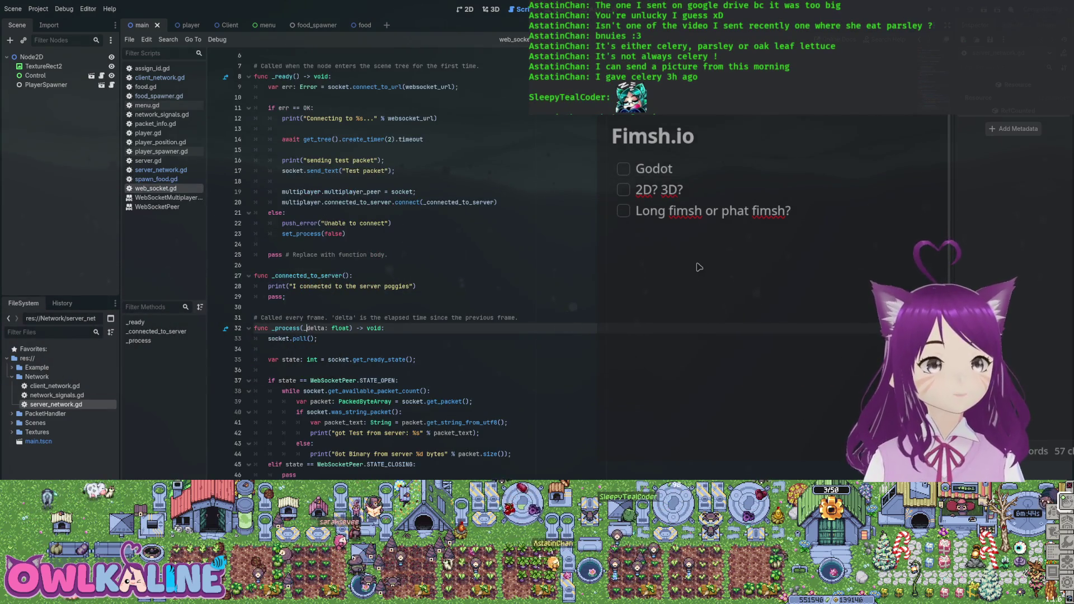
pyautogui.scroll(2, 699, 267)
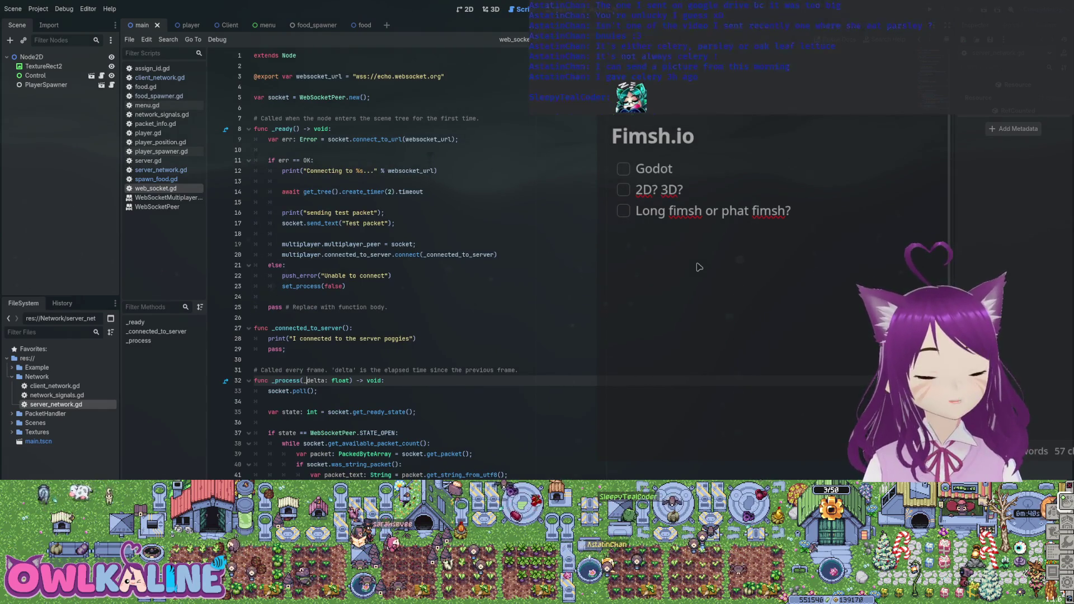
pyautogui.scroll(-2, 699, 267)
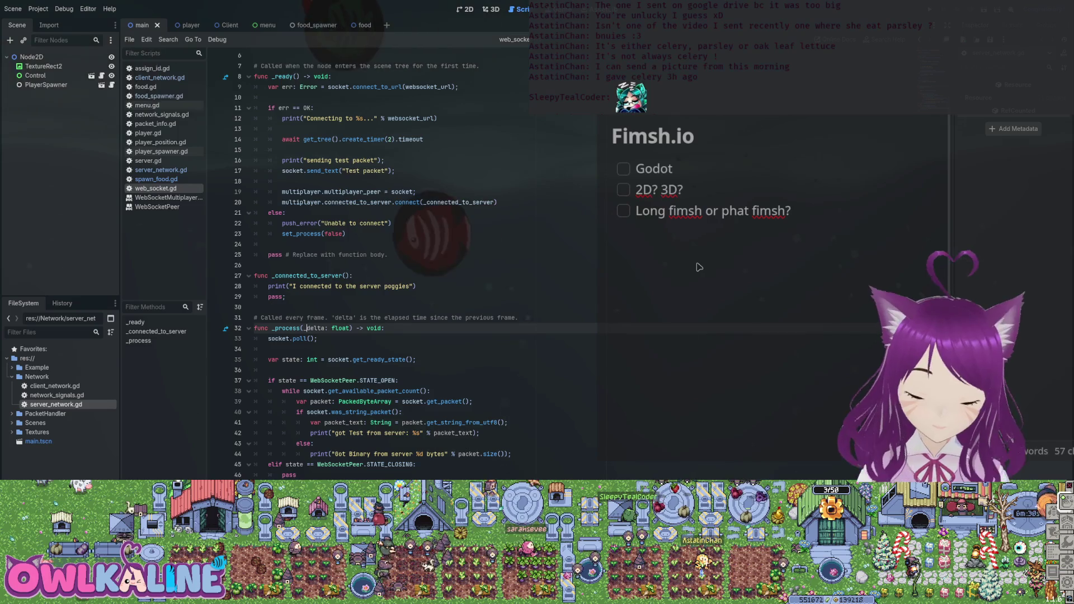
pyautogui.scroll(2, 700, 266)
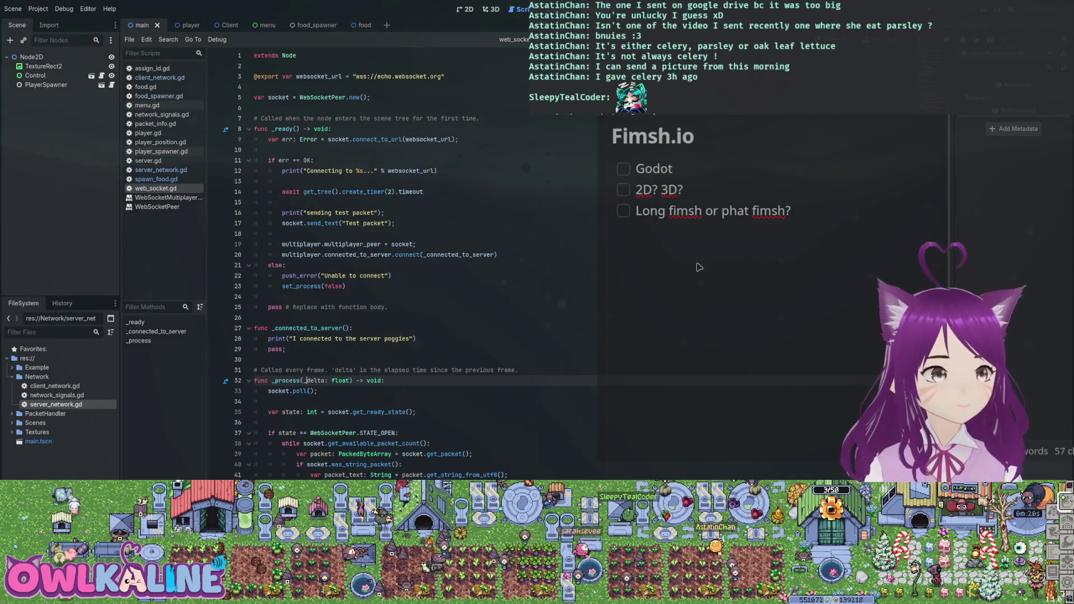
pyautogui.scroll(-2, 699, 267)
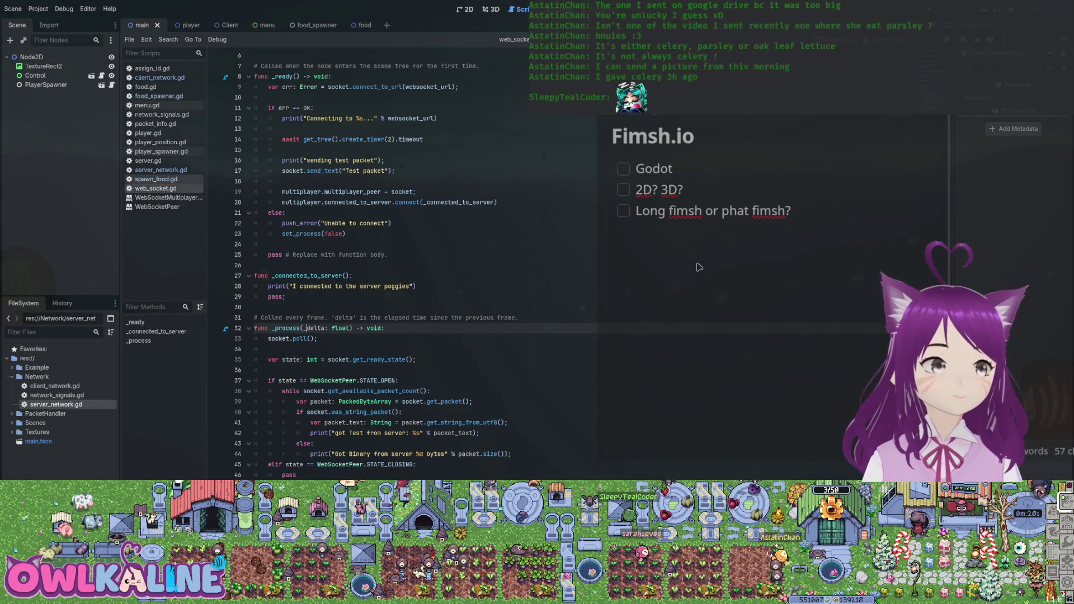
pyautogui.hotkey('alt', 'Left')
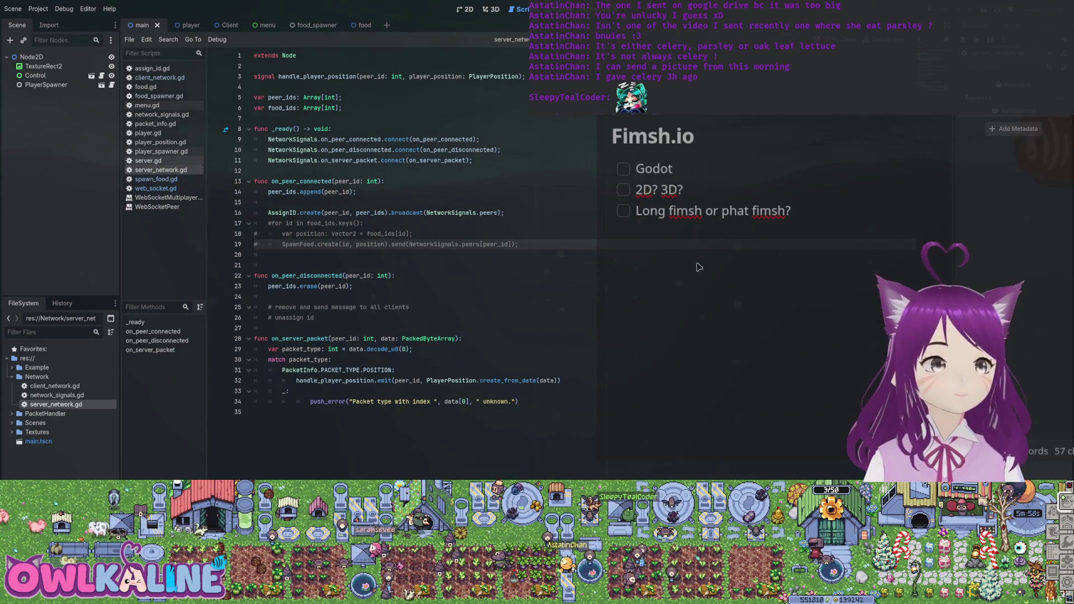
# Step: Inspect the peers dictionary and last_peer_id in server.gd, close it, and bring up network_signals.gd
pyautogui.click(148, 160)
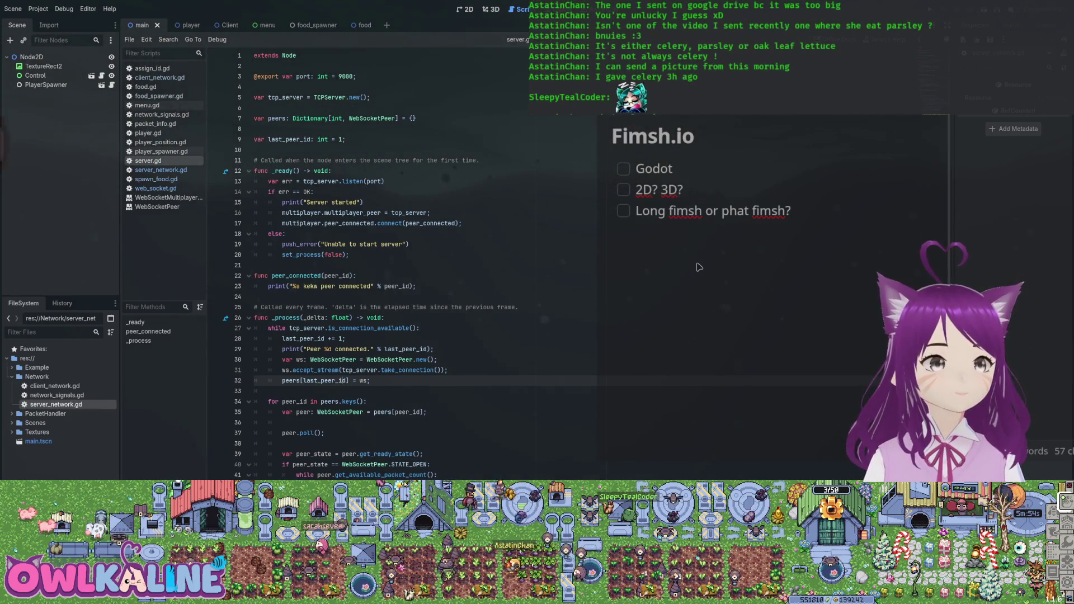
pyautogui.click(272, 118)
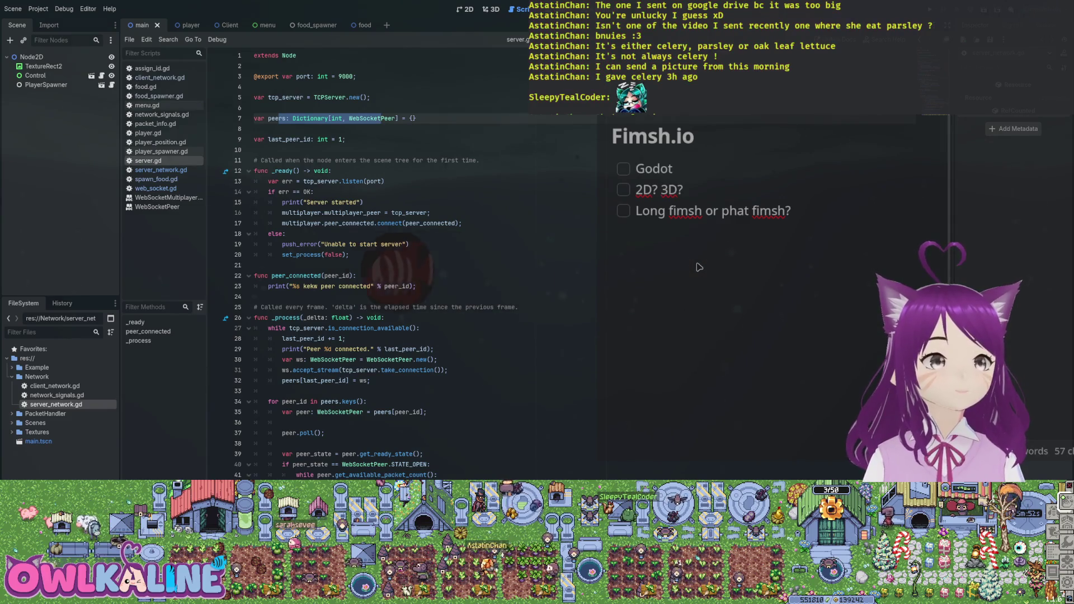
pyautogui.scroll(-3, 700, 268)
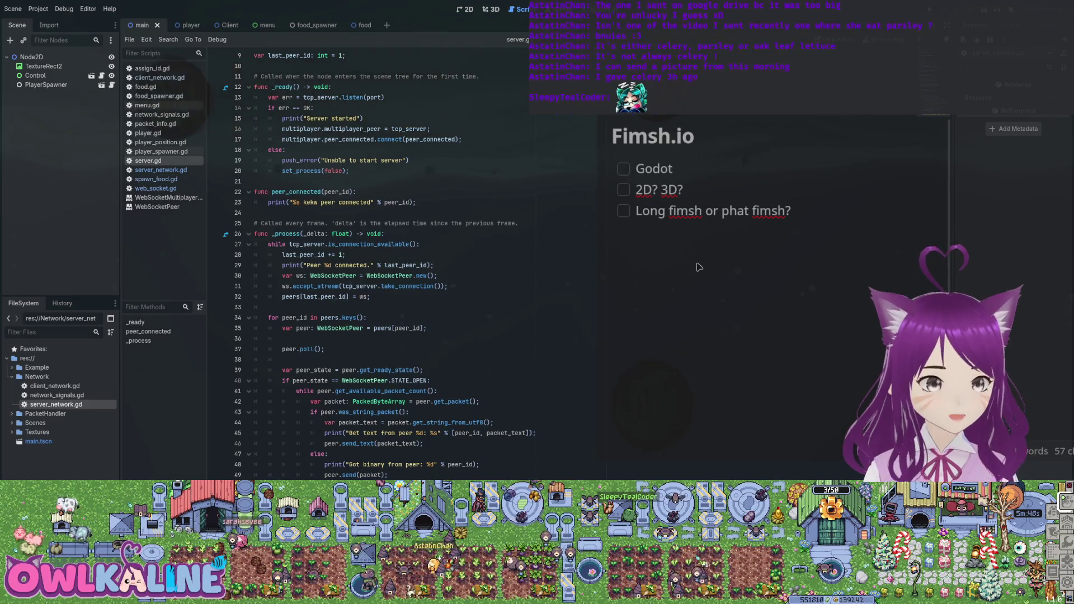
pyautogui.doubleClick(304, 255)
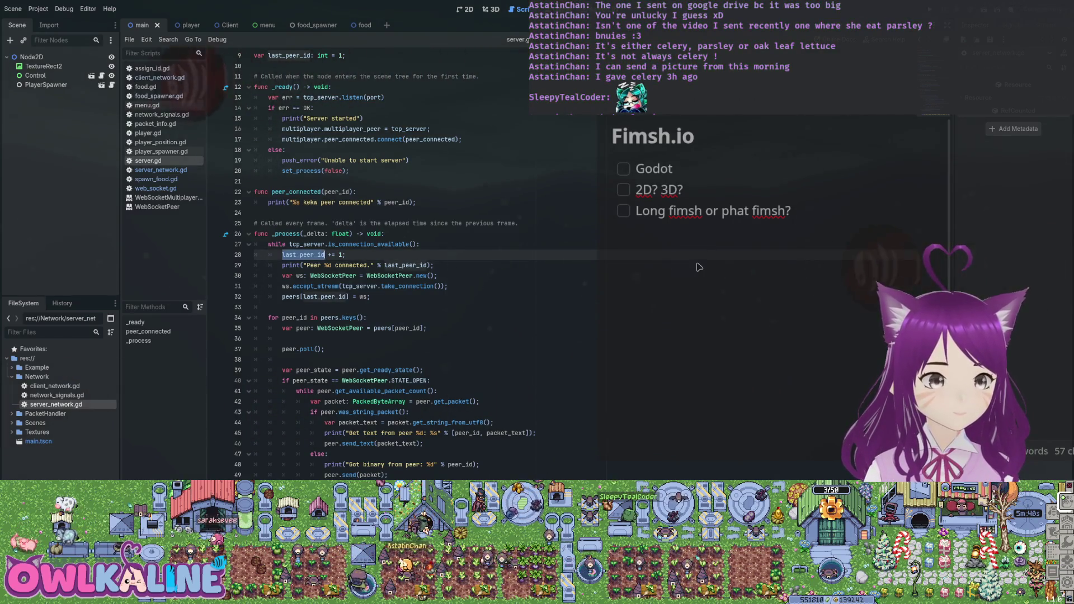
pyautogui.scroll(3, 699, 268)
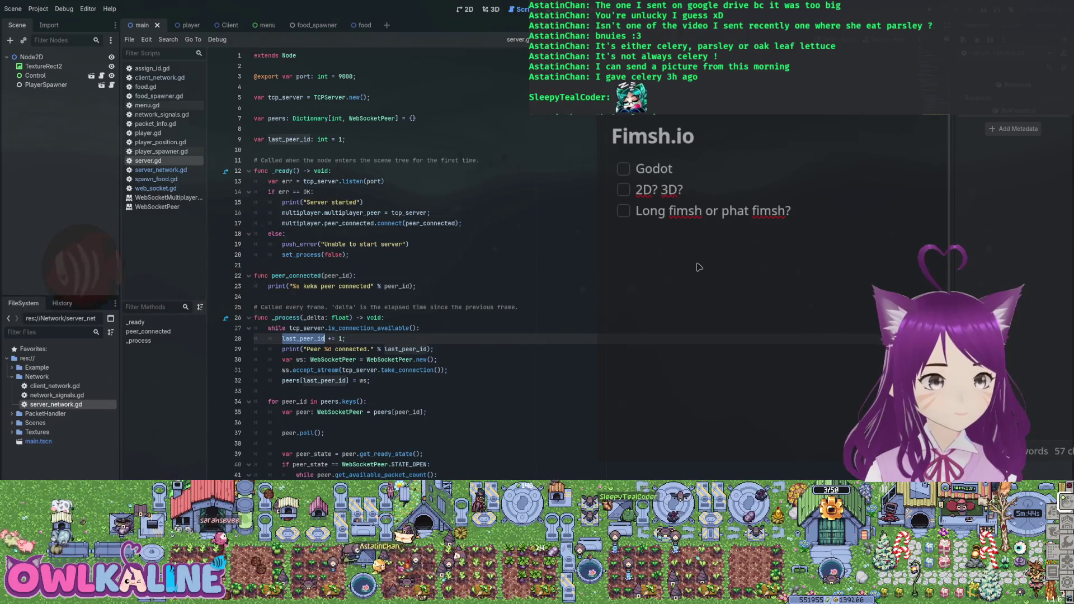
pyautogui.scroll(-3, 699, 267)
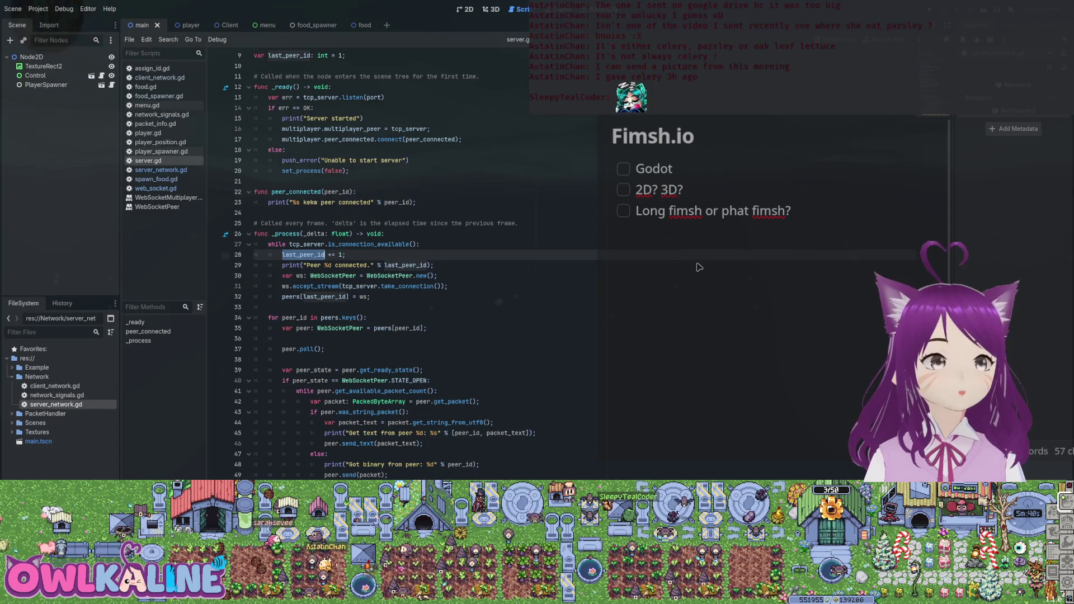
pyautogui.hotkey('ctrl', 'w')
pyautogui.hotkey('alt', 'Left')
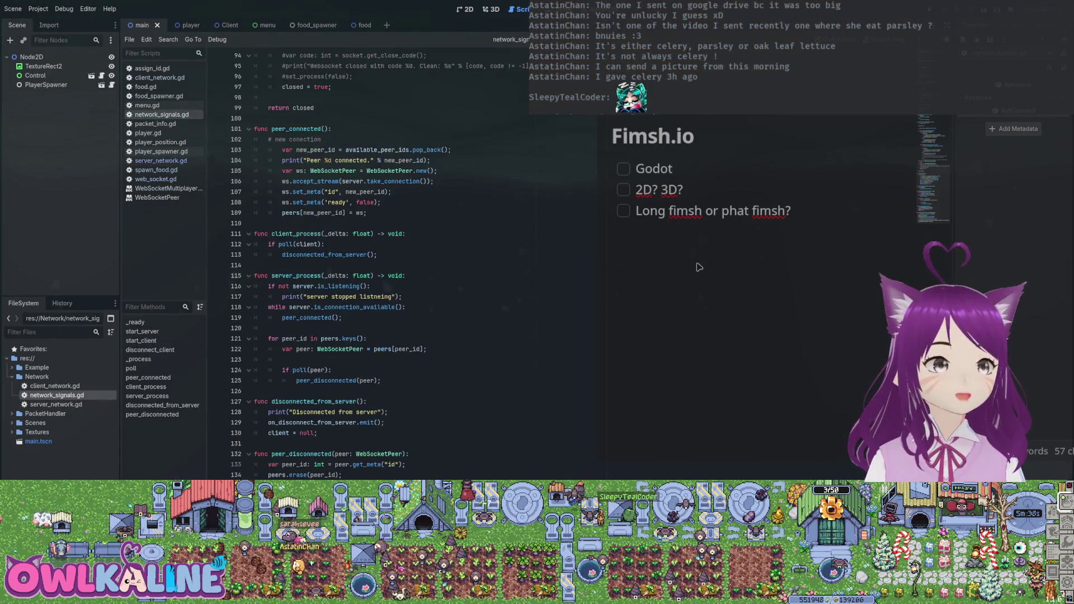
# Step: Trace new_peer_id, its pop from available_peer_ids, and the peers declaration in network_signals.gd
pyautogui.scroll(3, 700, 267)
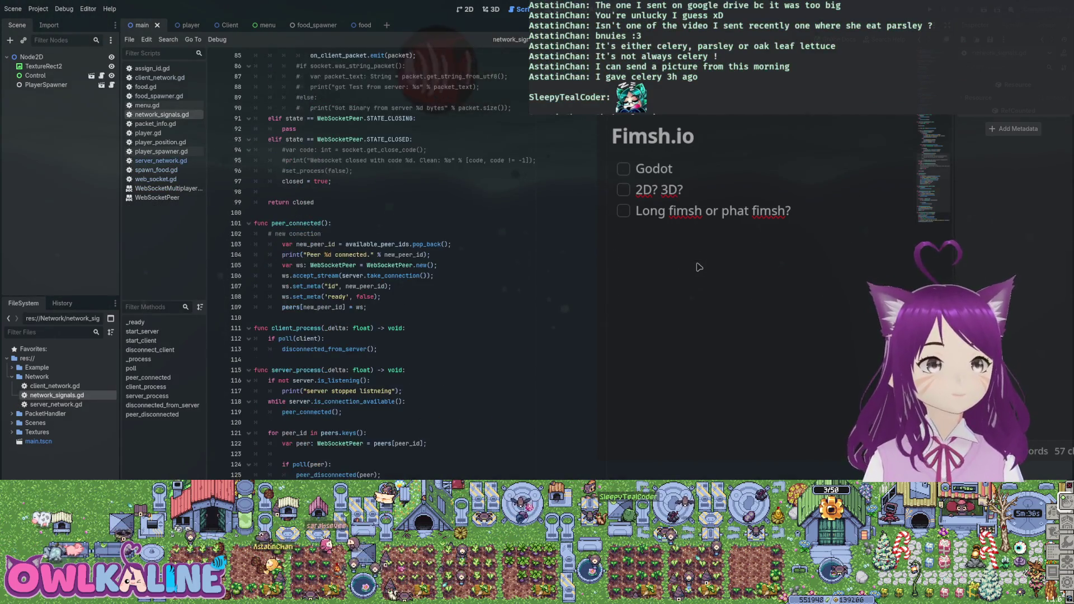
pyautogui.doubleClick(323, 307)
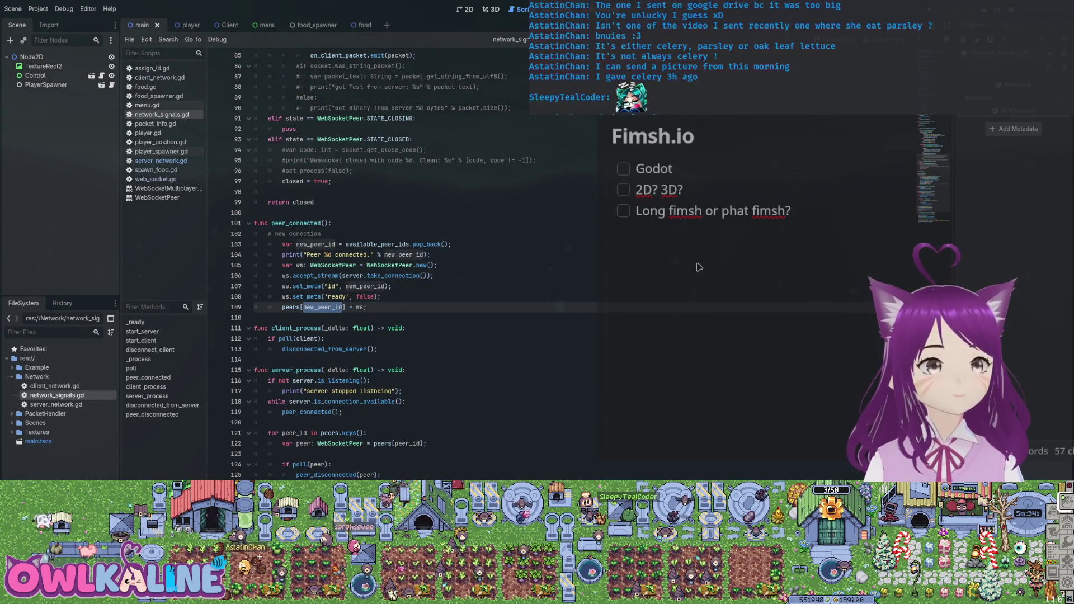
pyautogui.click(389, 244)
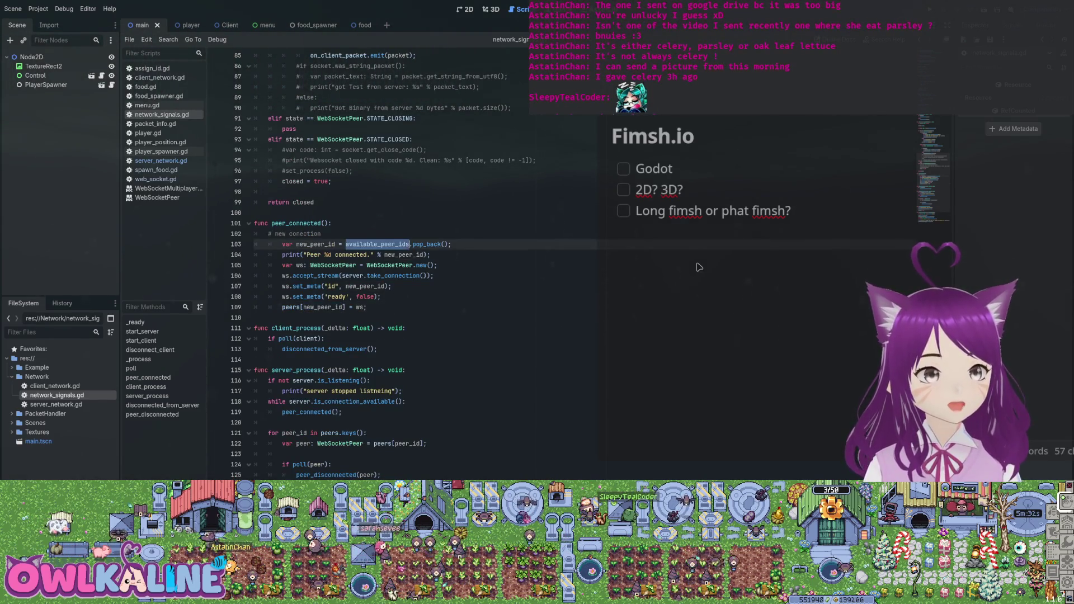
pyautogui.scroll(20, 700, 268)
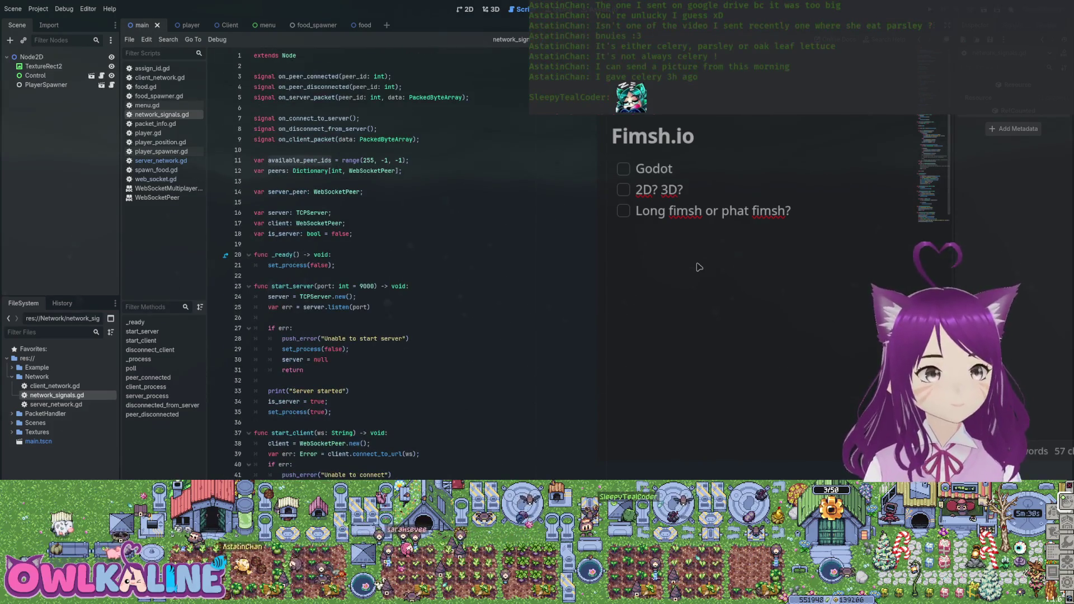
pyautogui.press('Return')
pyautogui.scroll(-20, 700, 268)
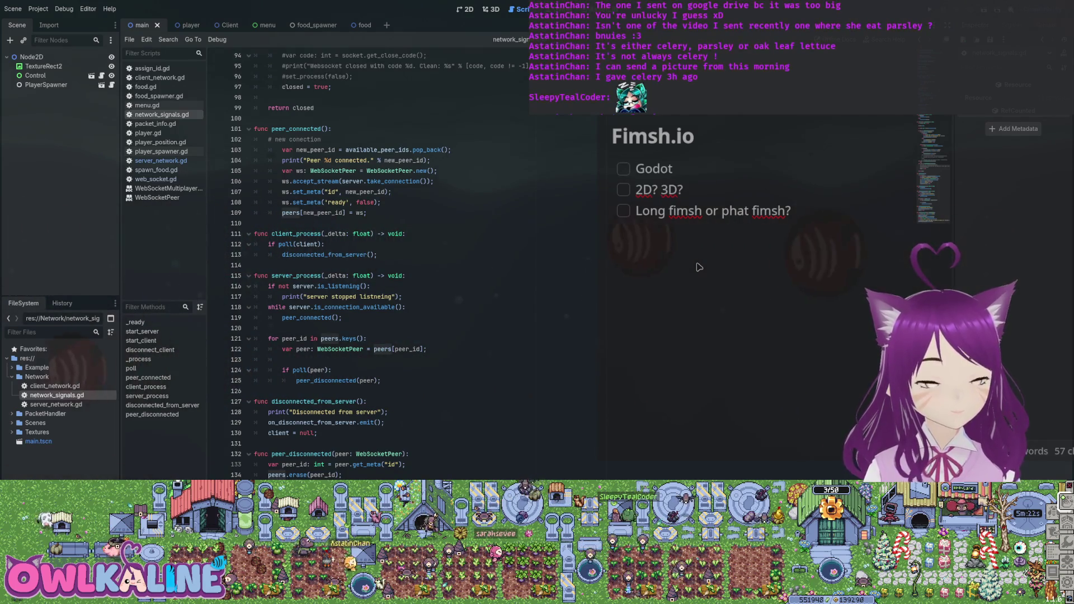
pyautogui.scroll(3, 699, 267)
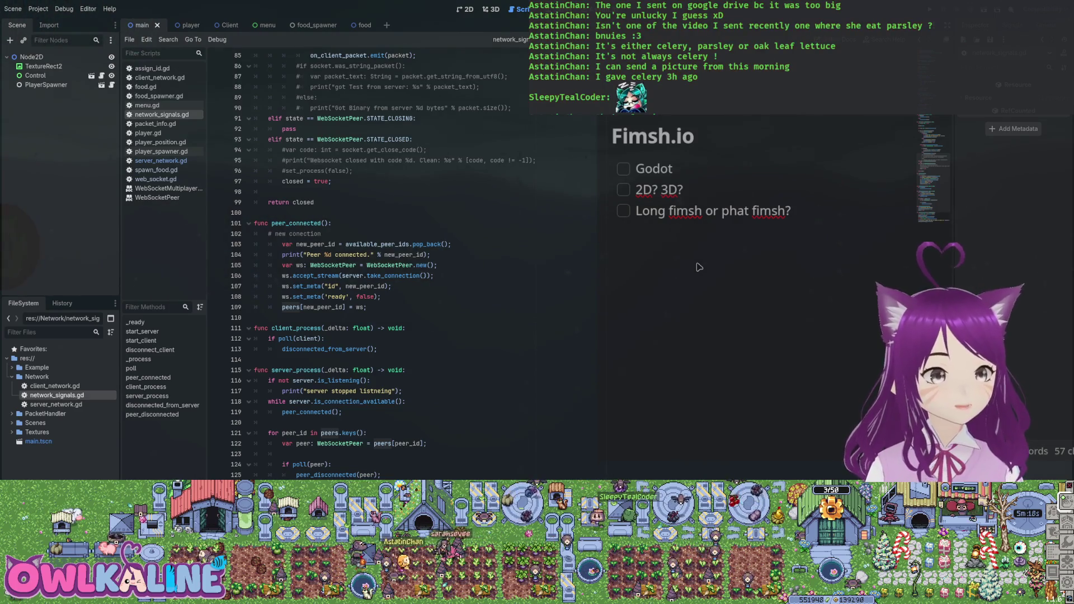
pyautogui.scroll(20, 700, 268)
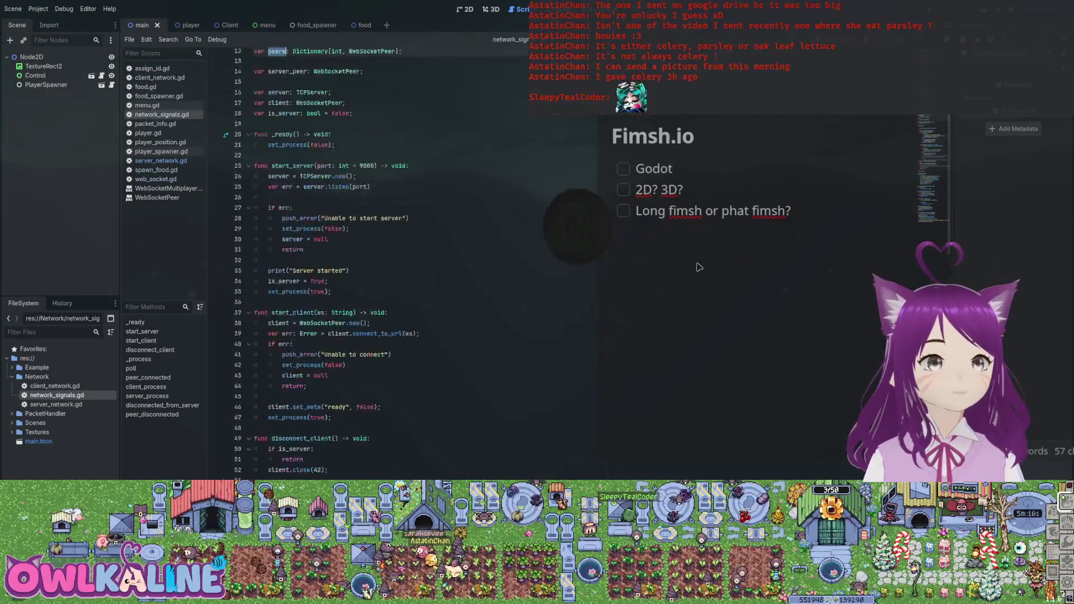
# Step: Copy the 'available_peer_ids = range(255, -1, -1)' declaration on line 11, then bring up food_spawner.gd
pyautogui.press('Up')
pyautogui.press('End')
pyautogui.hotkey('shift', 'Home')
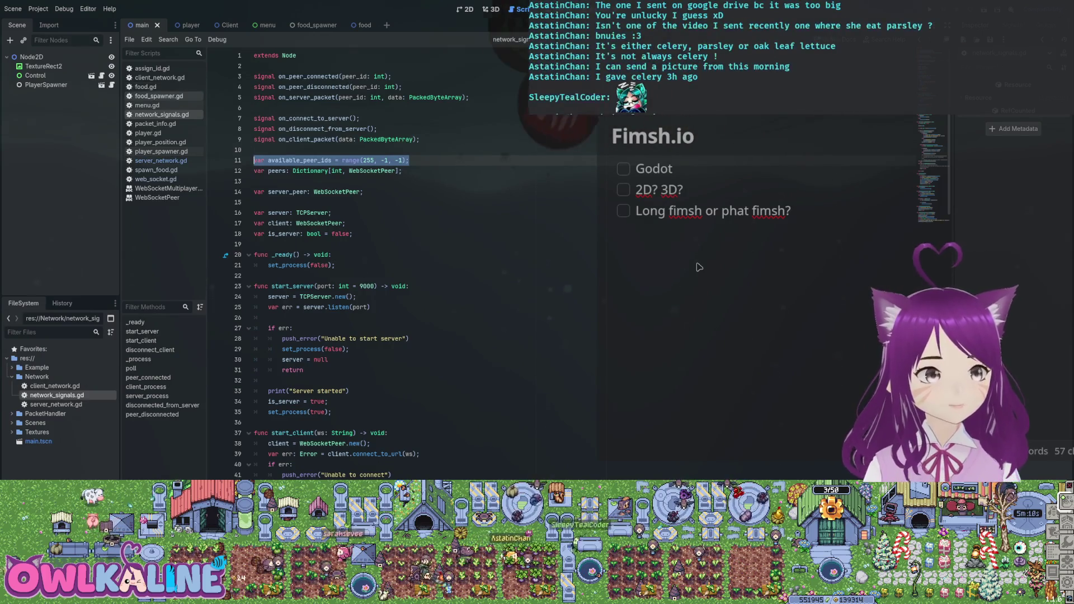
pyautogui.hotkey('alt', 'Left')
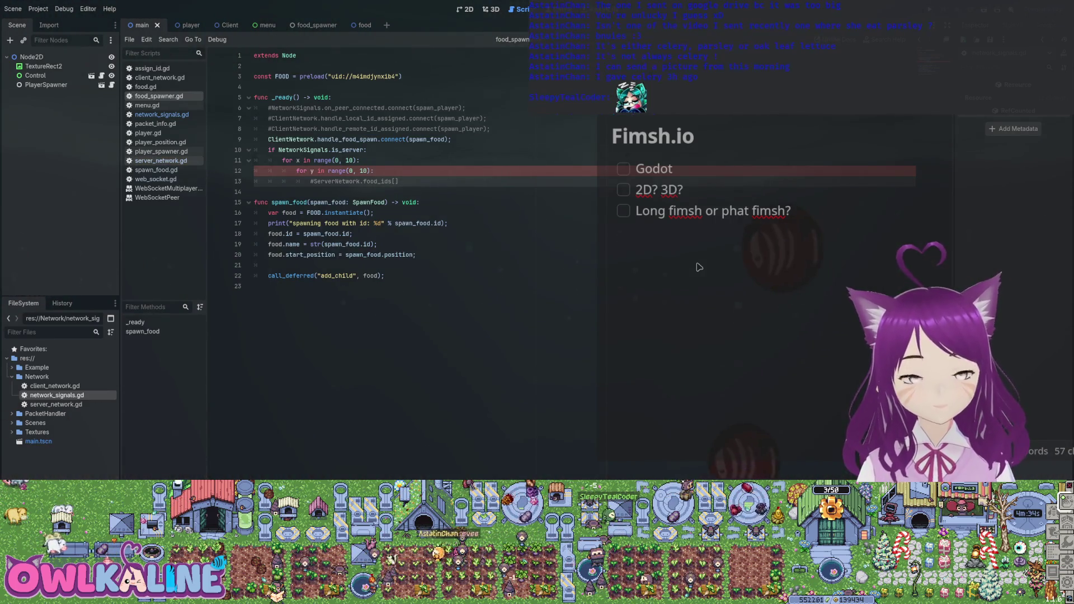
pyautogui.hotkey('alt', 'Left')
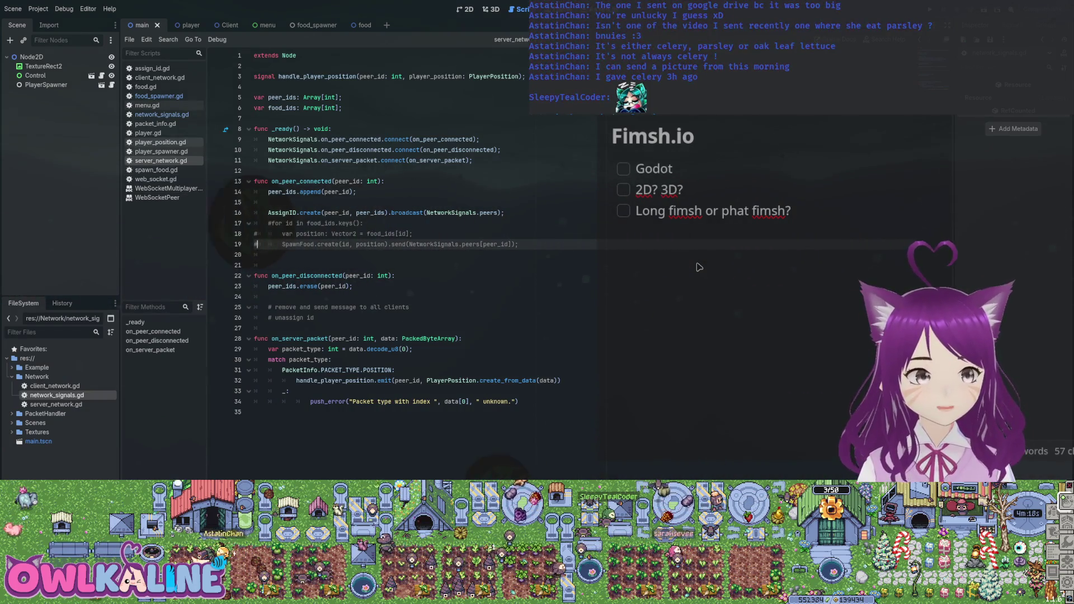
pyautogui.hotkey('alt', 'Left')
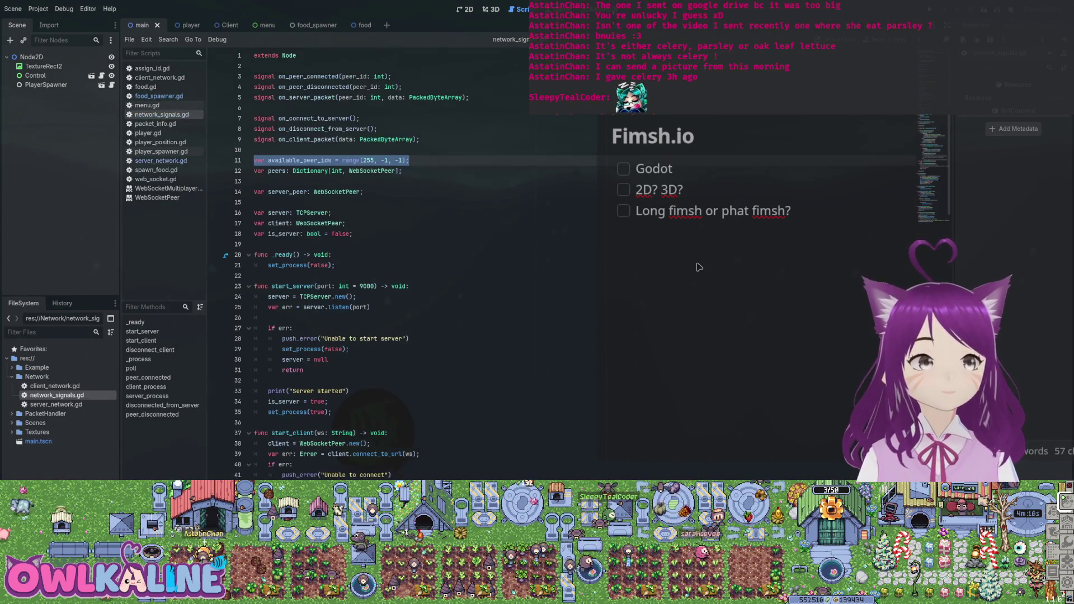
pyautogui.press('Up')
pyautogui.scroll(-14, 699, 267)
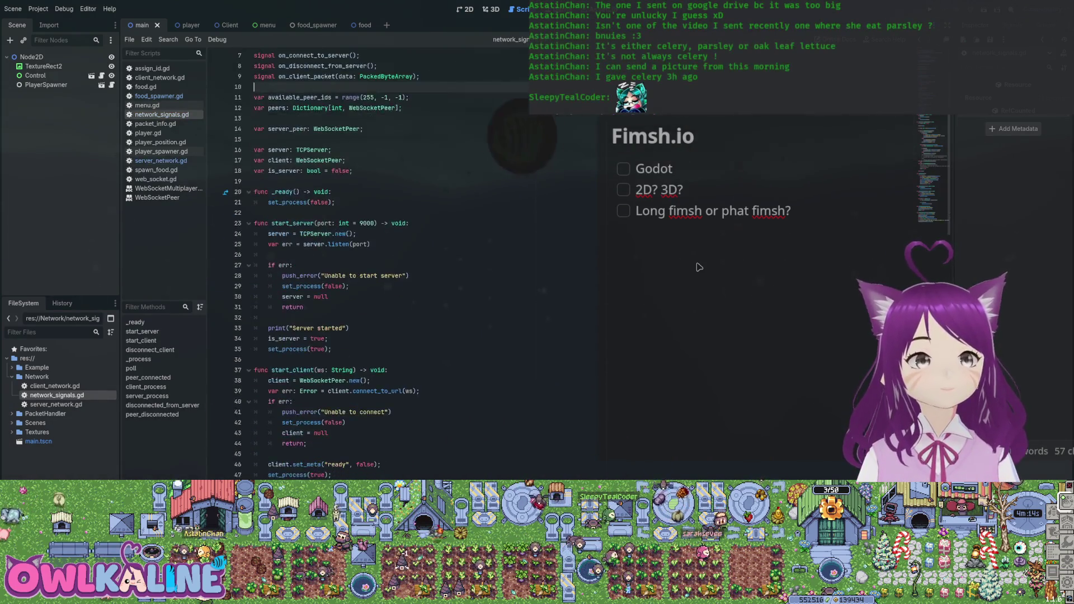
pyautogui.scroll(-17, 699, 267)
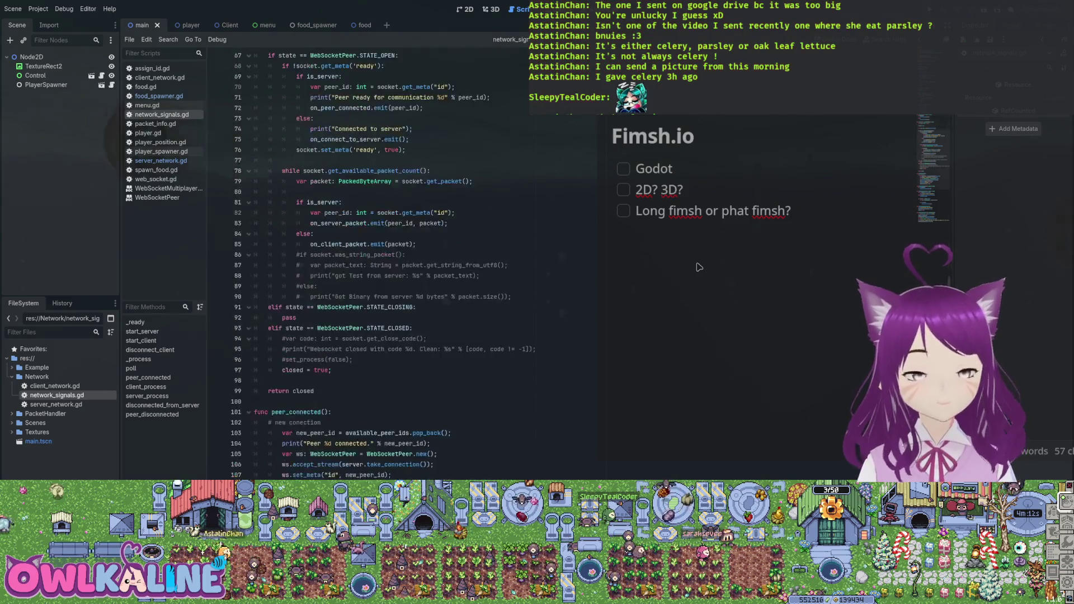
pyautogui.scroll(20, 698, 267)
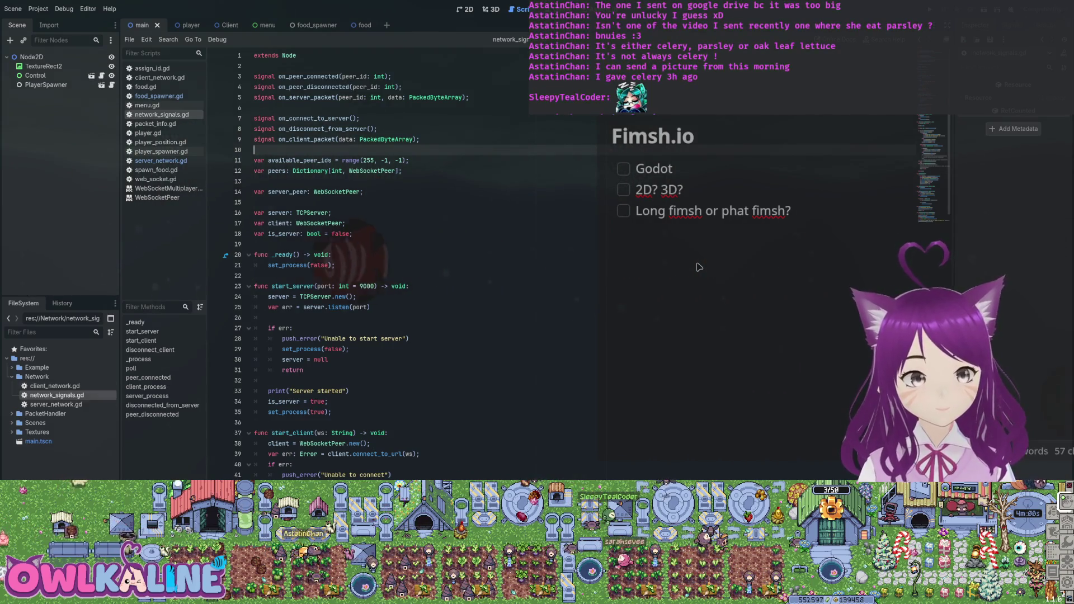
pyautogui.hotkey('alt', 'Left')
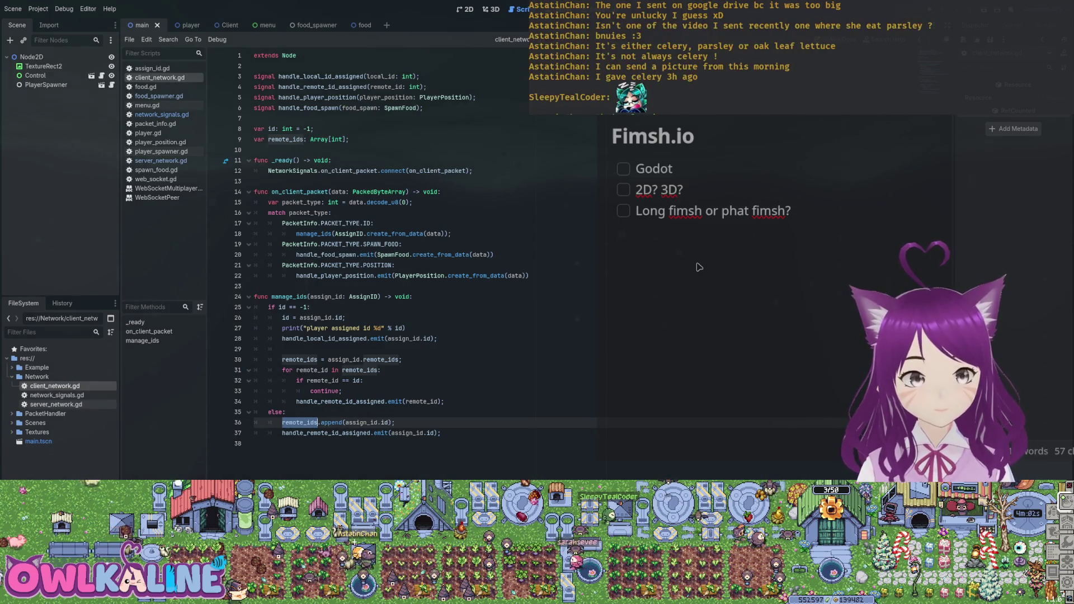
pyautogui.hotkey('alt', 'Left')
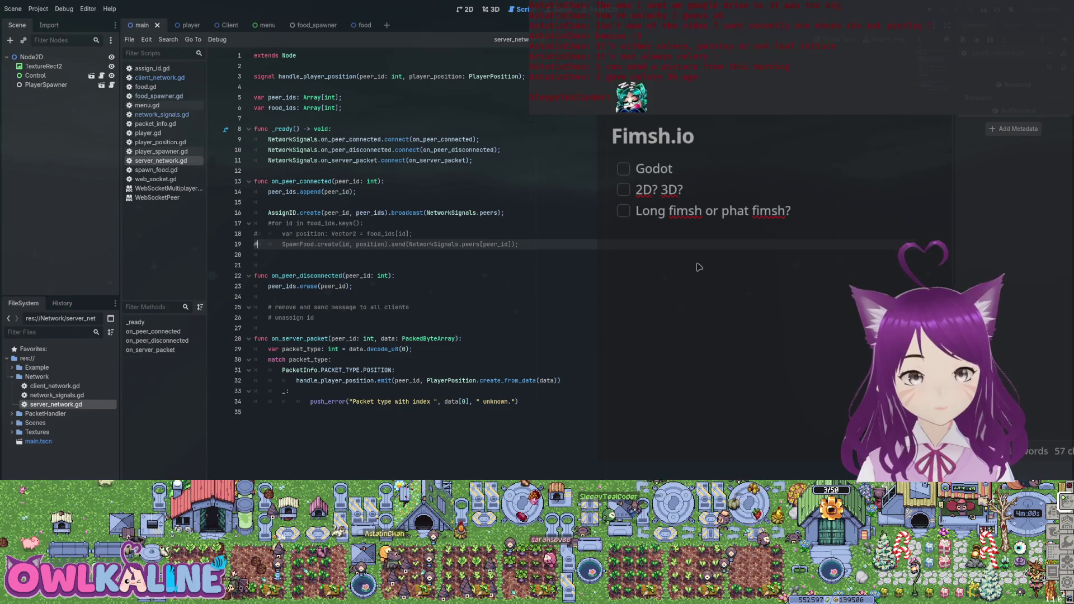
pyautogui.hotkey('alt', 'Right')
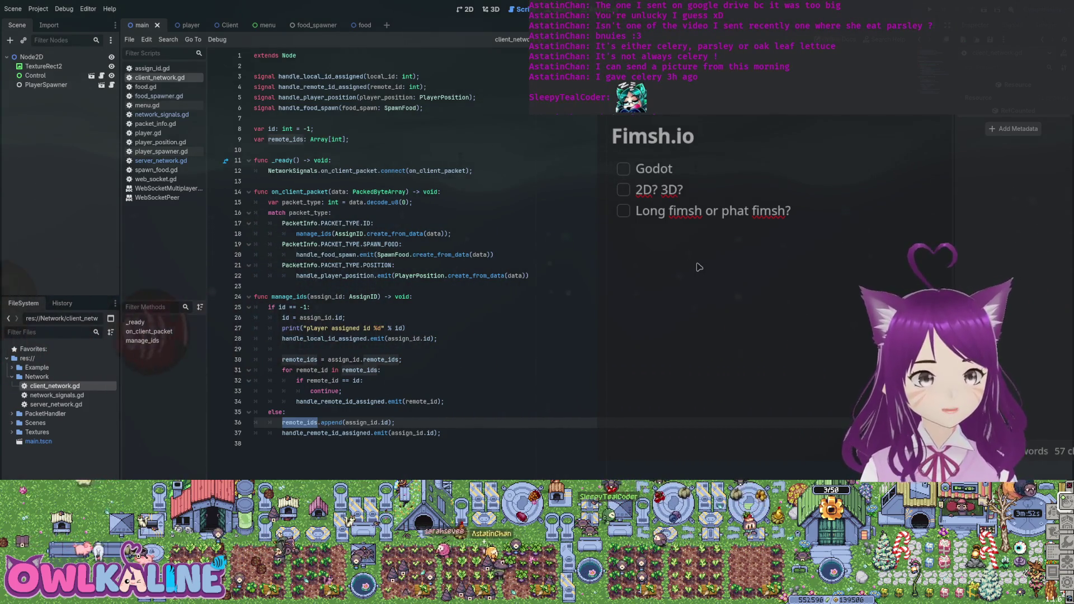
pyautogui.press('Down')
pyautogui.press('Down')
pyautogui.press('Return')
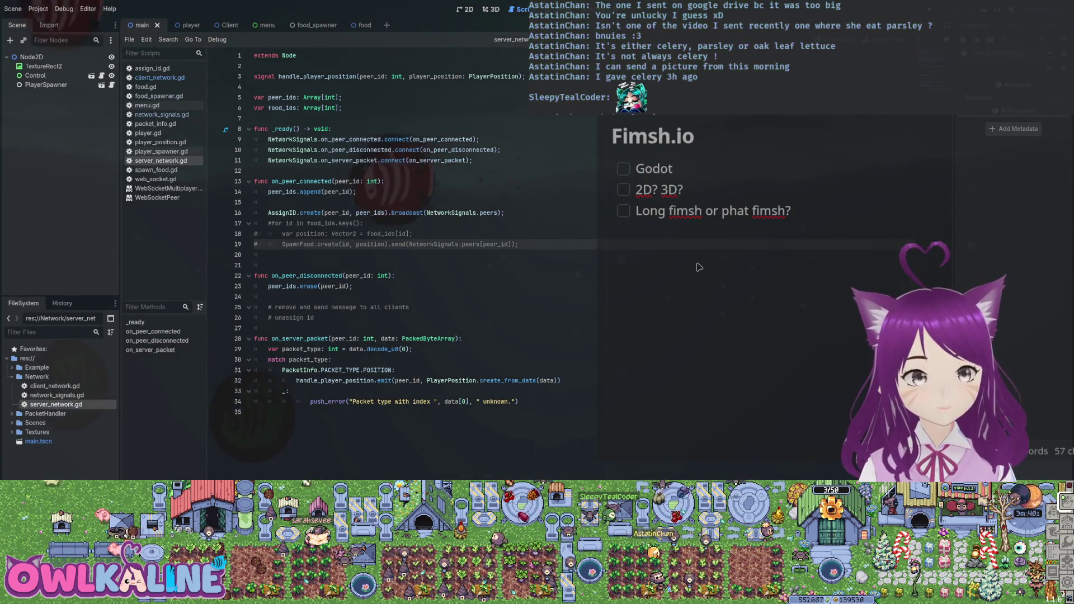
pyautogui.press('Up')
pyautogui.press('Up')
pyautogui.press('Up')
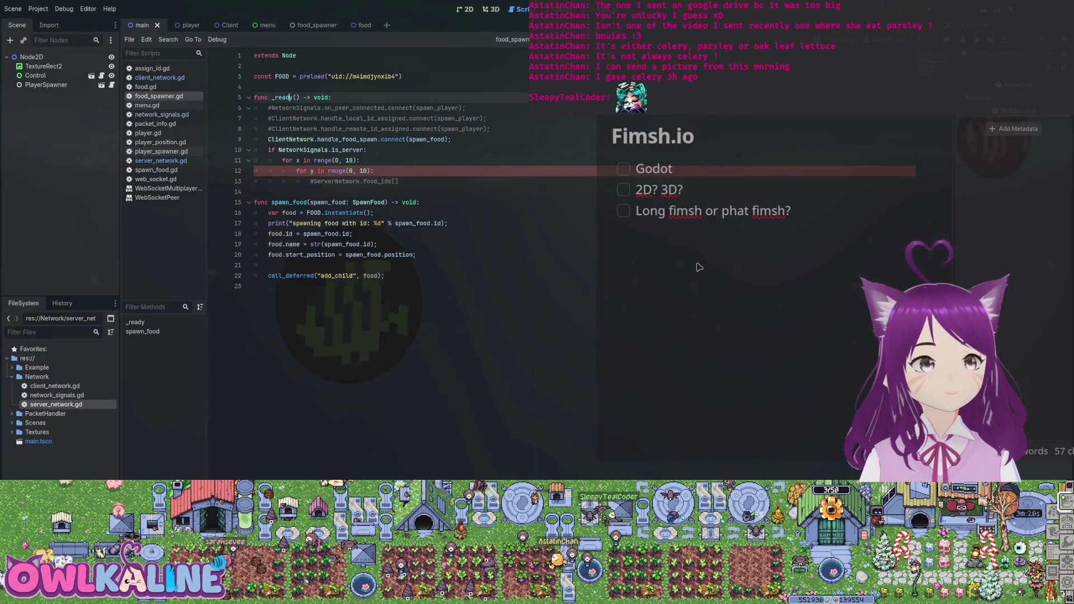
# Step: Paste 'var available_food_ids = range(255, -1, -1);' at line 5, save, and open a line in the inner loop
pyautogui.hotkey('ctrl', 'z')
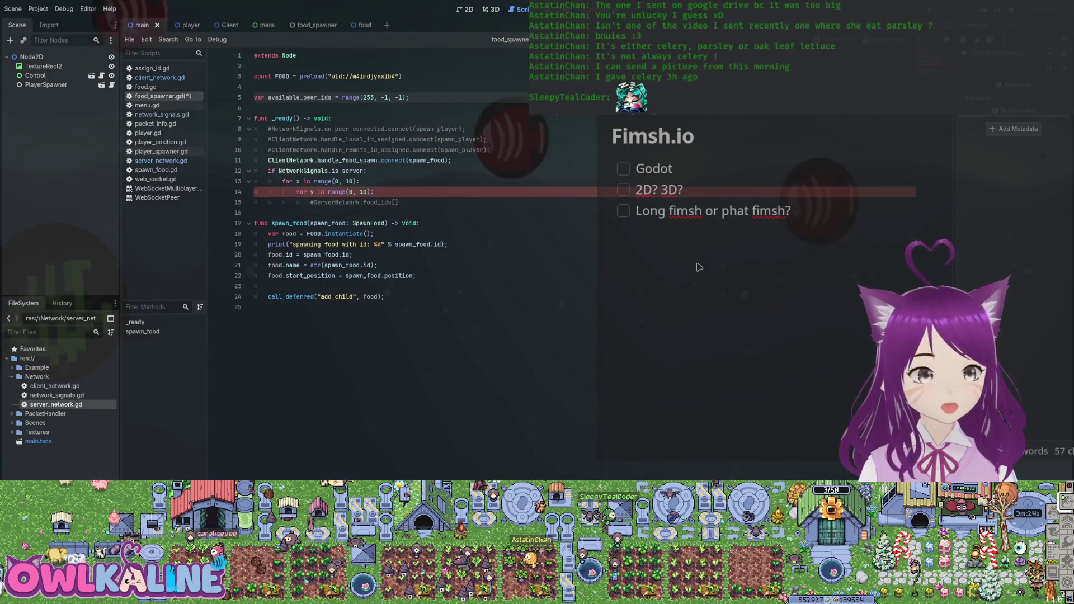
pyautogui.hotkey('ctrl', 'z')
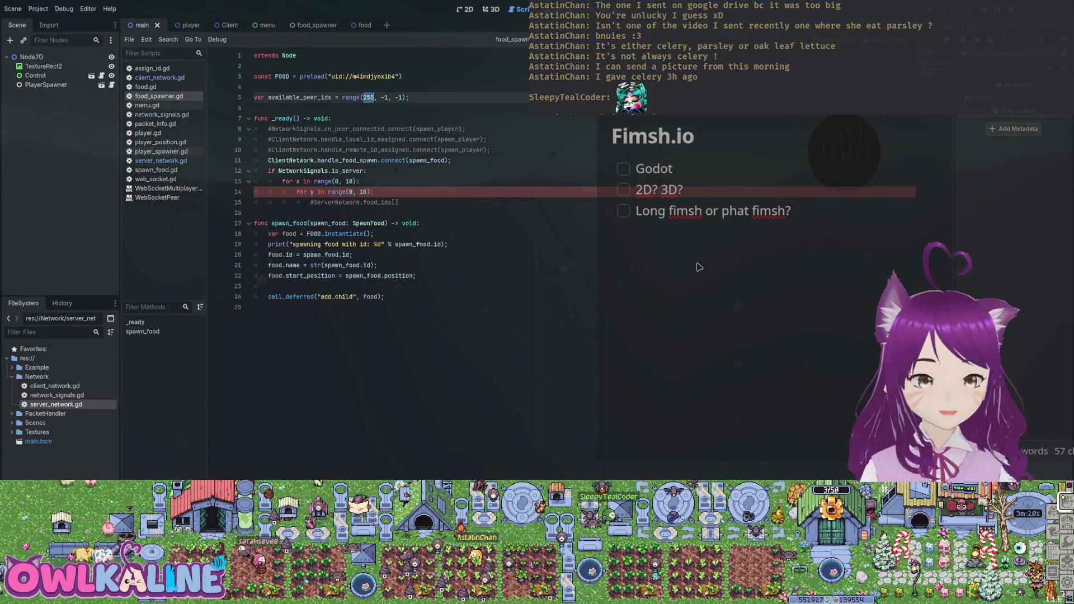
pyautogui.click(700, 267)
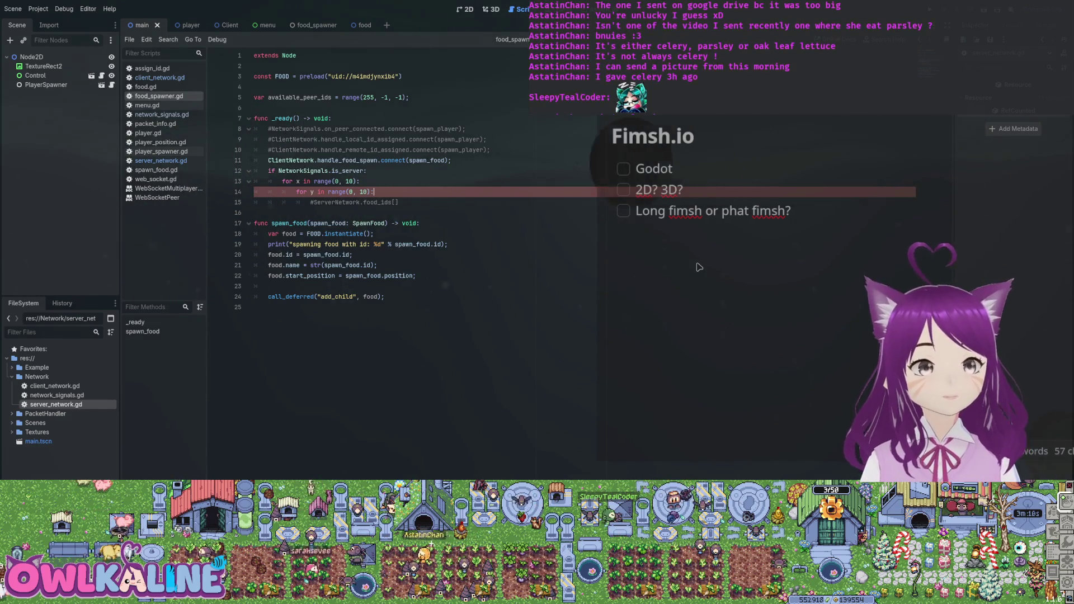
pyautogui.hotkey('ctrl', 'z')
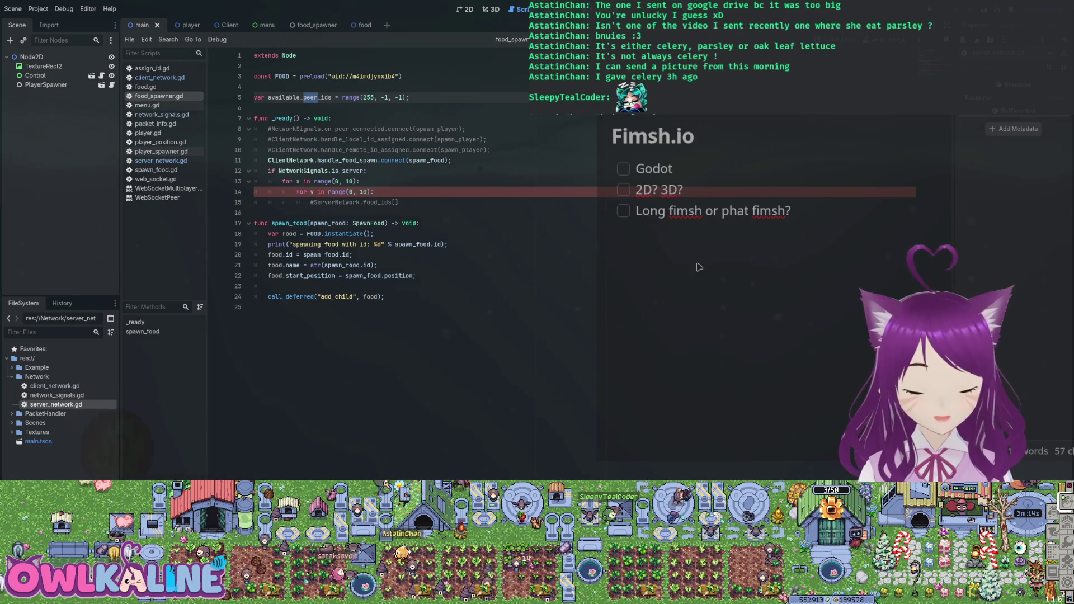
pyautogui.hotkey('ctrl', 'shift', 'z')
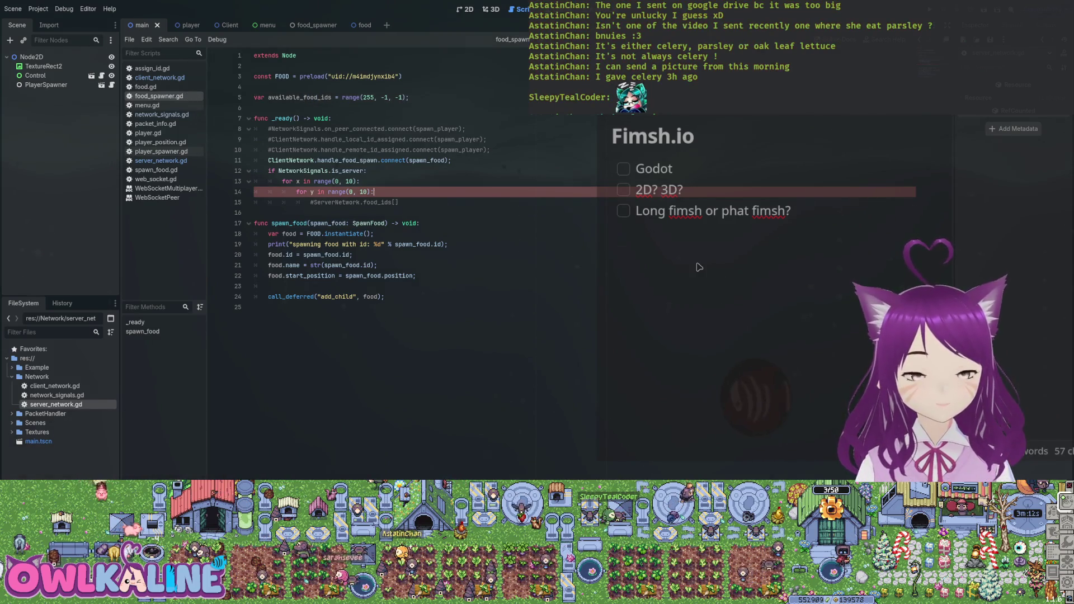
pyautogui.press('Return')
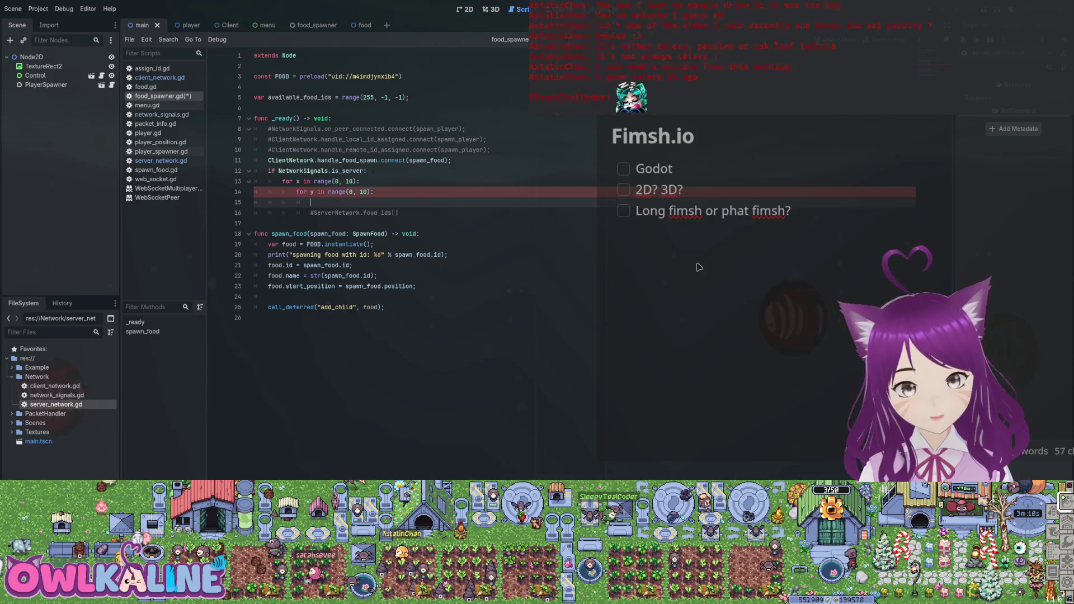
# Step: Start a ServerNetwork.food_ids line inside the inner loop using autocomplete
pyautogui.write('Serv')
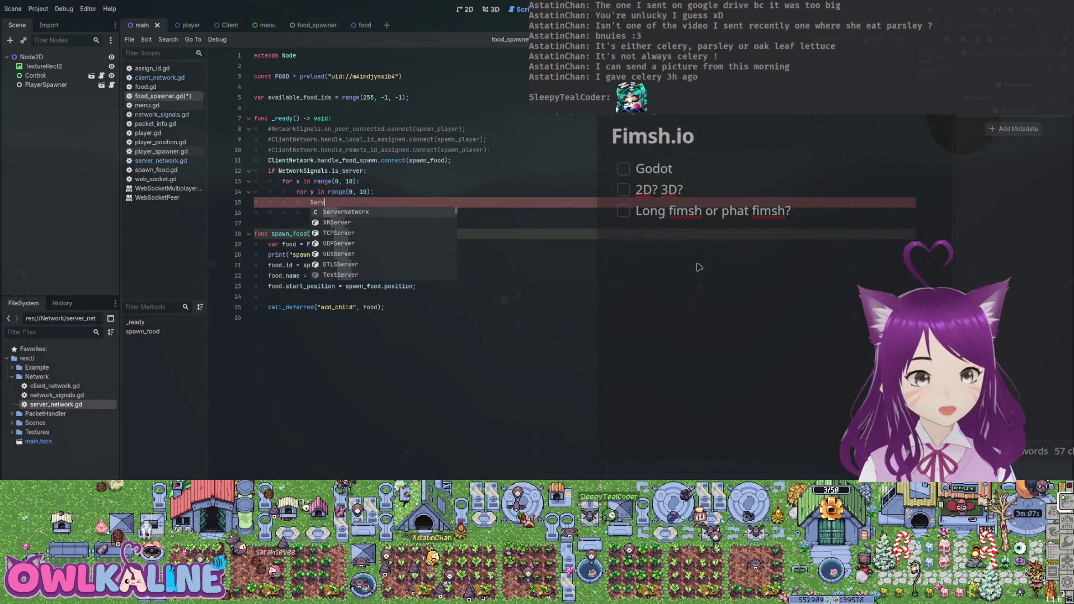
pyautogui.press('Return')
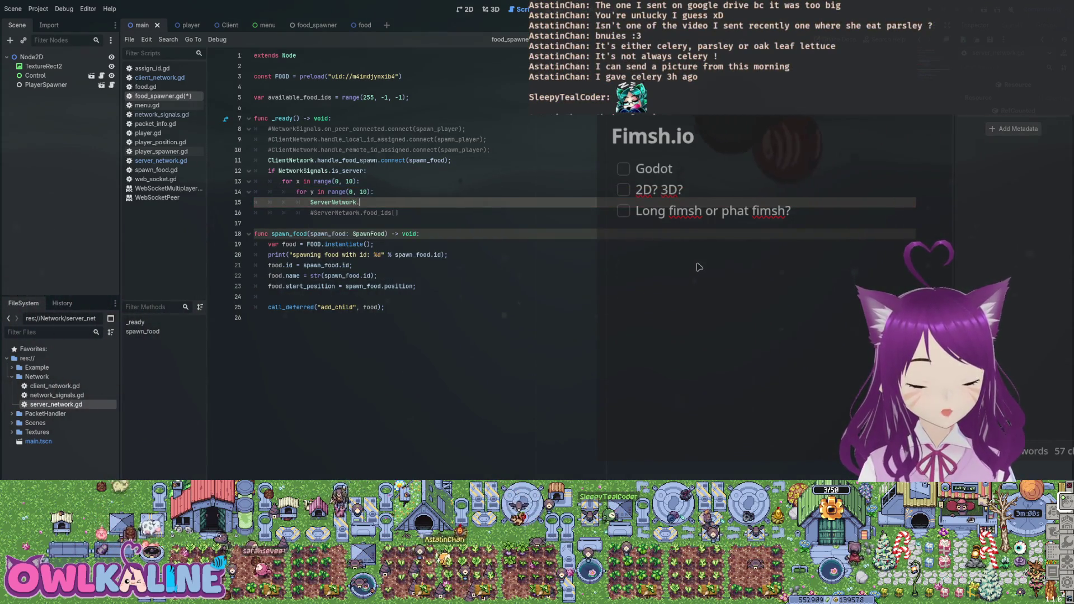
pyautogui.write('.f')
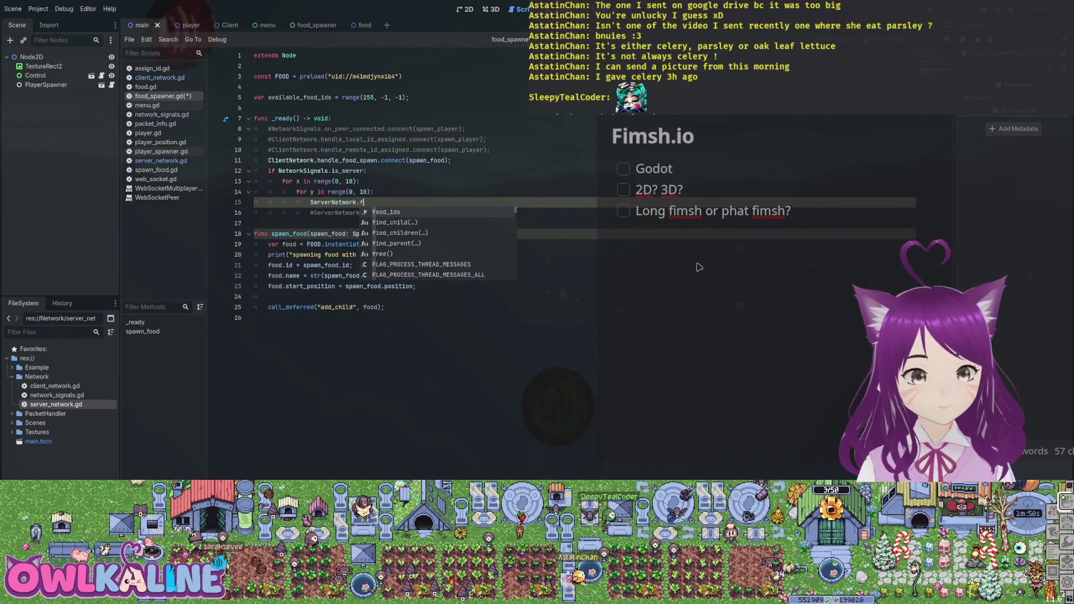
pyautogui.press('Return')
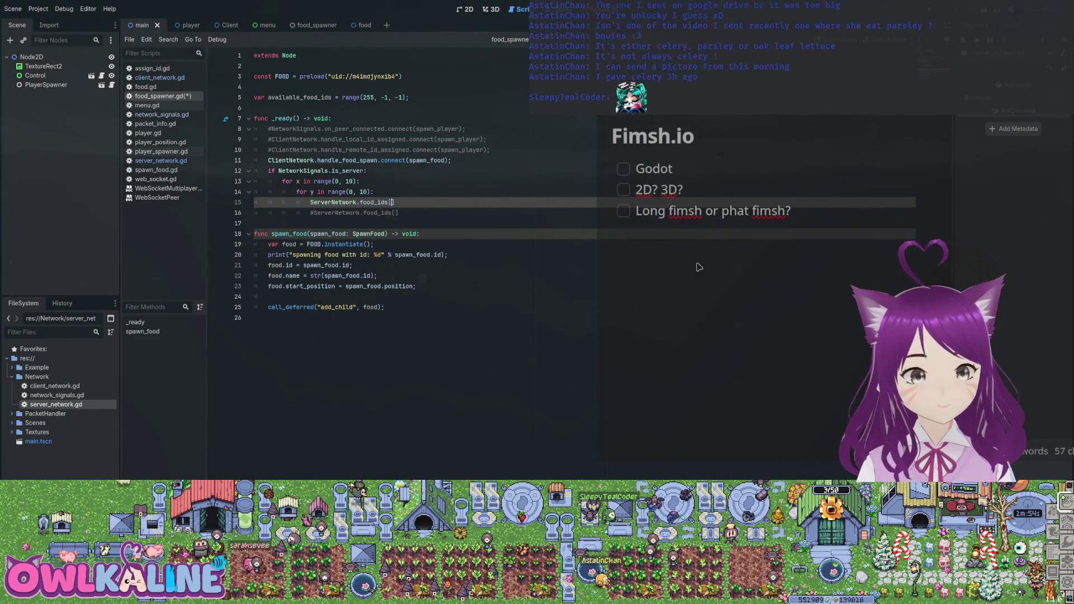
# Step: Add 'var food_id: u8 = available_food_ids.pop();' above it and save food_spawner.gd
pyautogui.hotkey('ctrl', 'shift', 'Return')
pyautogui.write('let new_f')
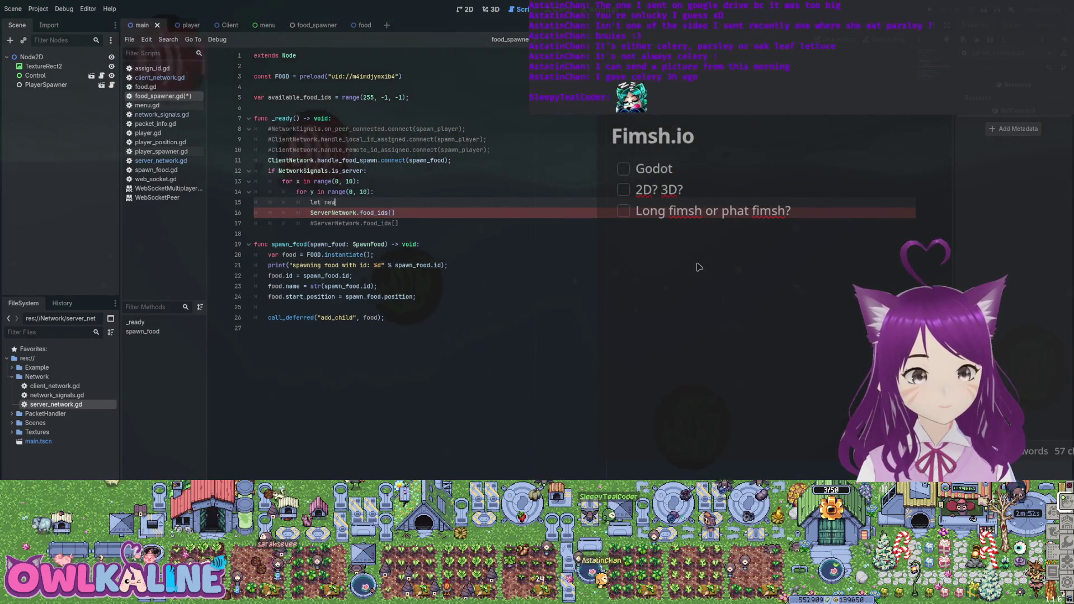
pyautogui.press('BackSpace')
pyautogui.press('BackSpace')
pyautogui.press('BackSpace')
pyautogui.write('v')
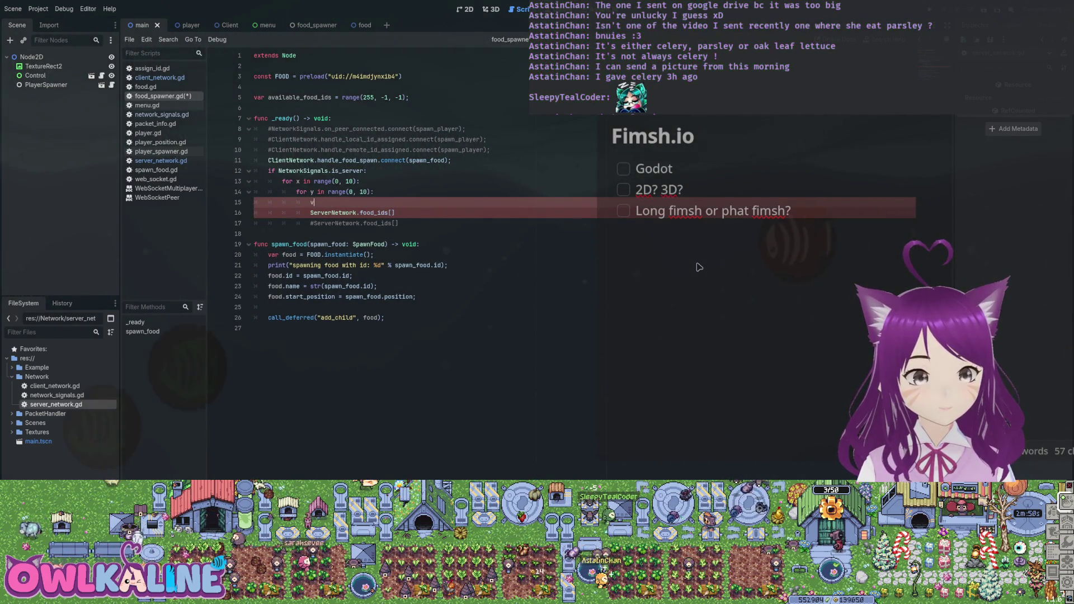
pyautogui.write('ar food_id: u')
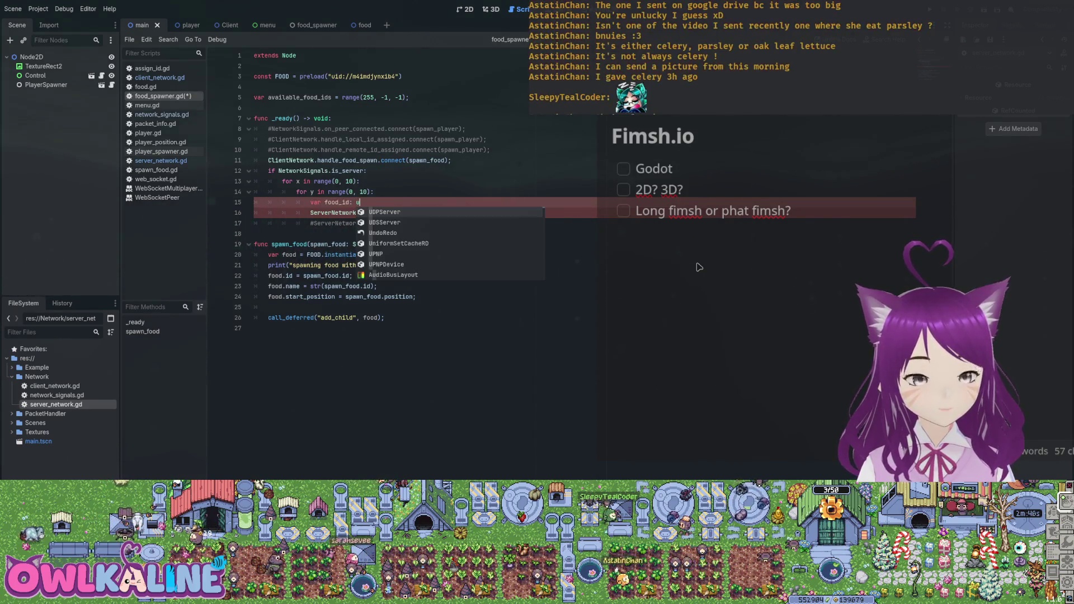
pyautogui.press('Escape')
pyautogui.press('Down')
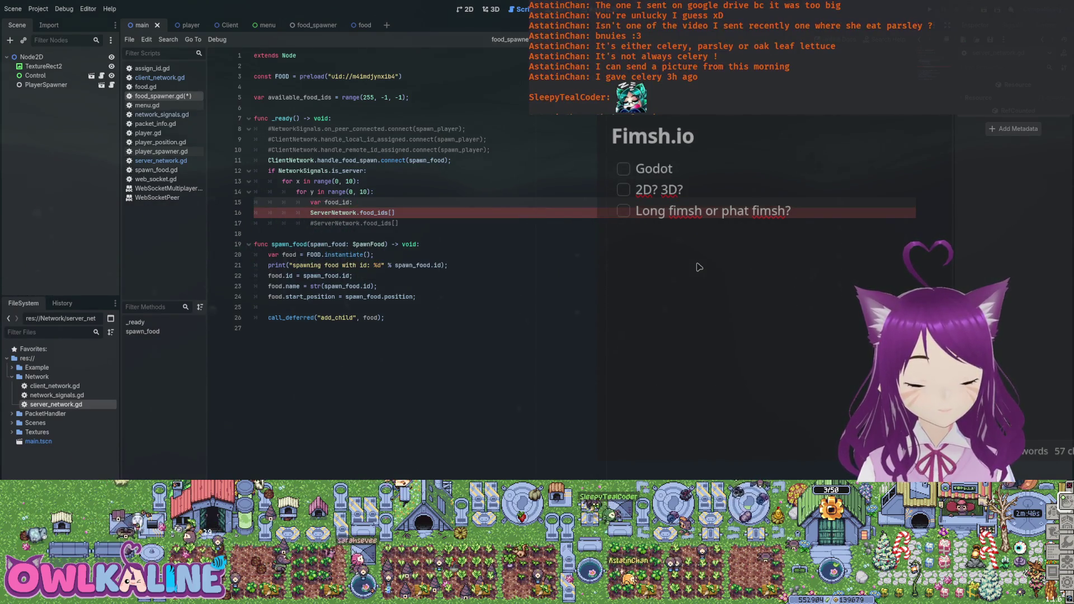
pyautogui.press('BackSpace')
pyautogui.press('BackSpace')
pyautogui.press('BackSpace')
pyautogui.write('u8')
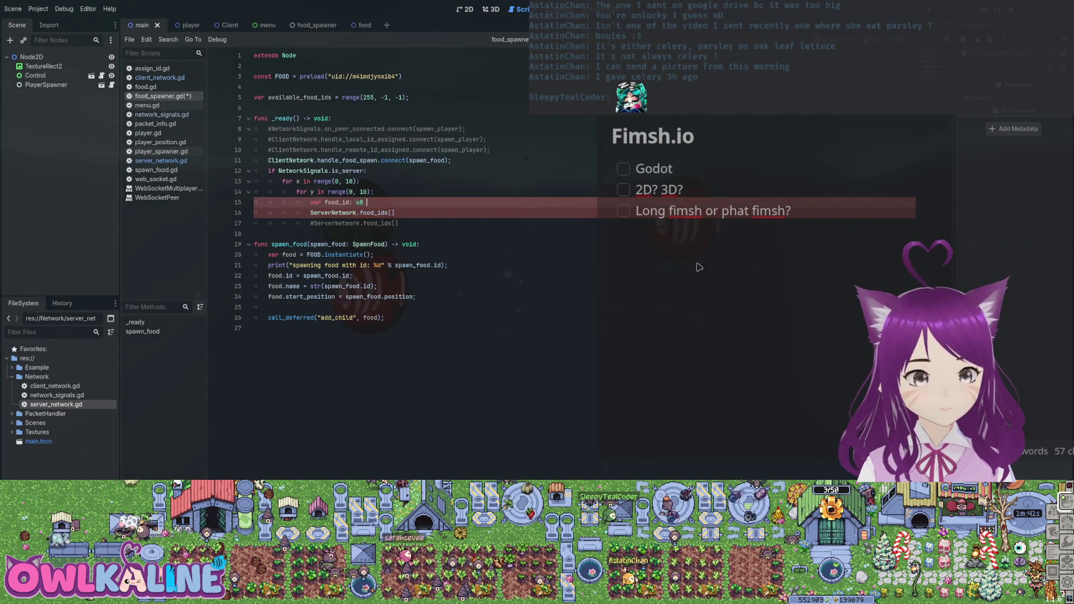
pyautogui.press('BackSpace')
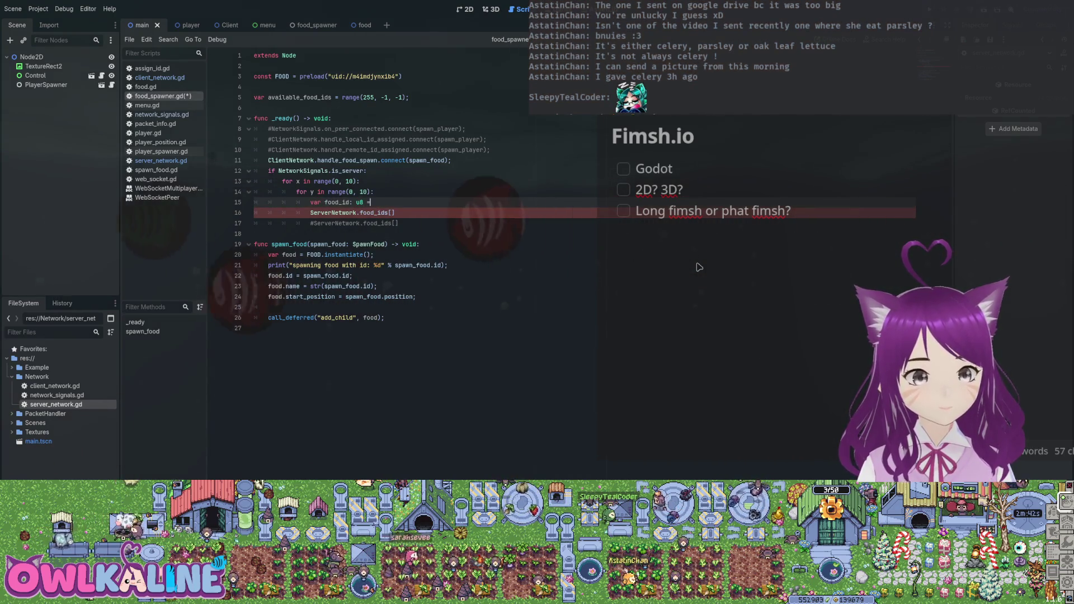
pyautogui.write('8 = d')
pyautogui.press('Return')
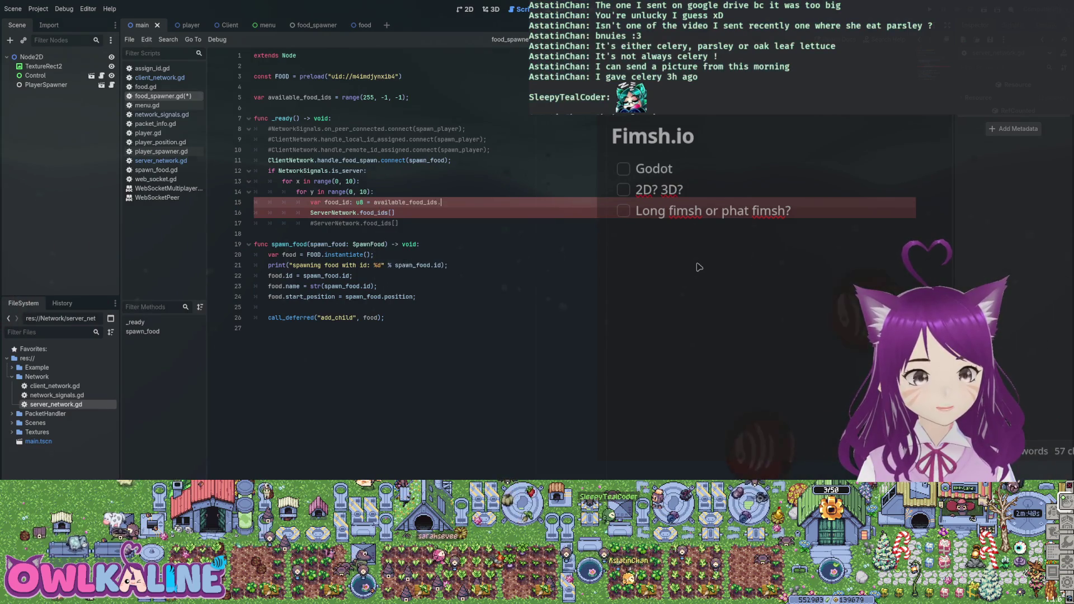
pyautogui.write('.pop();')
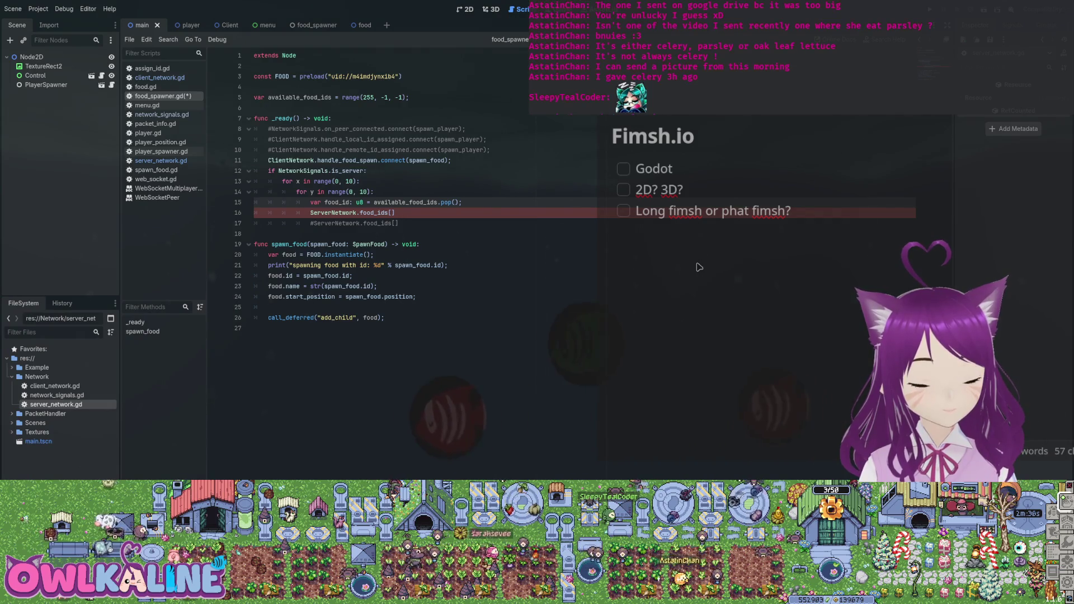
pyautogui.hotkey('ctrl', 's')
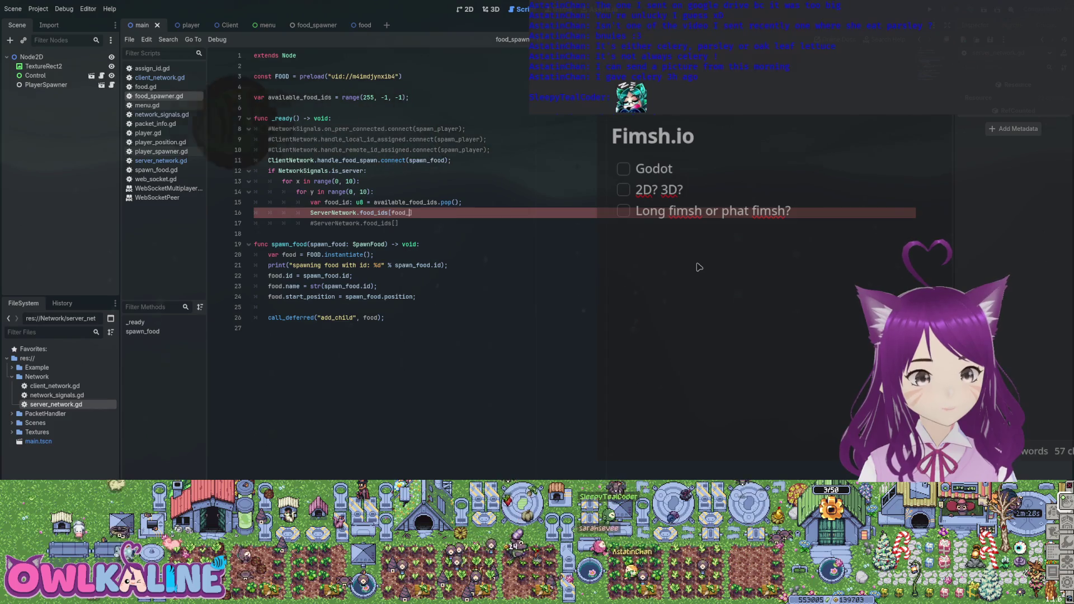
# Step: Assign ServerNetwork.food_ids[food_id] = Vector2.new(x* 10.0, y*10.0);
pyautogui.write('food_id] = Vect')
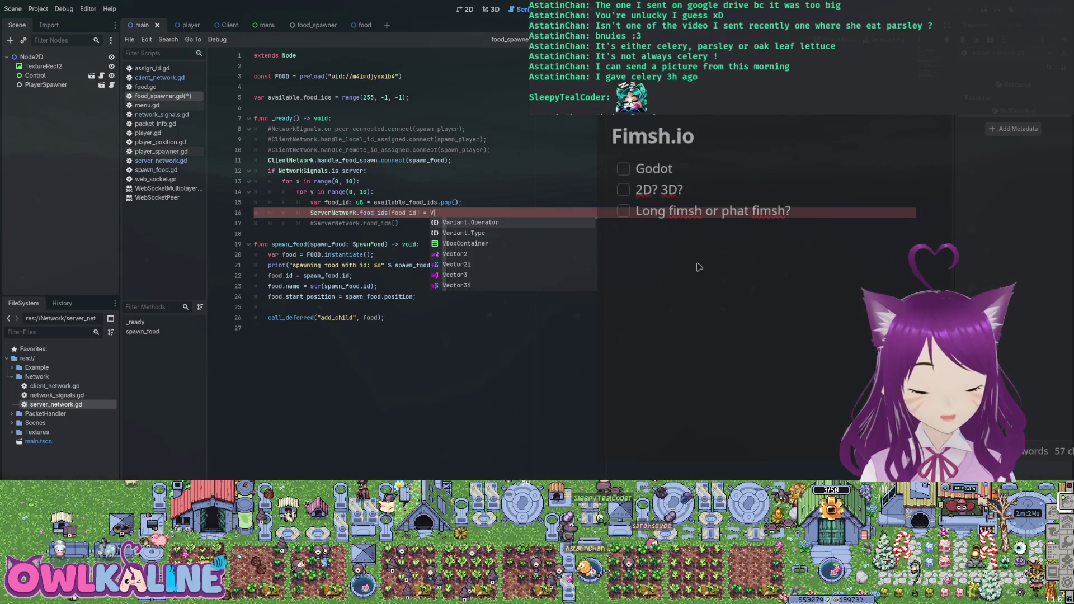
pyautogui.write('or2')
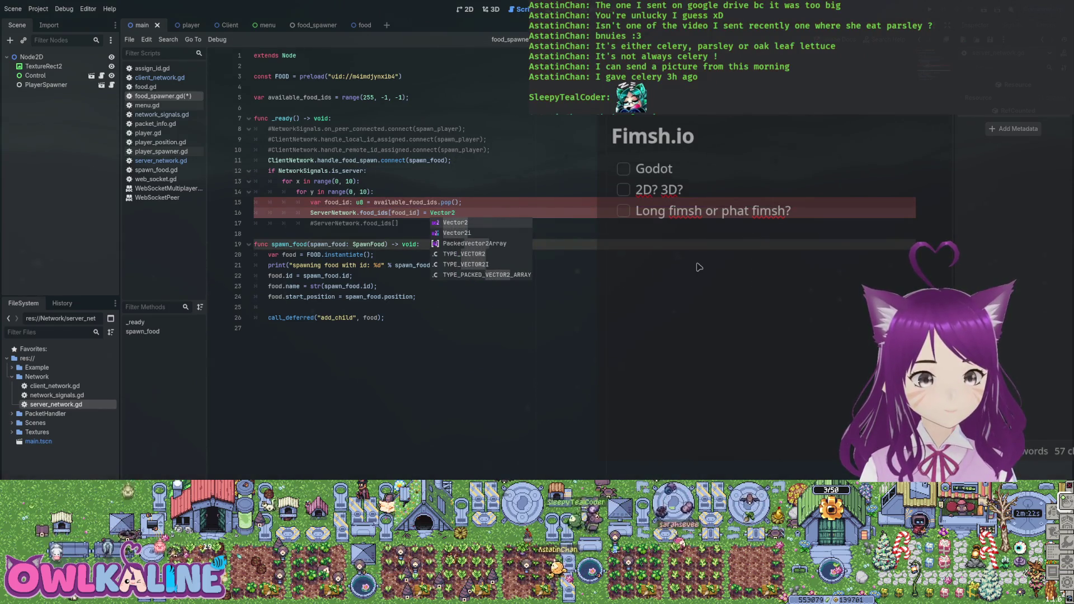
pyautogui.press('Return')
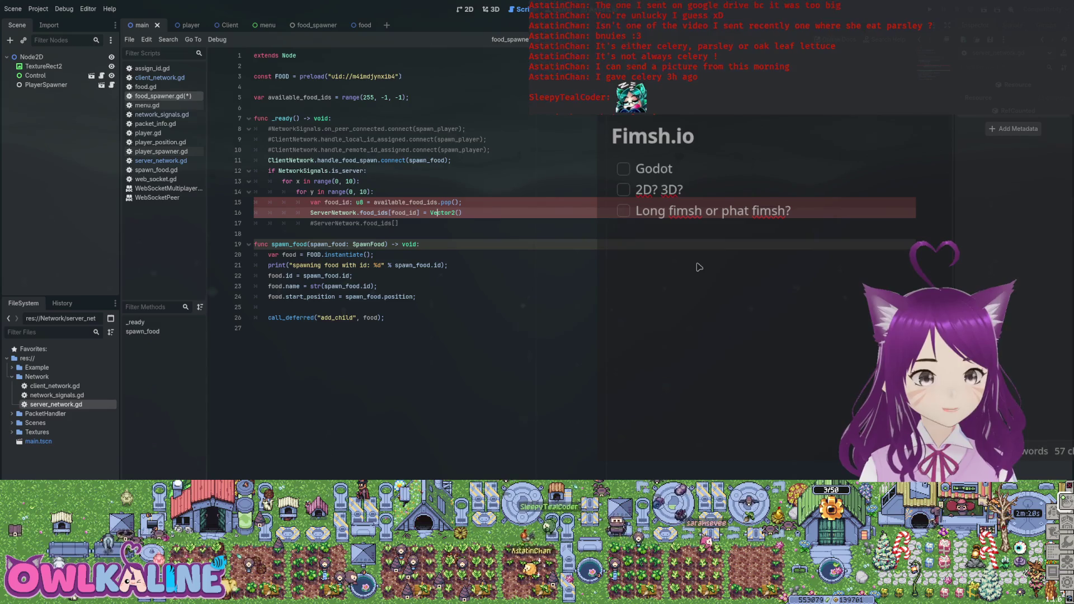
pyautogui.write('.new')
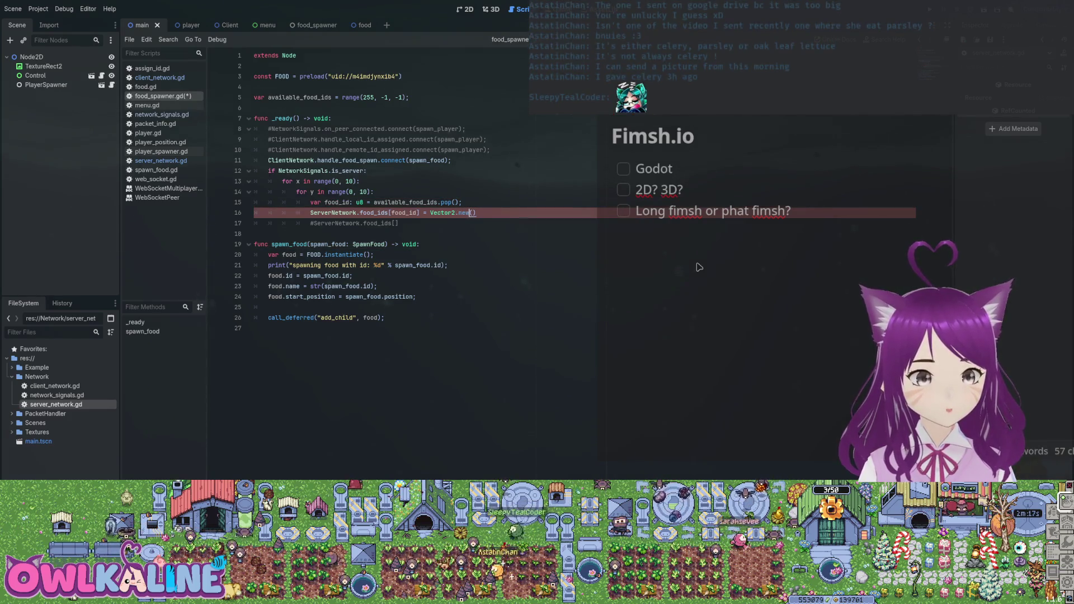
pyautogui.press('Right')
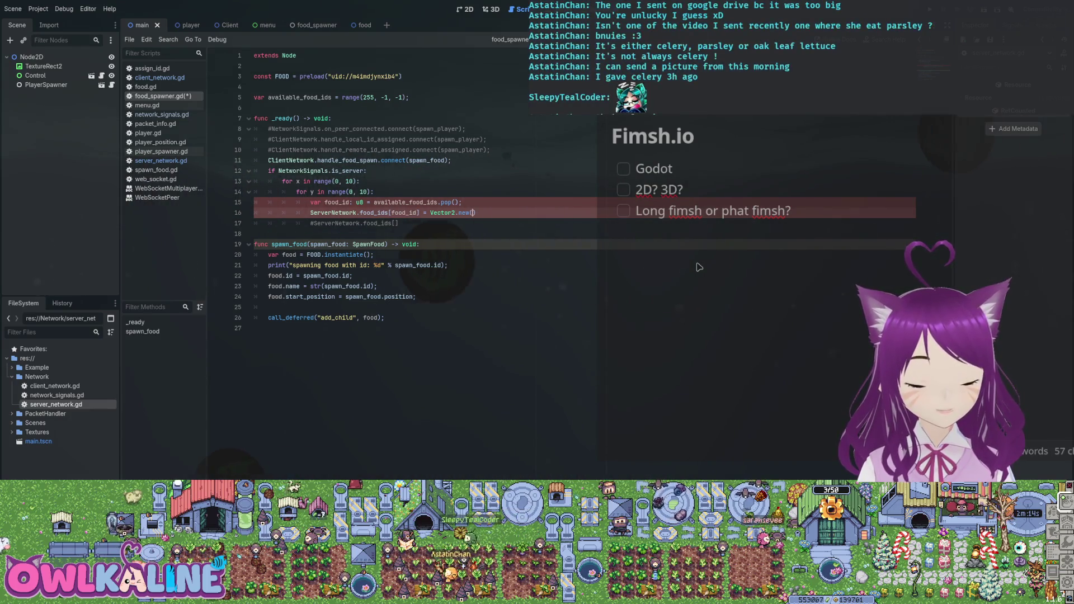
pyautogui.write('x* ')
pyautogui.write('10.0, y*')
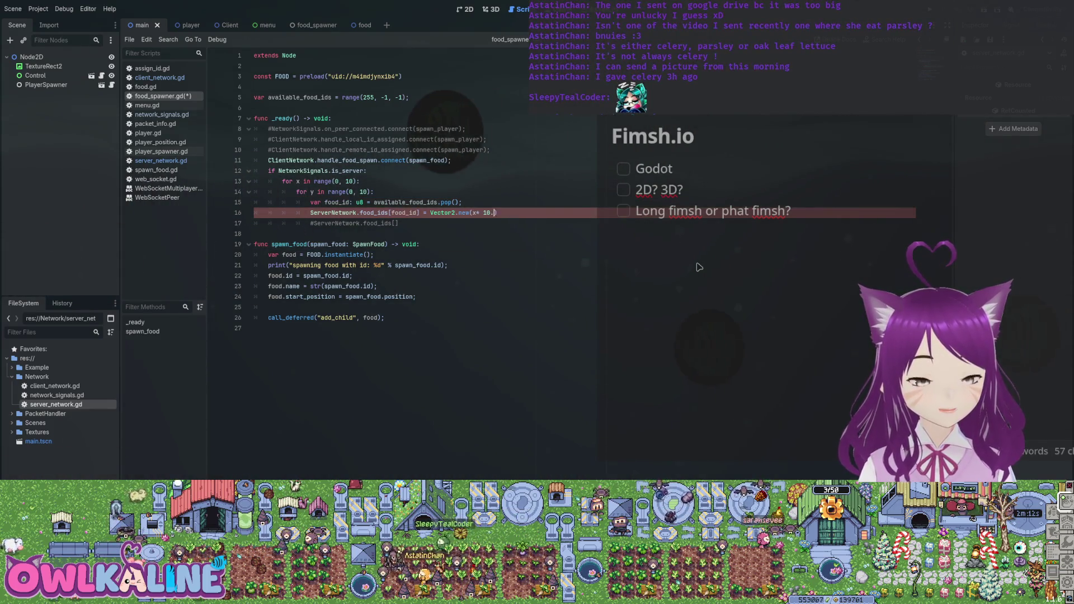
pyautogui.write('10.0)')
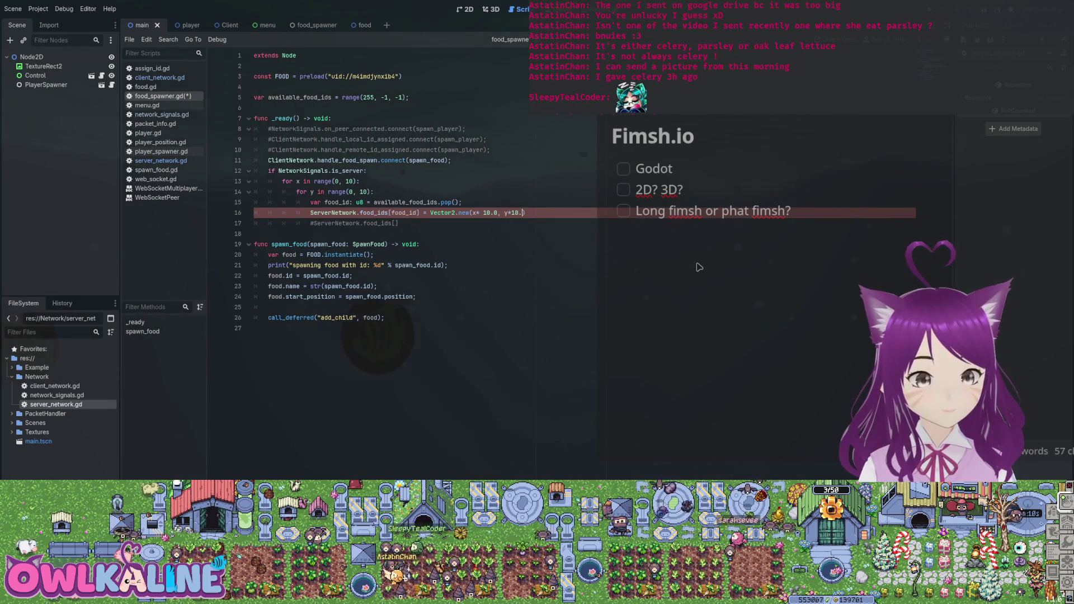
pyautogui.write(';')
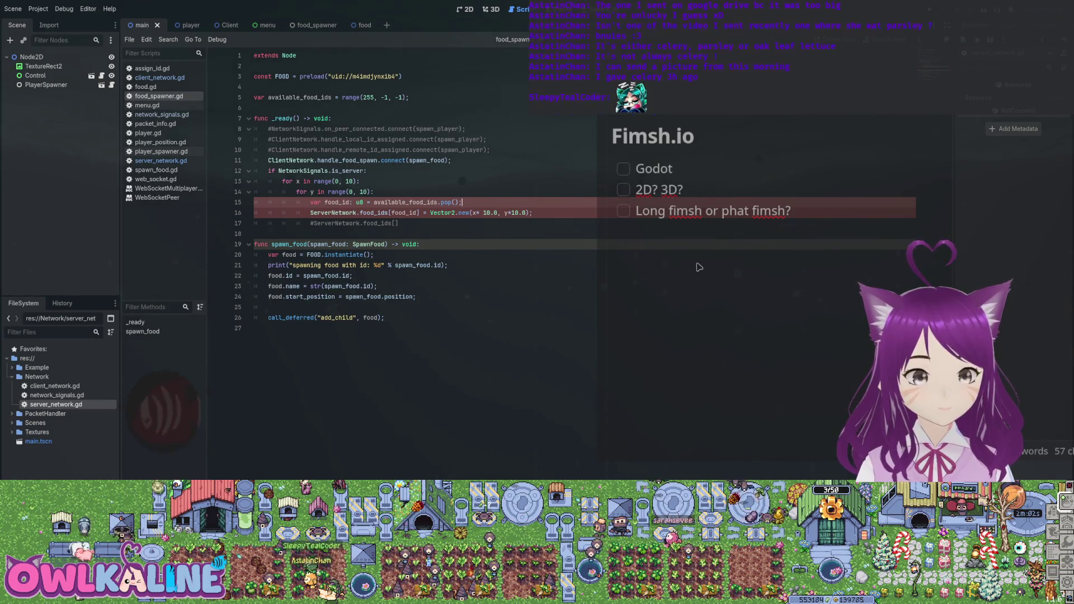
# Step: Change food_id's type from u8 to int, then bring up server_network.gd
pyautogui.write('int')
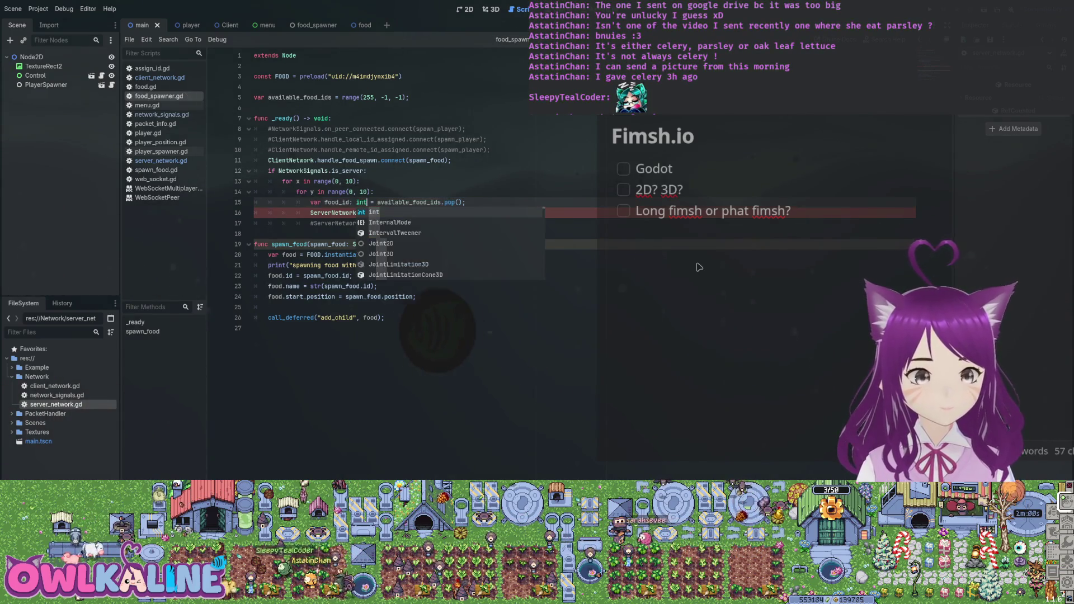
pyautogui.press('Up')
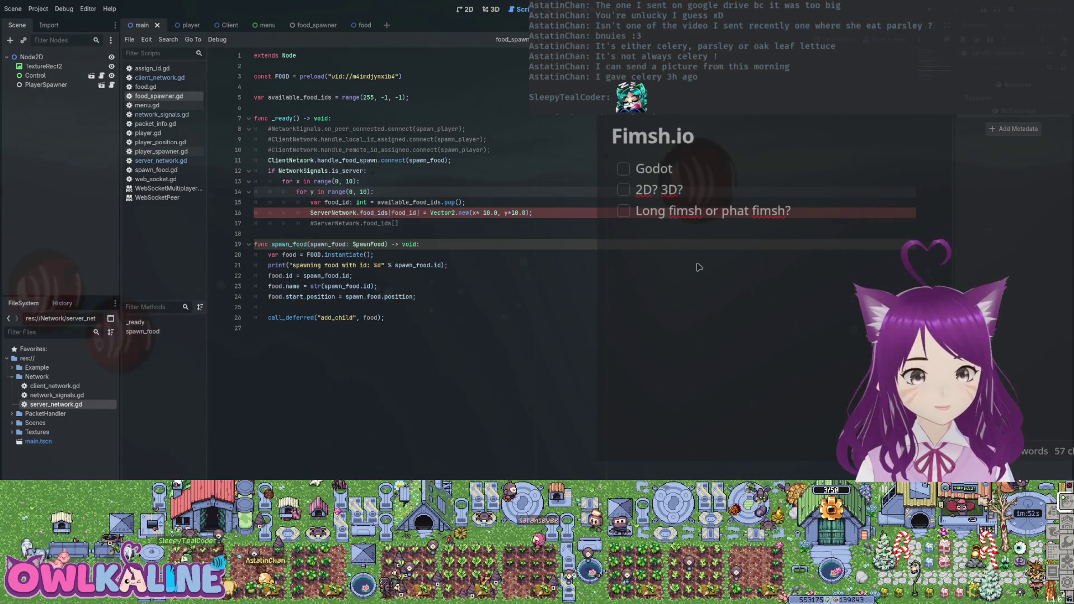
pyautogui.click(339, 213)
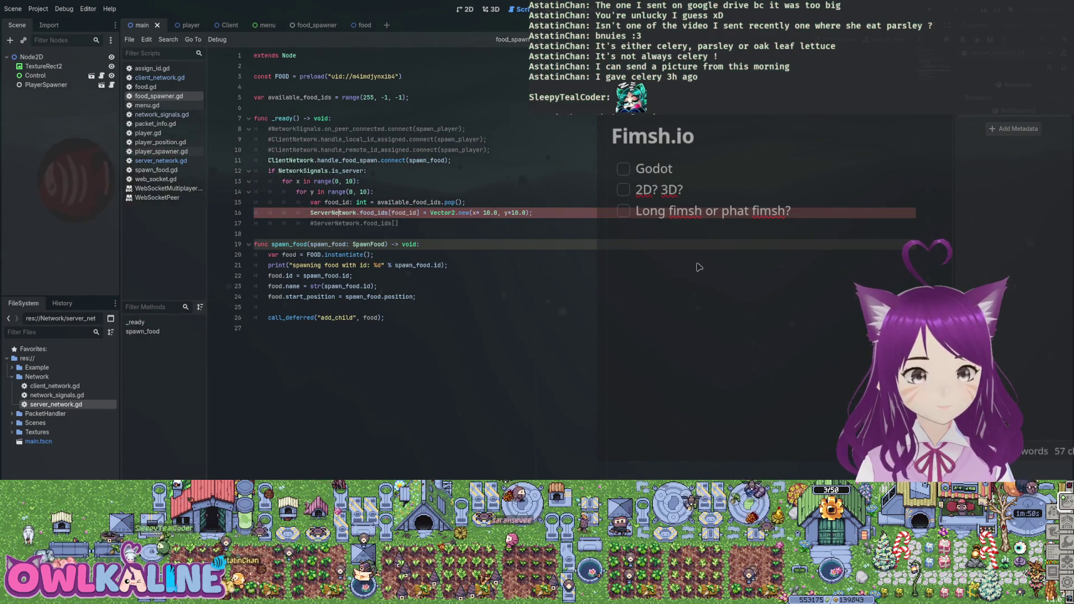
pyautogui.hotkey('alt', 'Left')
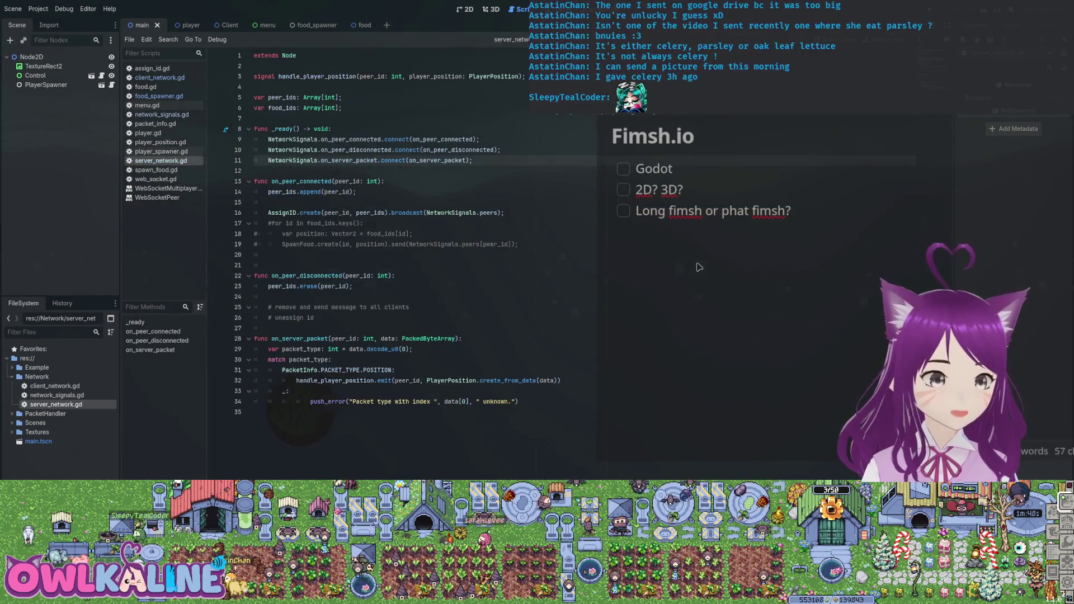
# Step: Change the food_ids type from Array to Dictionary in server_network.gd
pyautogui.hotkey('alt', 'Left')
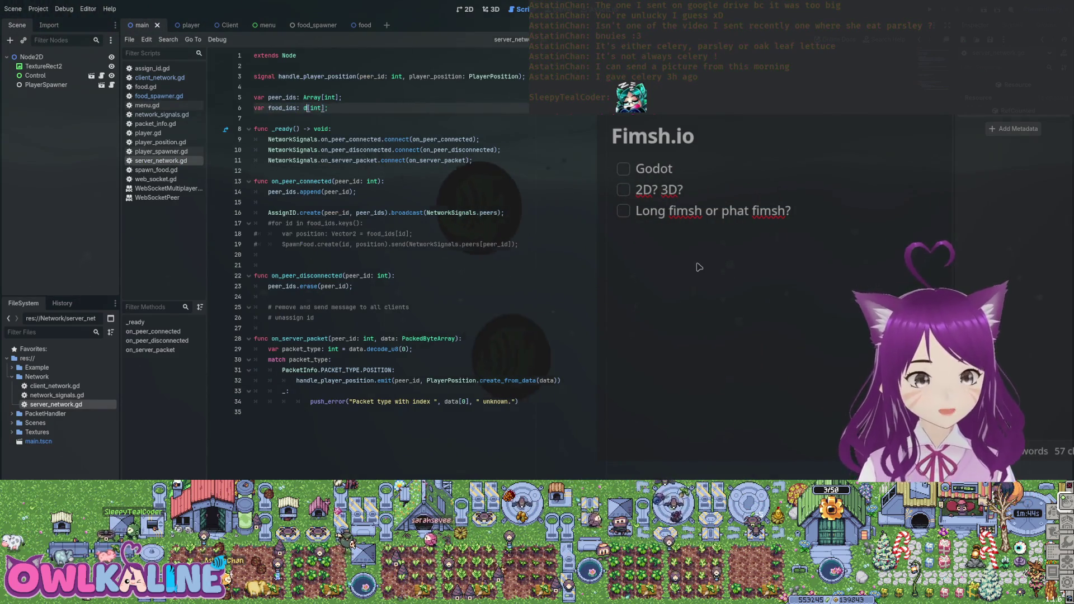
pyautogui.write('d')
pyautogui.press('BackSpace')
pyautogui.write('D')
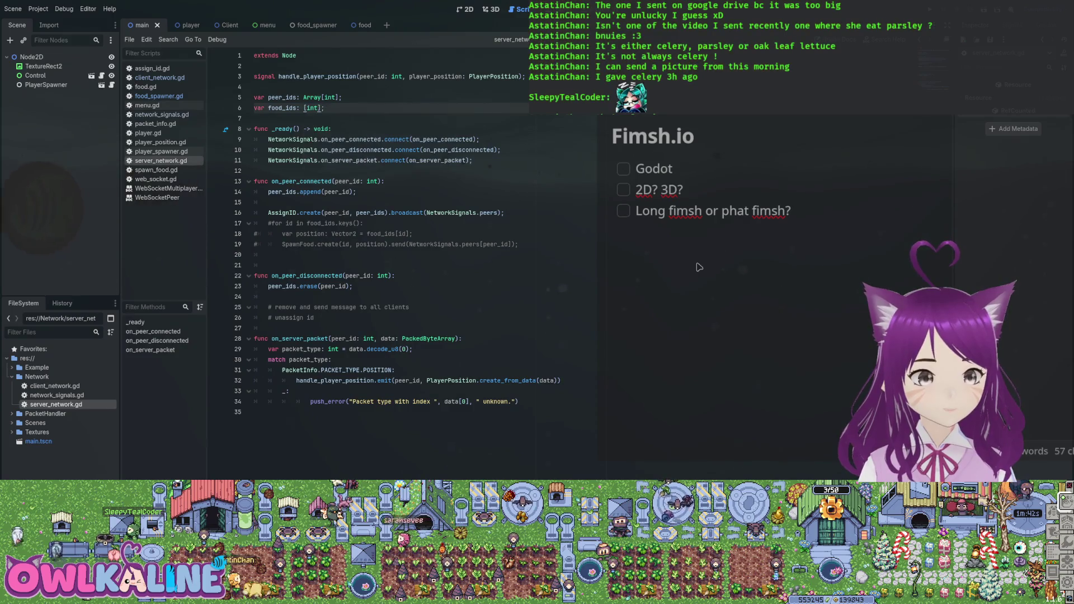
pyautogui.write('ic')
pyautogui.press('Return')
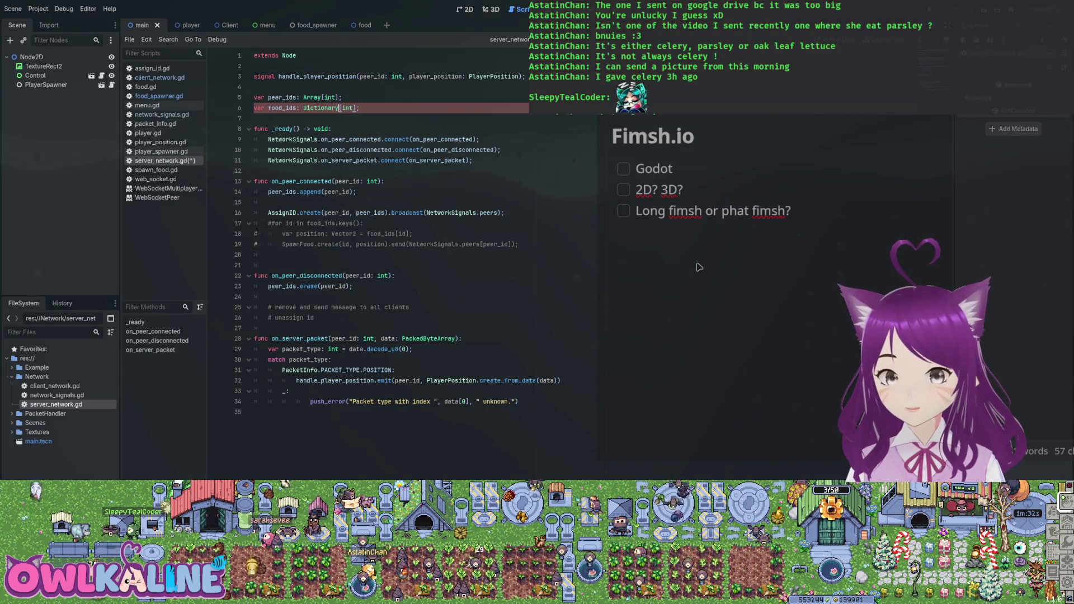
# Step: Add a signal server_spawn_food(position: Vector2) declaration and save the script
pyautogui.press('Return')
pyautogui.press('Return')
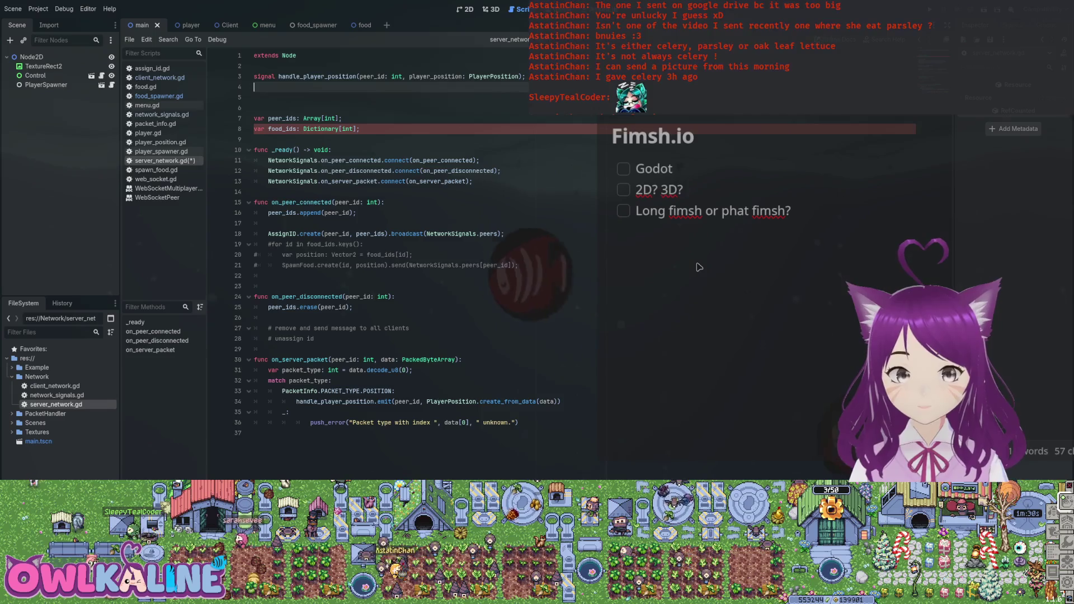
pyautogui.write('signal spawn_food_')
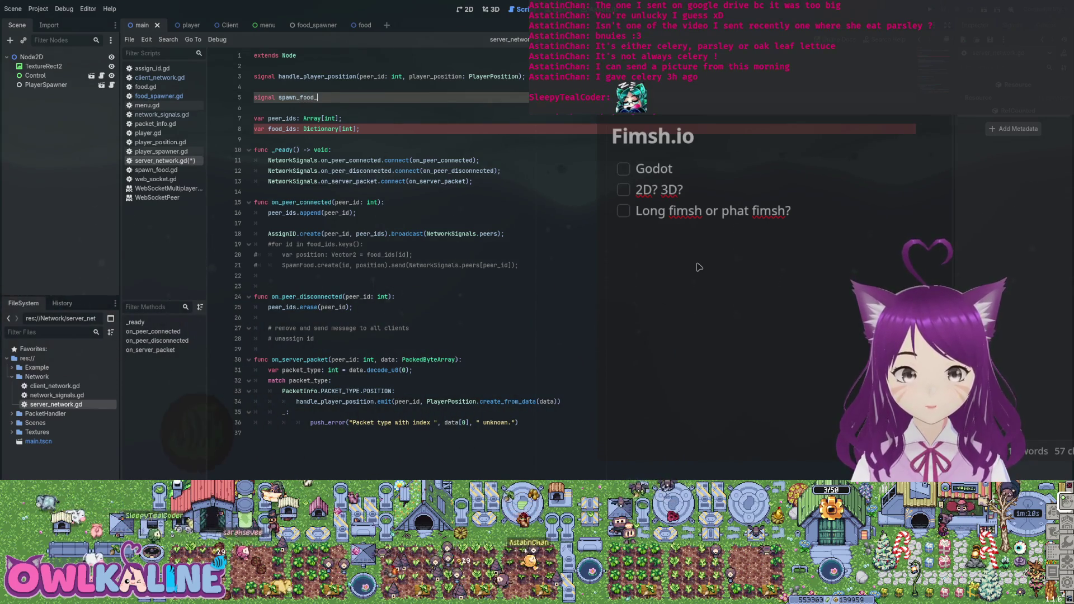
pyautogui.write('on_server();')
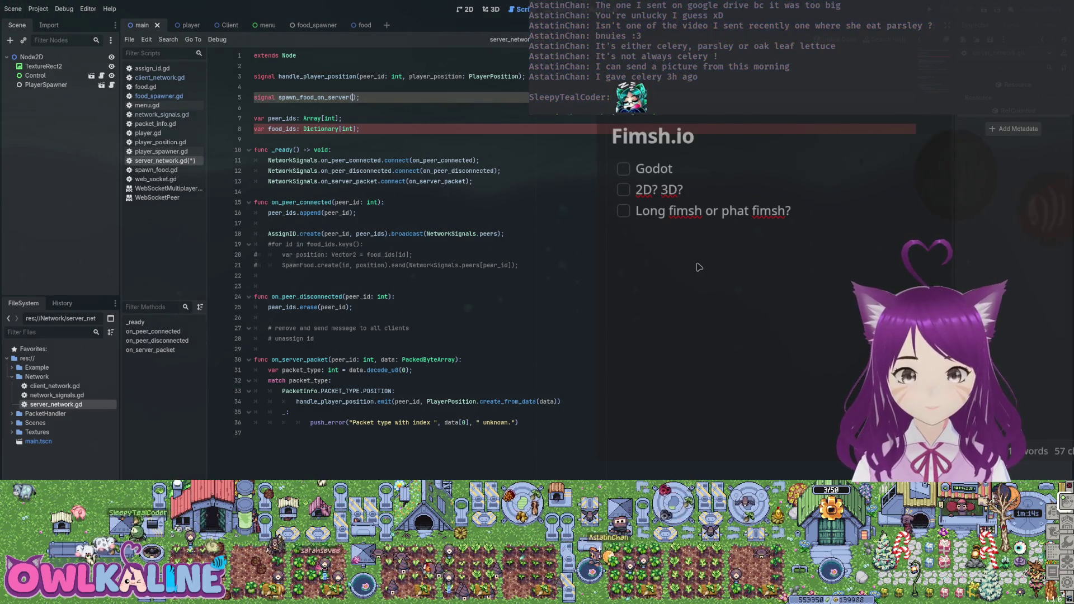
pyautogui.press('BackSpace')
pyautogui.press('BackSpace')
pyautogui.press('BackSpace')
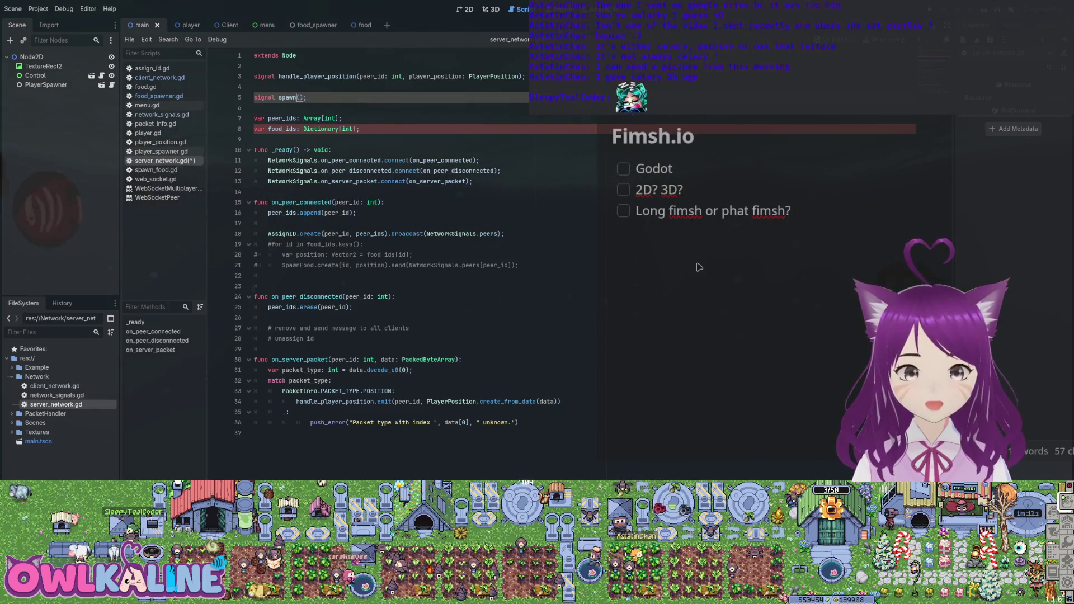
pyautogui.write('server_sp')
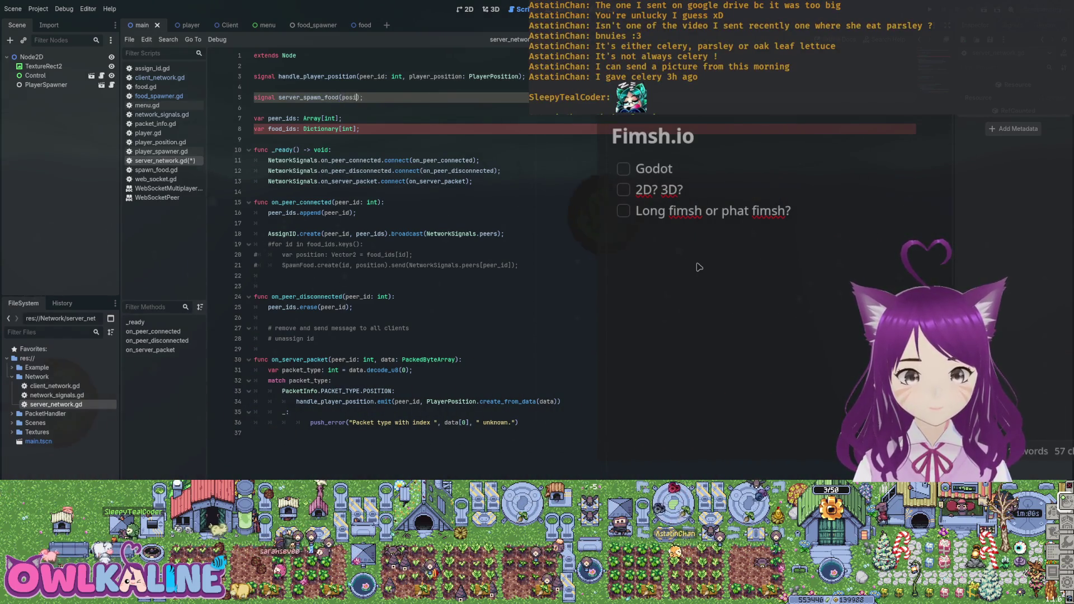
pyautogui.write('r2)')
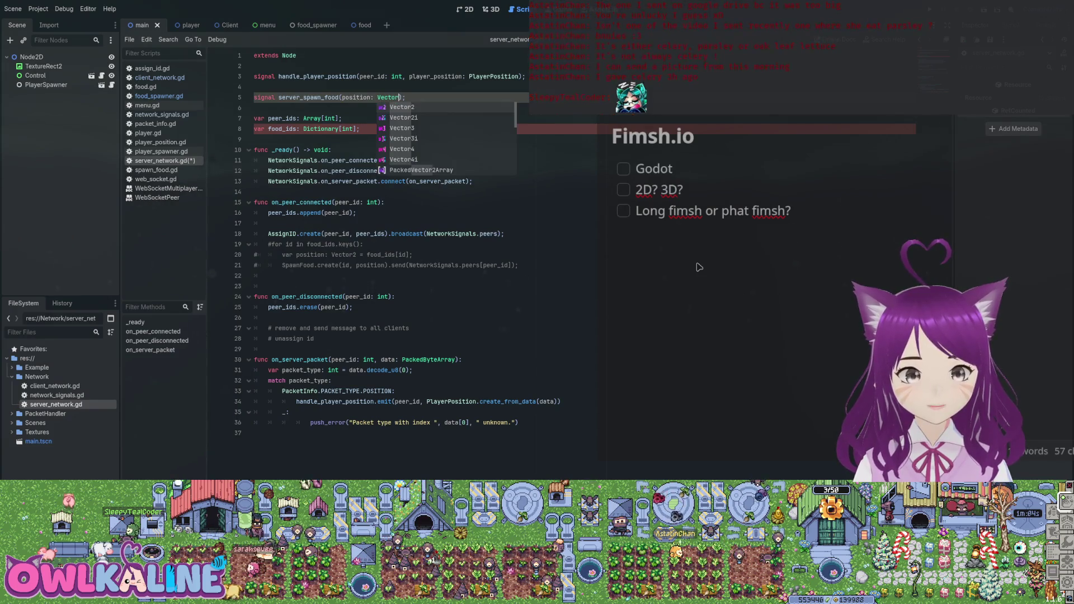
pyautogui.hotkey('ctrl', 's')
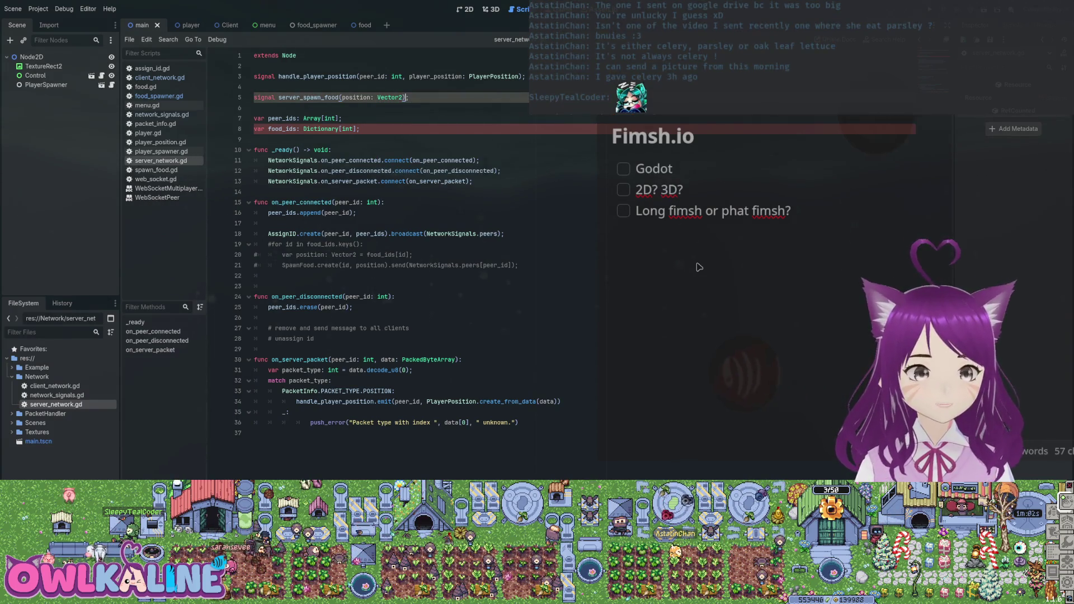
pyautogui.hotkey('alt', 'Left')
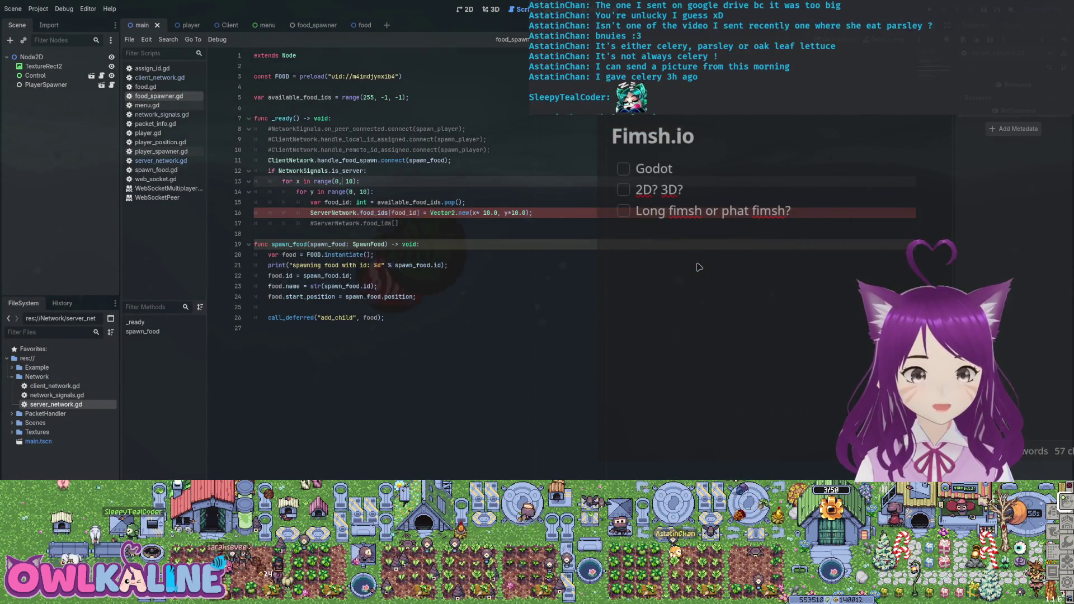
# Step: Move the available_food_ids pool declaration from food_spawner.gd into server_network.gd below the spawn signal
pyautogui.press('Up')
pyautogui.press('Up')
pyautogui.press('Up')
pyautogui.hotkey('ctrl', 'x')
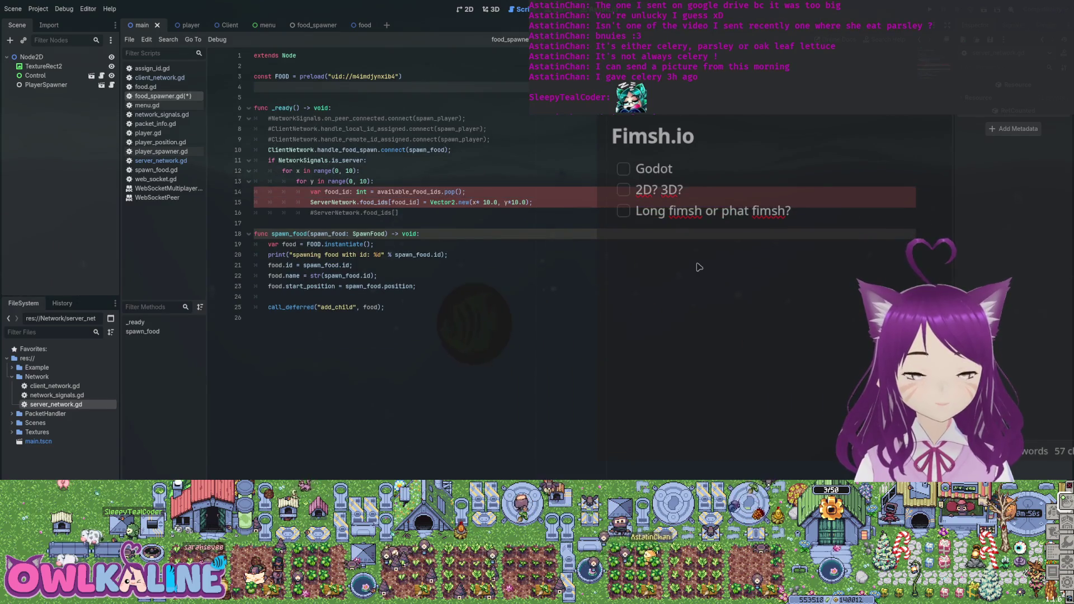
pyautogui.hotkey('ctrl', 's')
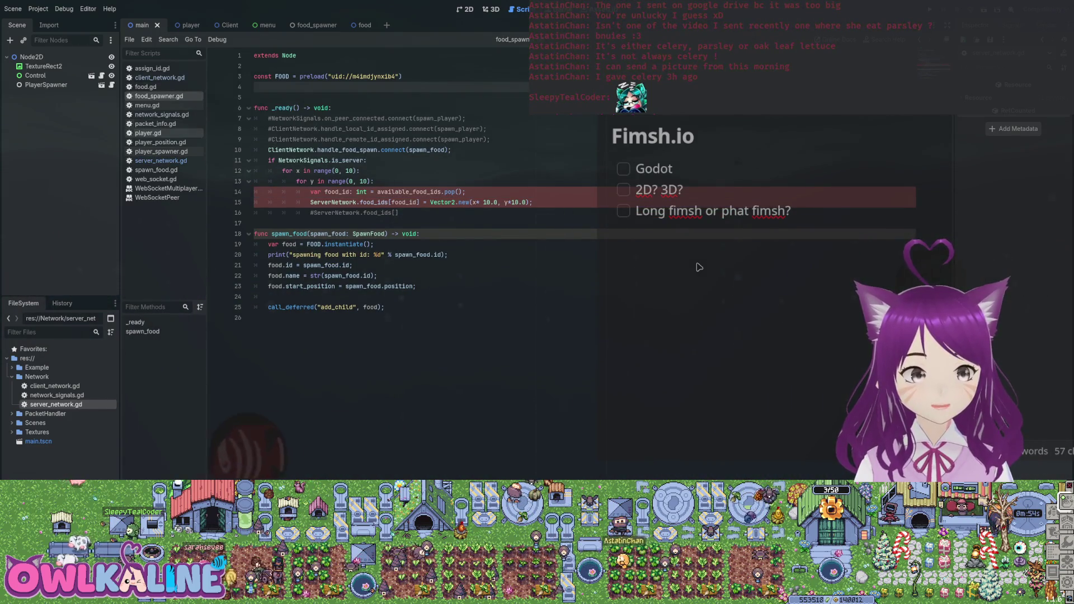
pyautogui.hotkey('alt', 'Left')
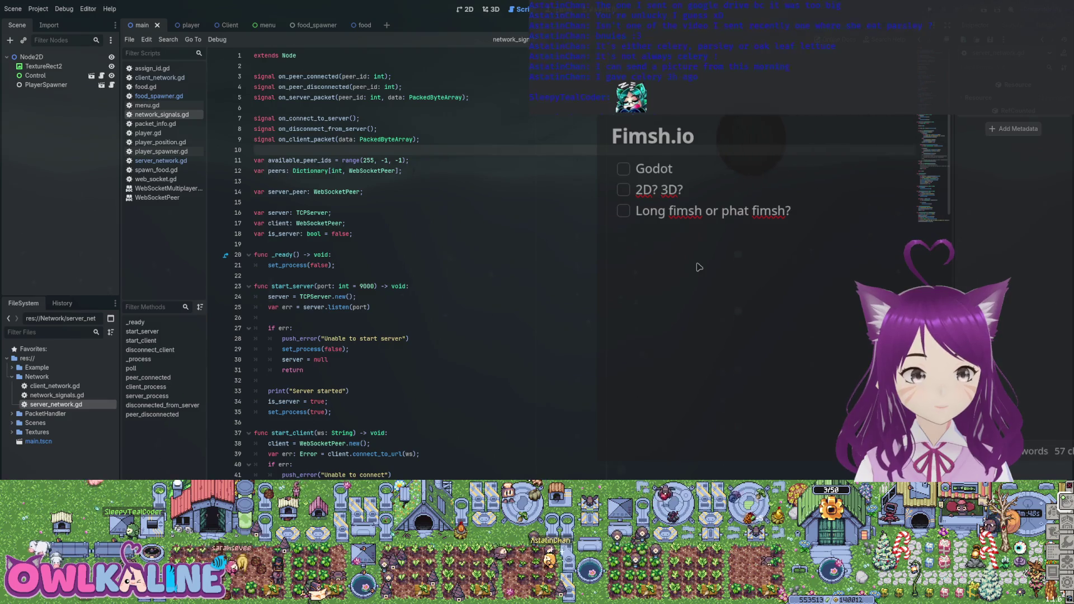
pyautogui.hotkey('alt', 'Left')
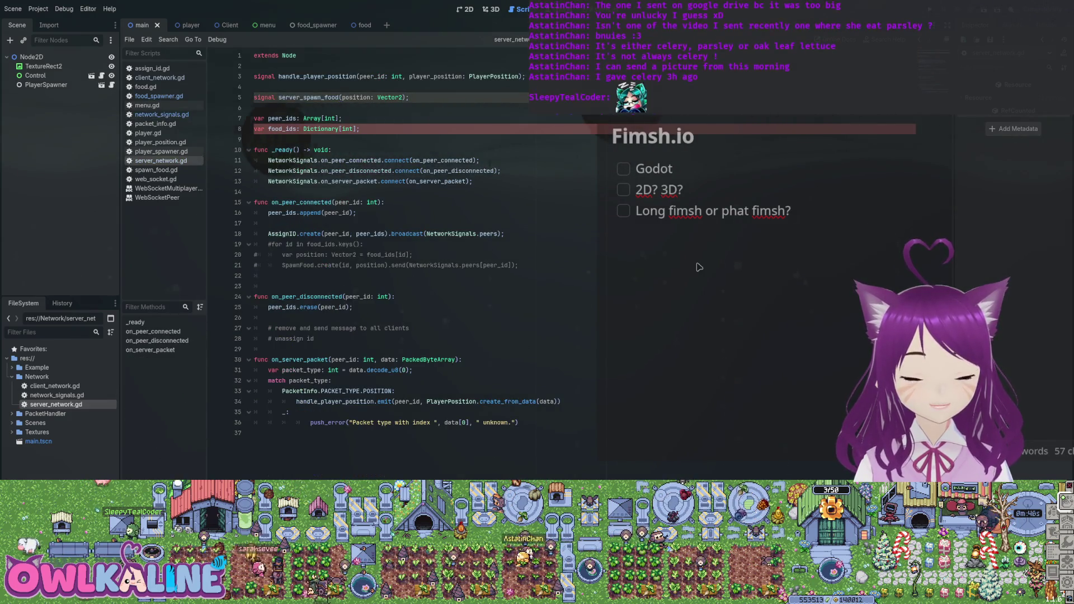
pyautogui.press('Down')
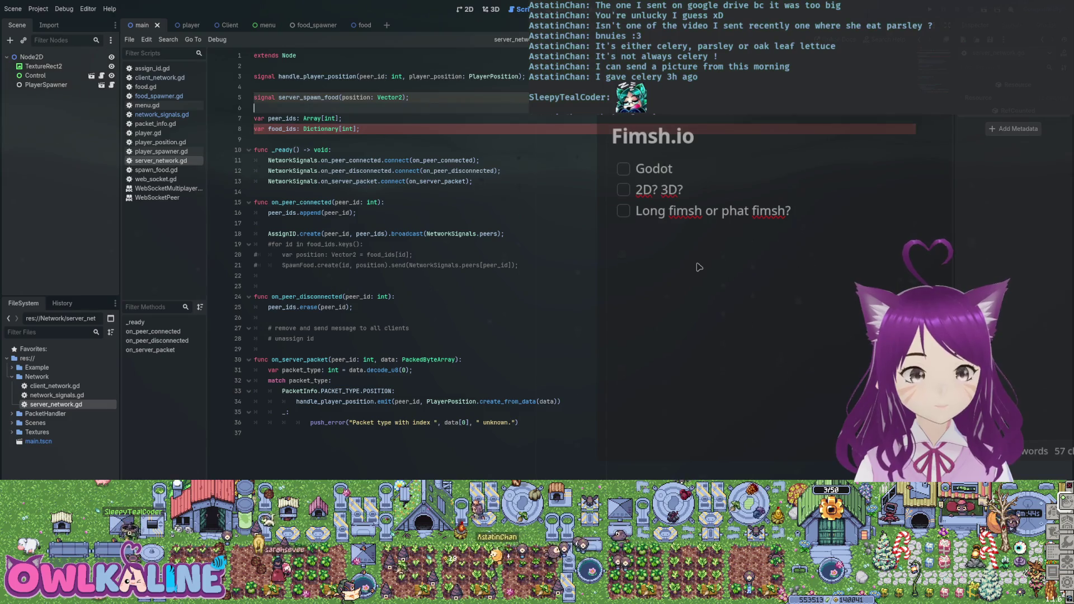
pyautogui.hotkey('ctrl', 'v')
pyautogui.press('BackSpace')
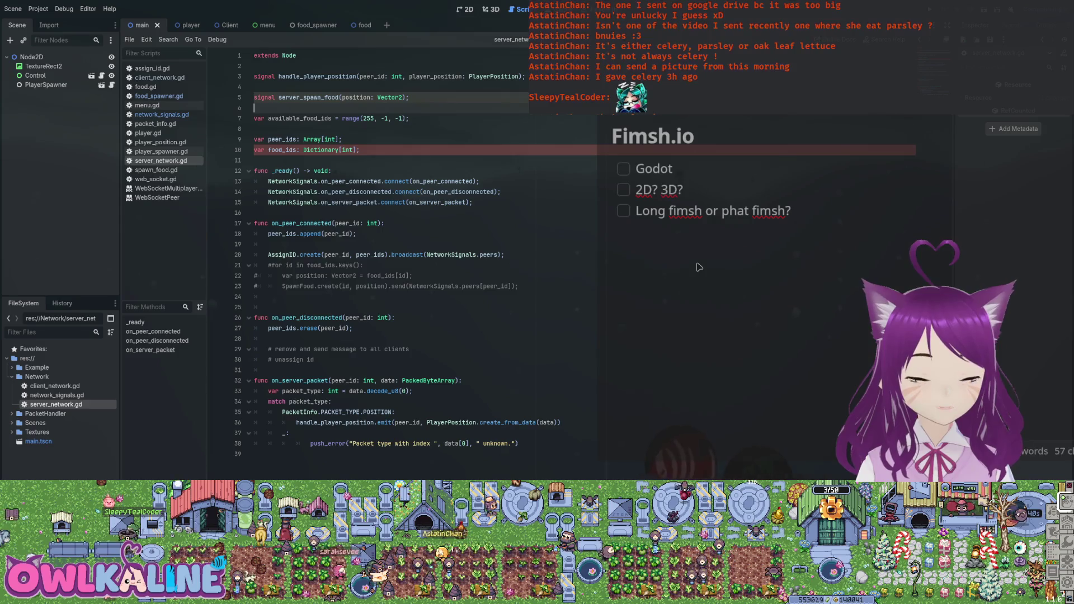
# Step: Type food_ids as Dictionary[int, Vector2] and save server_network.gd
pyautogui.press('Down')
pyautogui.press('Down')
pyautogui.press('Down')
pyautogui.press('Left')
pyautogui.press('Left')
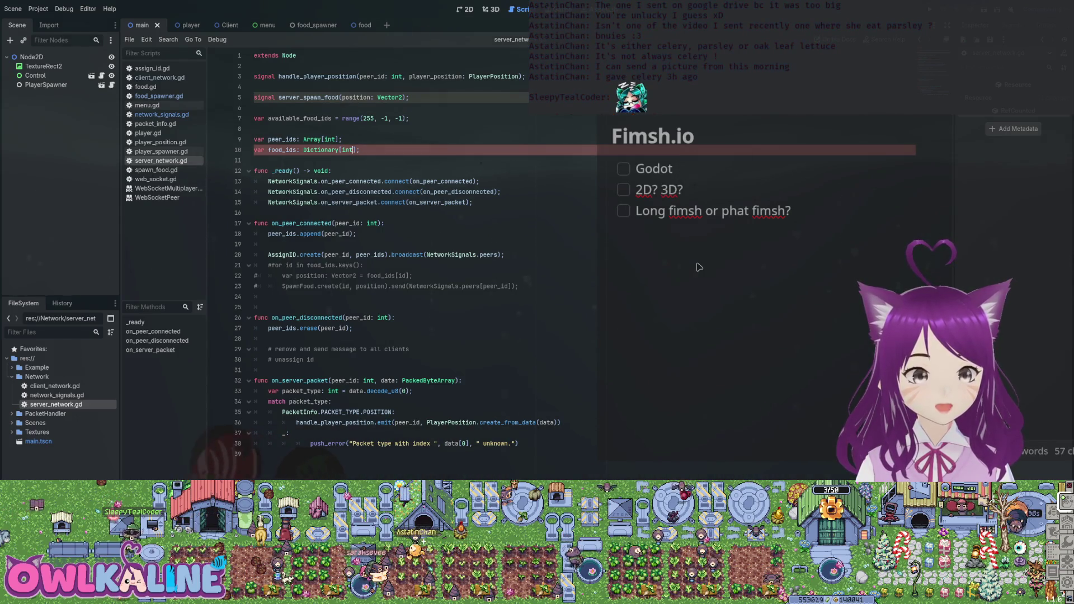
pyautogui.press('BackSpace')
pyautogui.write('Vecto')
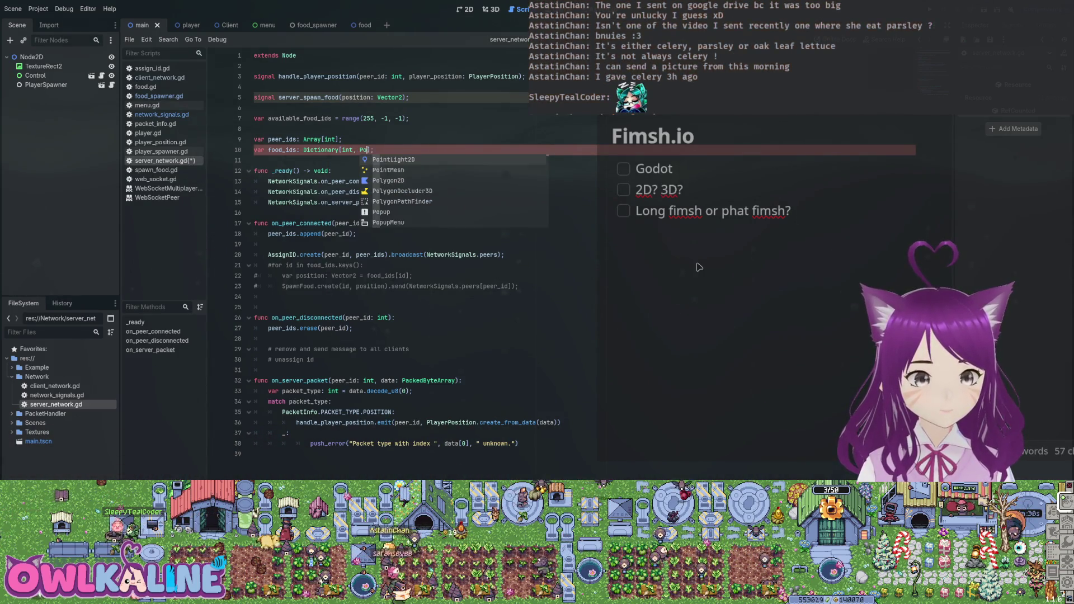
pyautogui.press('Return')
pyautogui.hotkey('ctrl', 's')
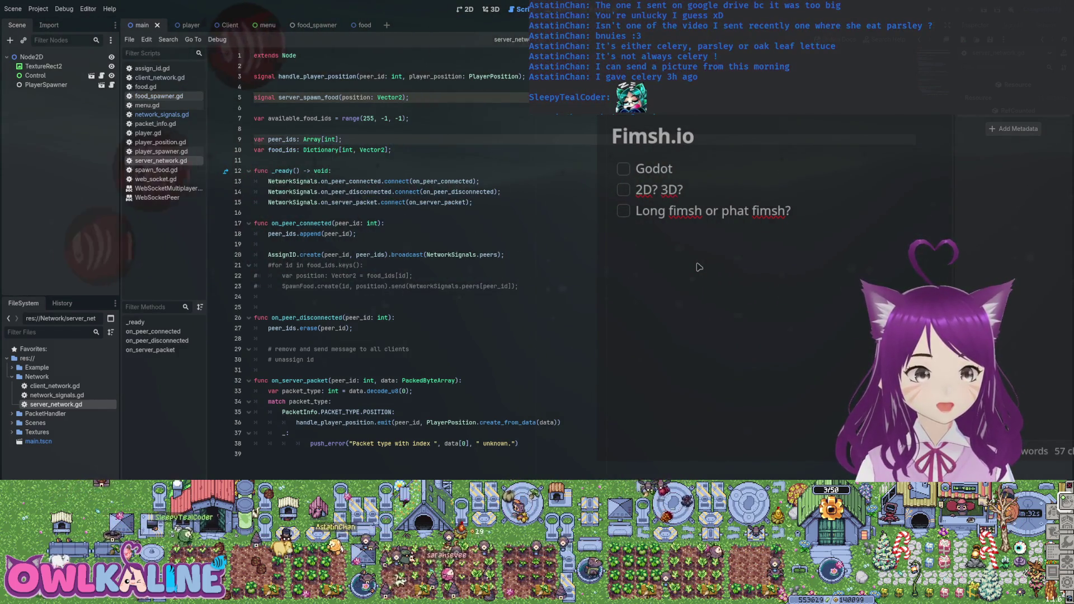
pyautogui.hotkey('alt', 'Left')
pyautogui.hotkey('alt', 'Left')
pyautogui.press('Down')
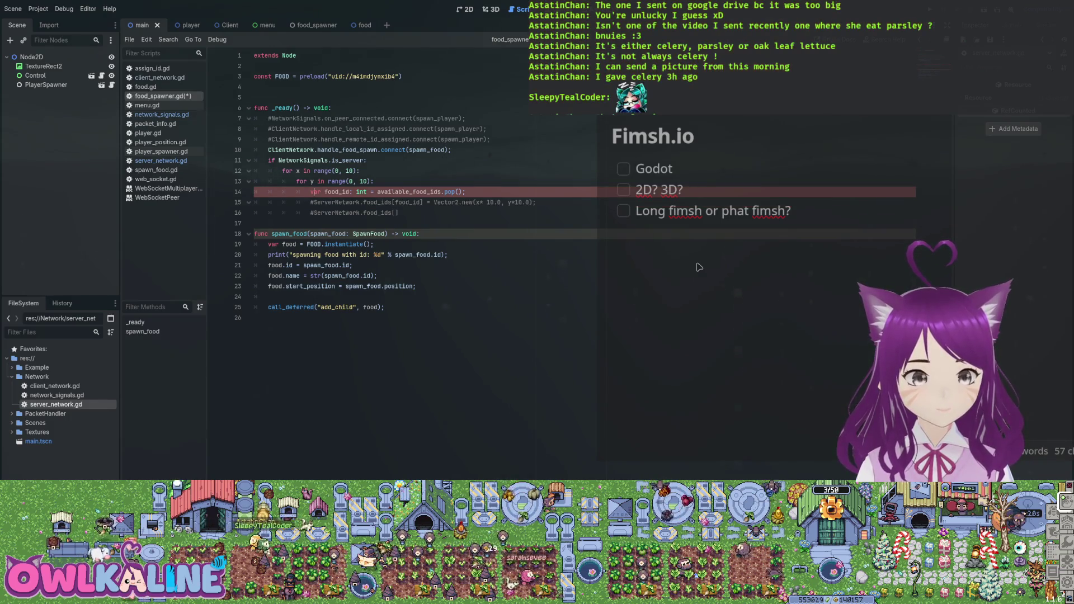
# Step: Add a ServerNetwork.server_spawn_food.emit() call inside the food spawn loop
pyautogui.hotkey('ctrl', 'shift', 'Return')
pyautogui.write('sp')
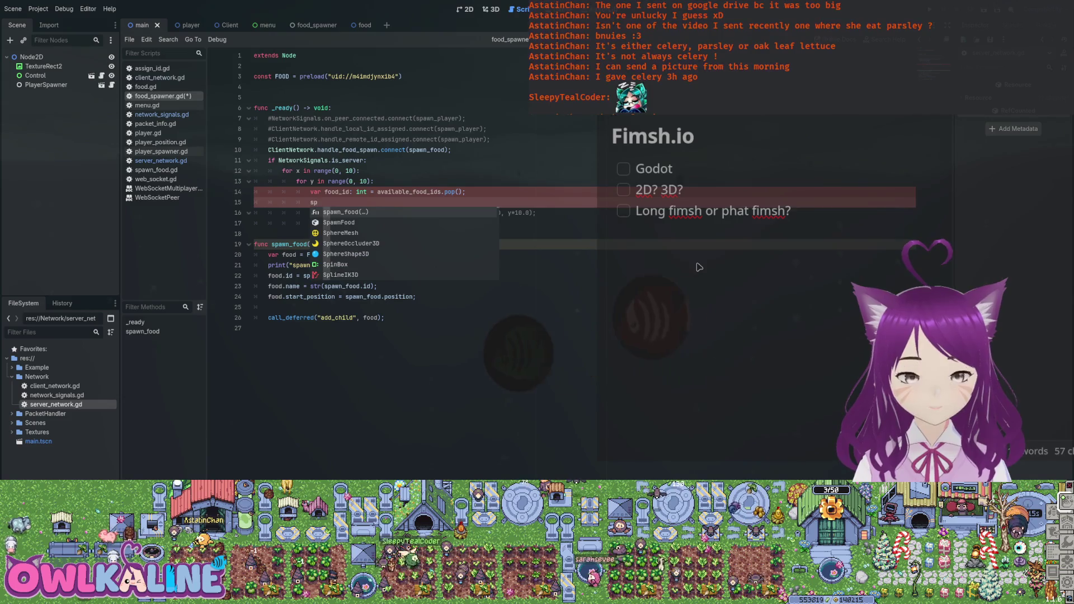
pyautogui.press('BackSpace')
pyautogui.write('N')
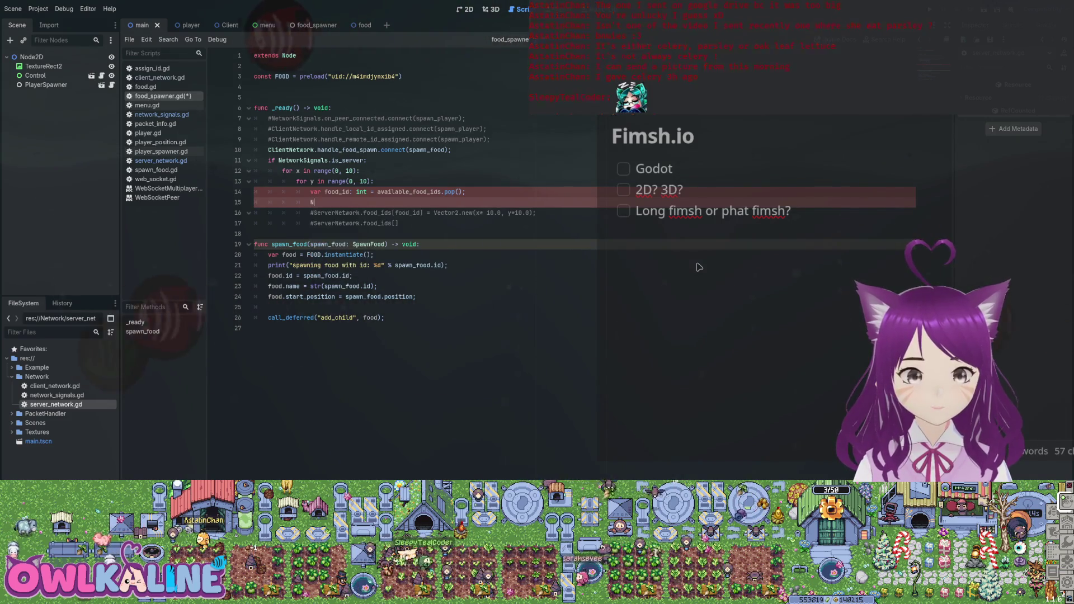
pyautogui.press('BackSpace')
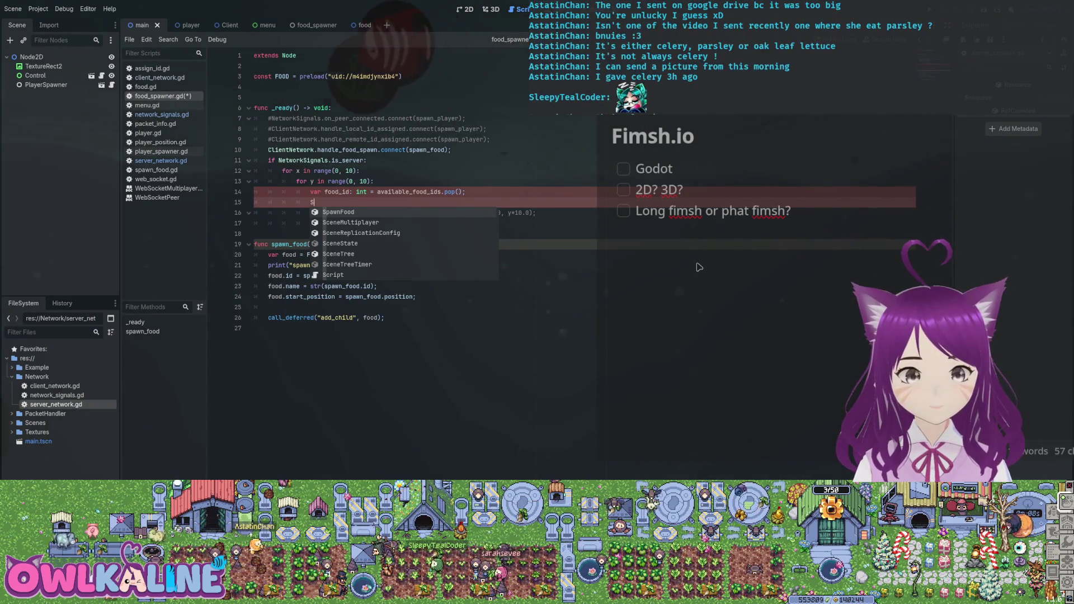
pyautogui.write('er')
pyautogui.press('Return')
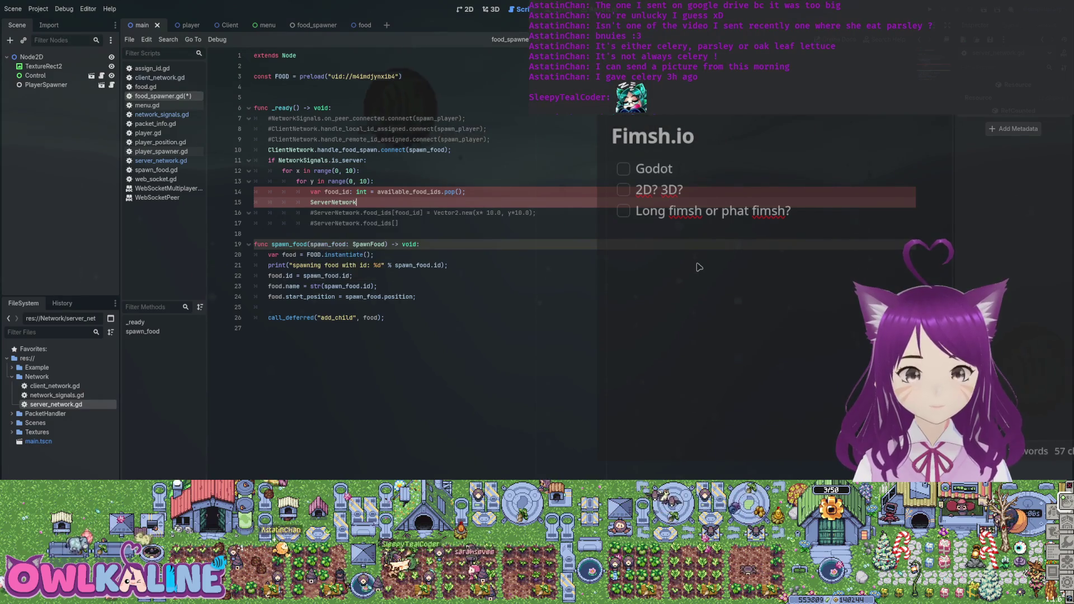
pyautogui.write('.server_spawn_food.')
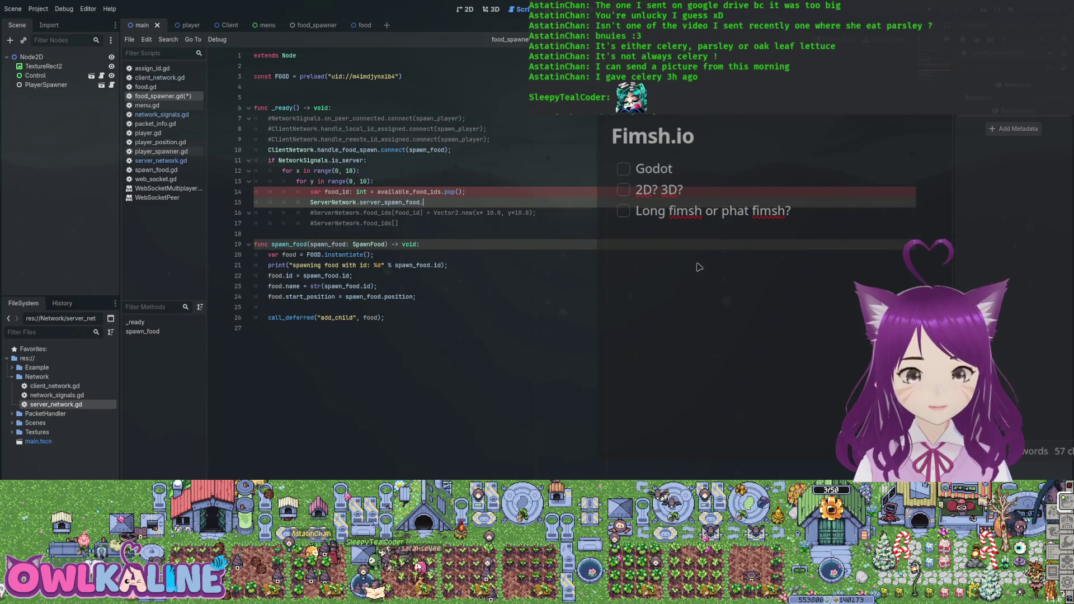
pyautogui.write('emit(')
pyautogui.press('Return')
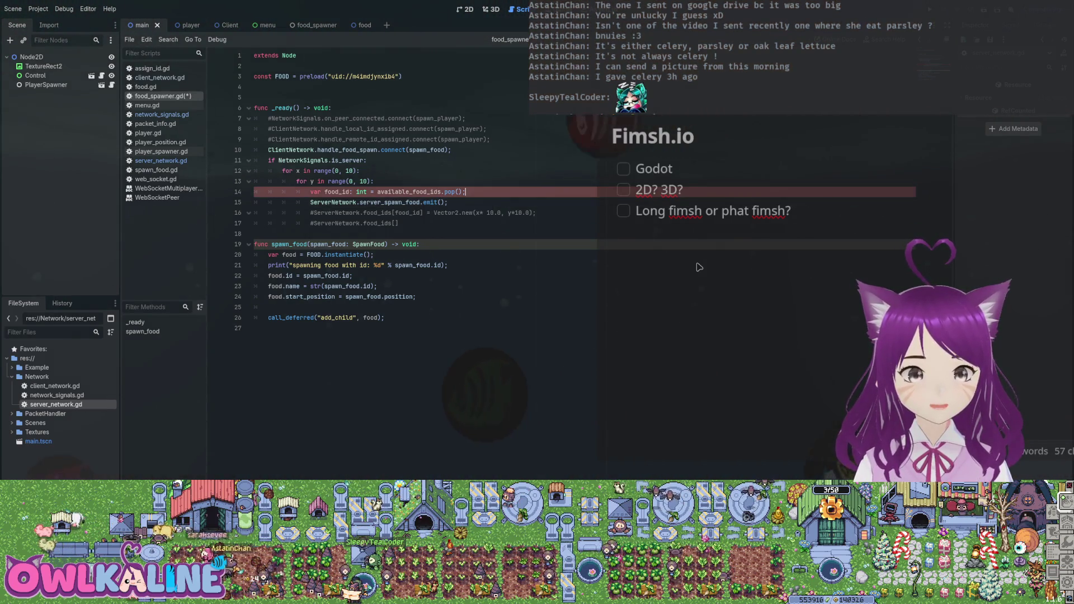
# Step: Delete the available_food_ids.pop() line, pass the Vector2 grid position into emit, and save
pyautogui.press('Up')
pyautogui.hotkey('shift', 'Up')
pyautogui.press('BackSpace')
pyautogui.press('Down')
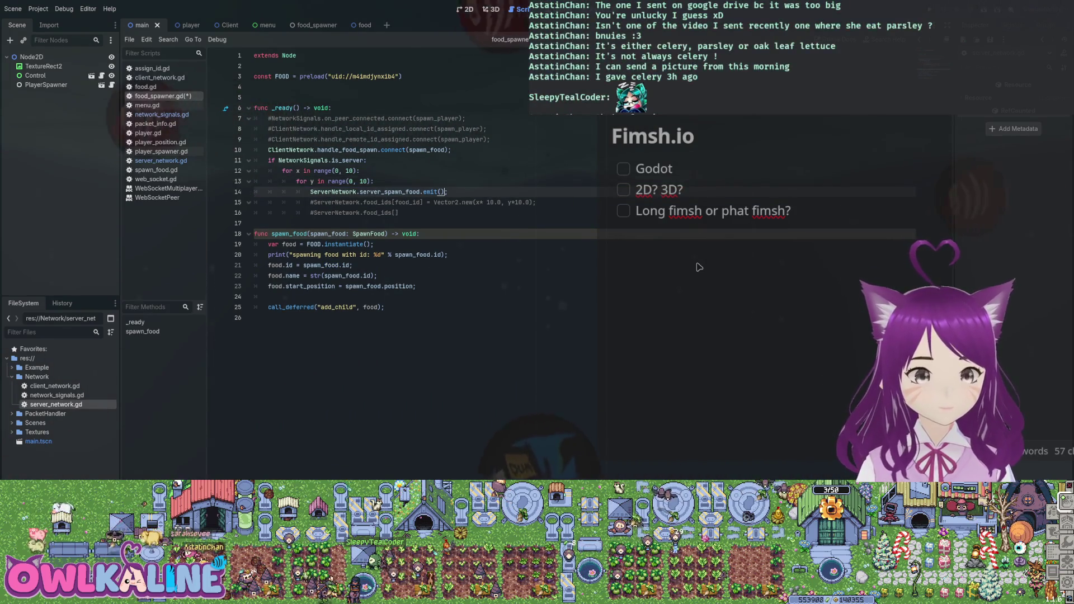
pyautogui.press('Down')
pyautogui.hotkey('shift', 'End')
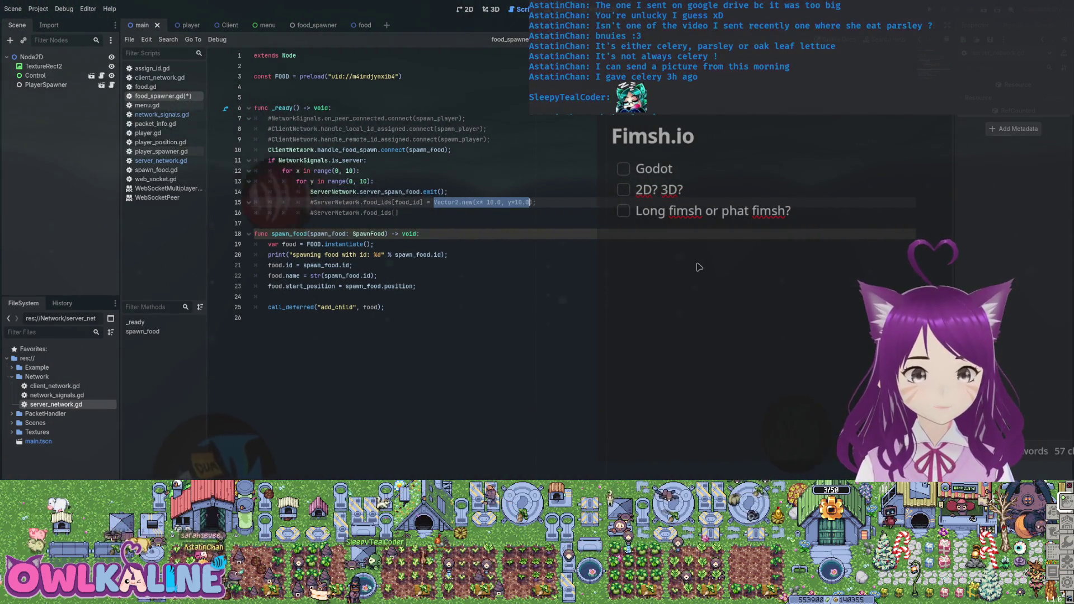
pyautogui.press('Up')
pyautogui.press('Left')
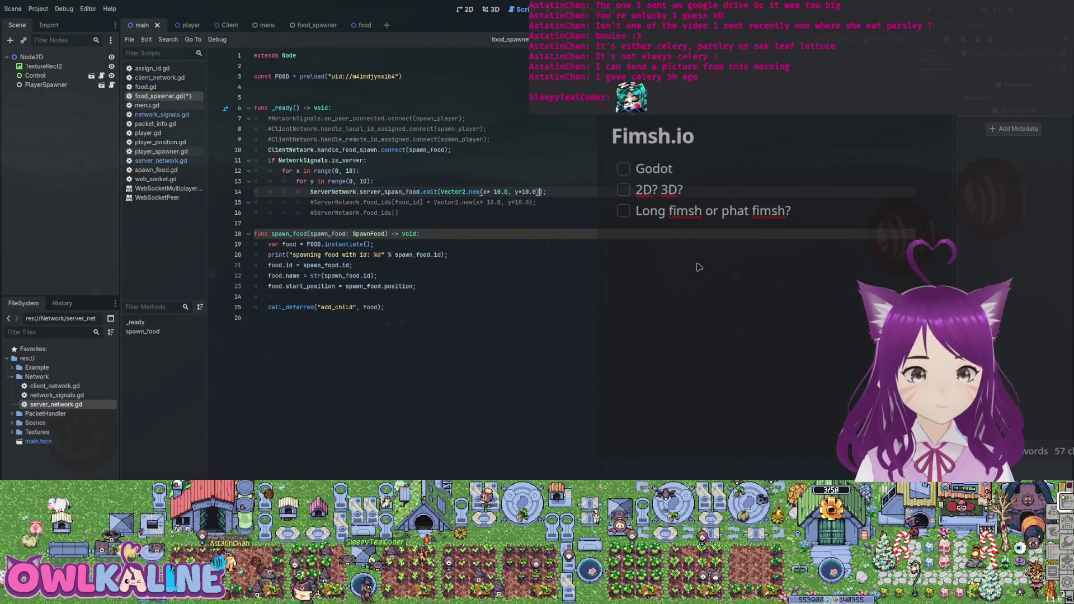
pyautogui.hotkey('ctrl', 'v')
pyautogui.hotkey('ctrl', 's')
# Step: Drop .new from the Vector2 constructor so the call emits Vector2(x* 10.0, y*10.0)
pyautogui.press('Down')
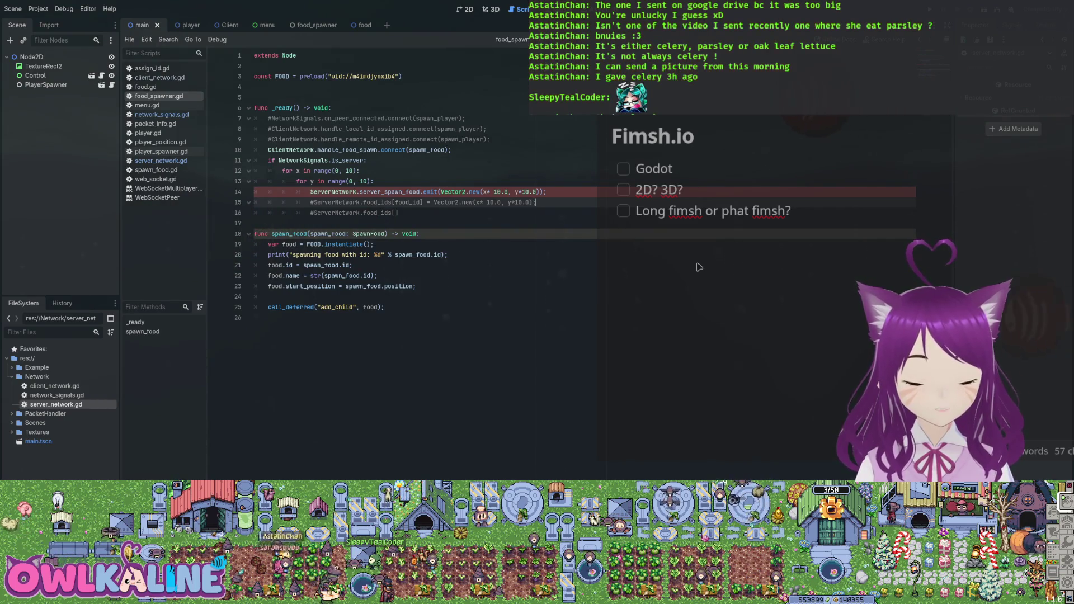
pyautogui.press('BackSpace')
pyautogui.press('BackSpace')
pyautogui.press('BackSpace')
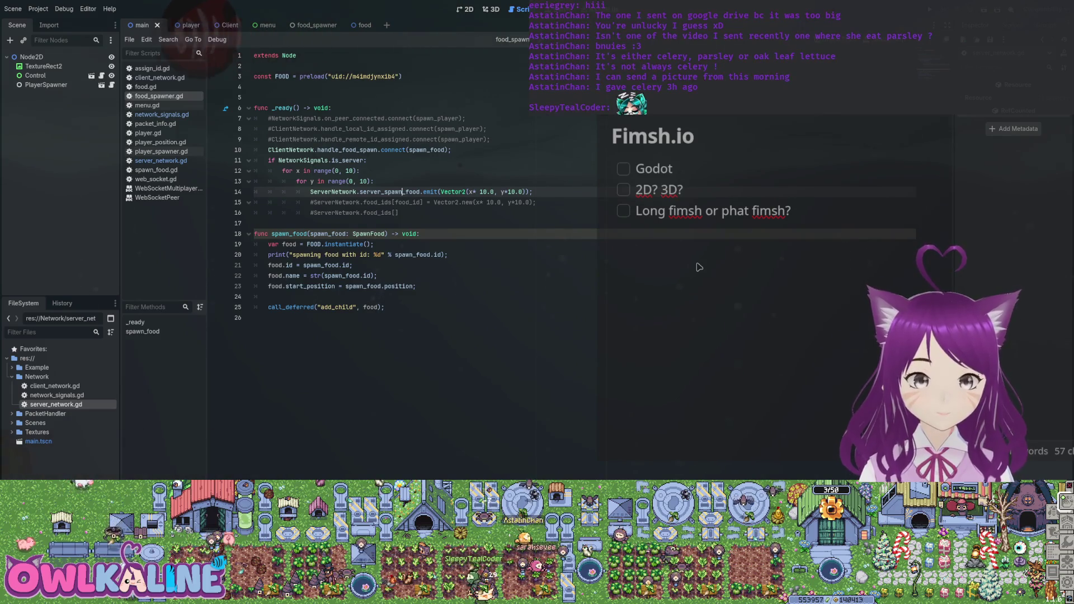
pyautogui.moveTo(342, 192); pyautogui.dragTo(523, 192)
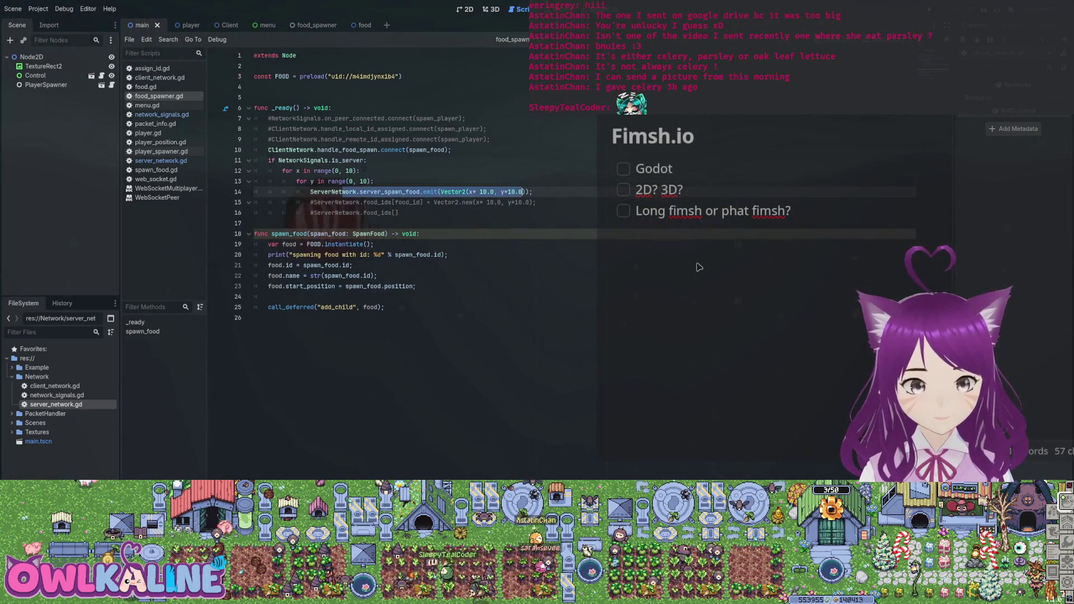
pyautogui.click(161, 161)
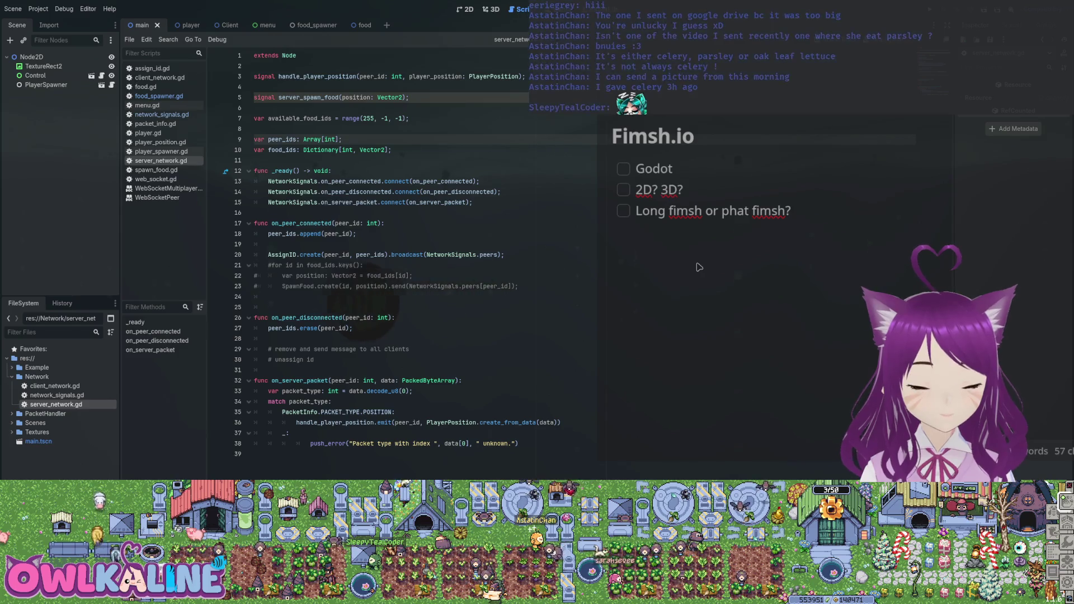
# Step: Add server_spawn_food.connect(spawn_food) to the connections in _ready
pyautogui.doubleClick(309, 97)
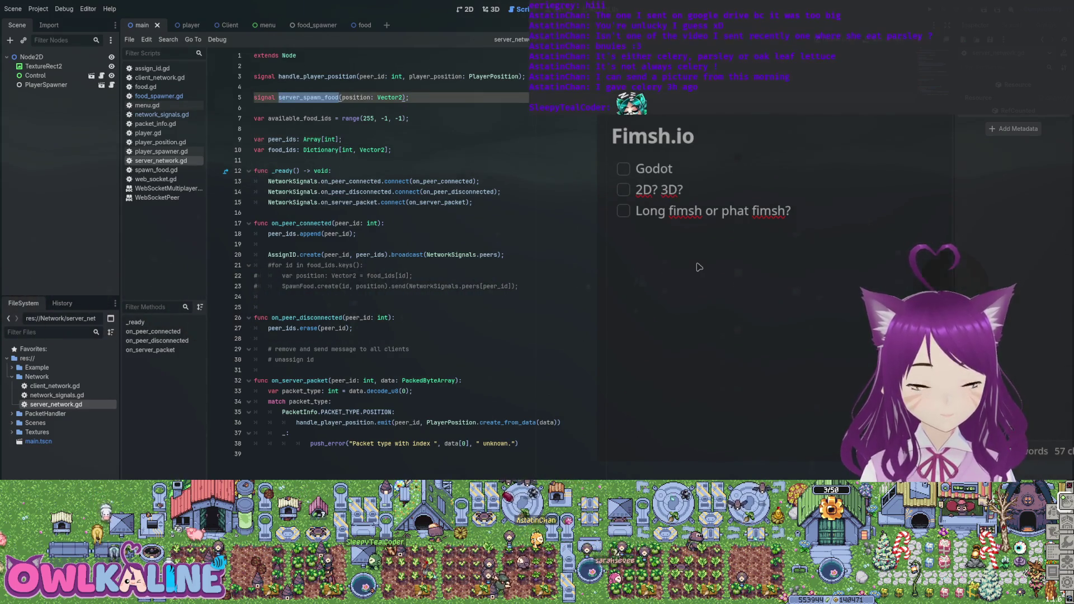
pyautogui.press('Down')
pyautogui.press('Down')
pyautogui.press('Down')
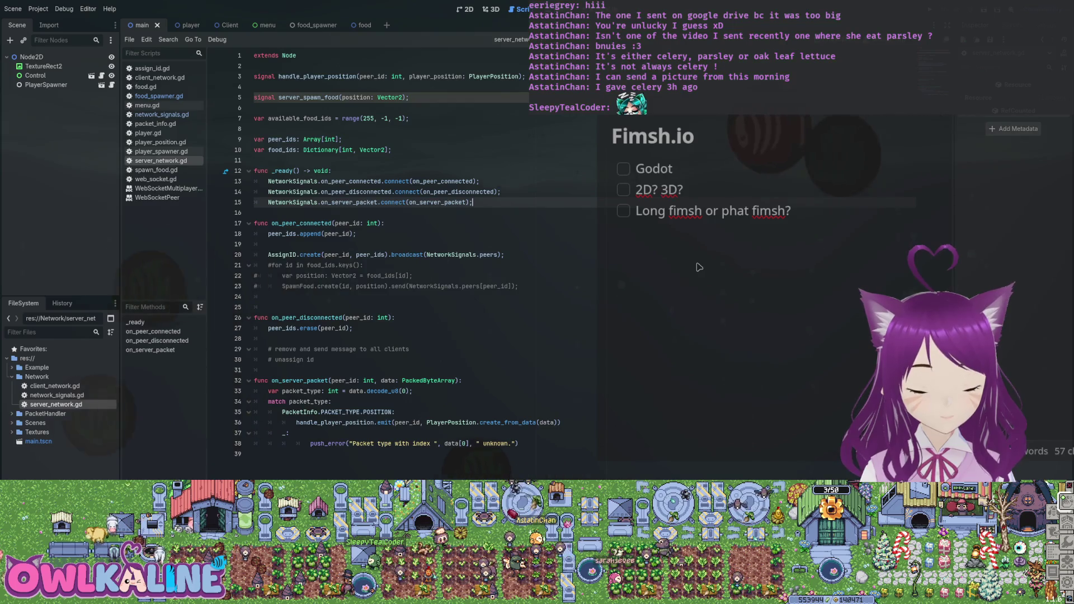
pyautogui.press('Return')
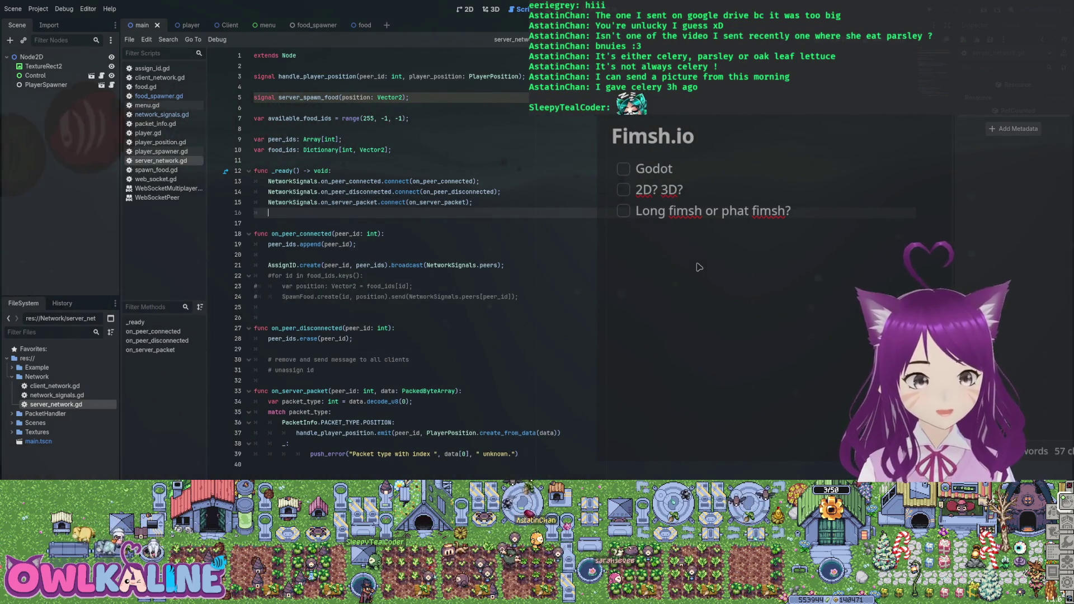
pyautogui.write('server_spawn_food.connect(')
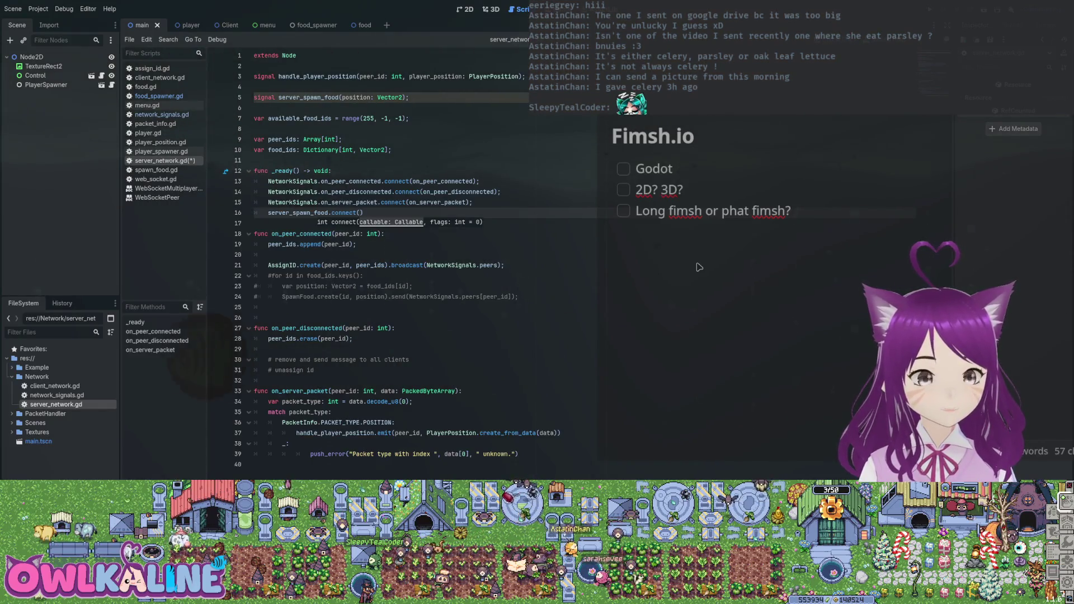
pyautogui.write('spawn')
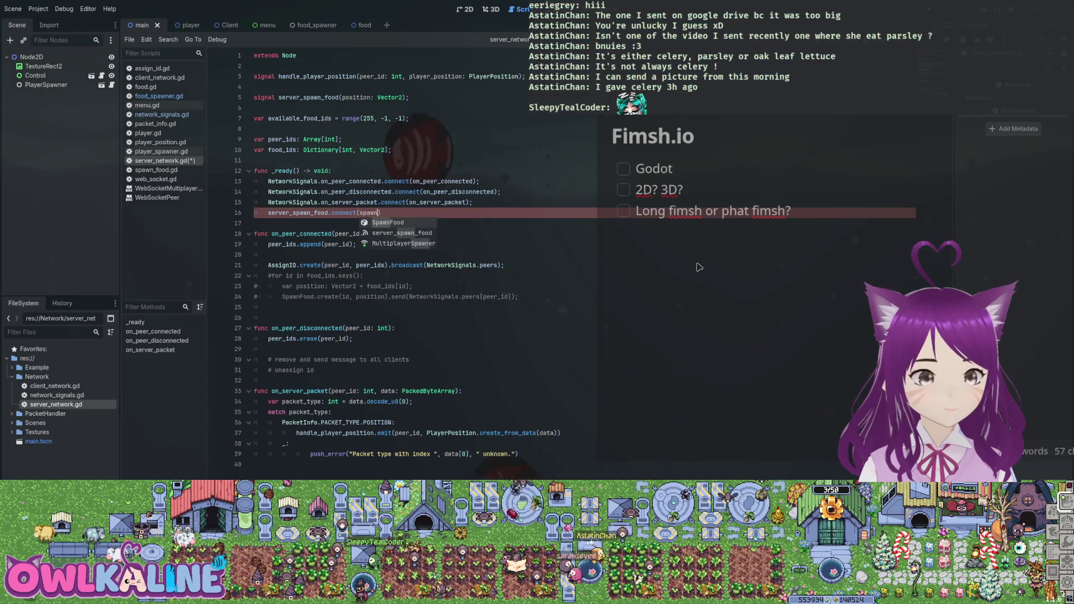
pyautogui.write('_food')
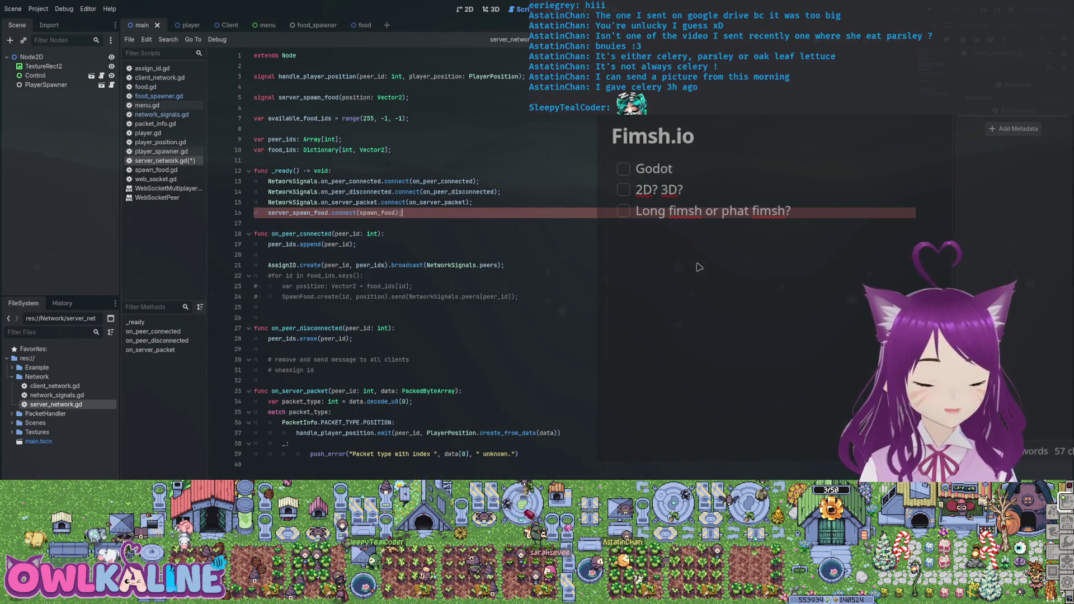
# Step: Save the script and declare func spawn_food(position): at its end
pyautogui.hotkey('ctrl', 's')
pyautogui.press('Return')
pyautogui.write('f')
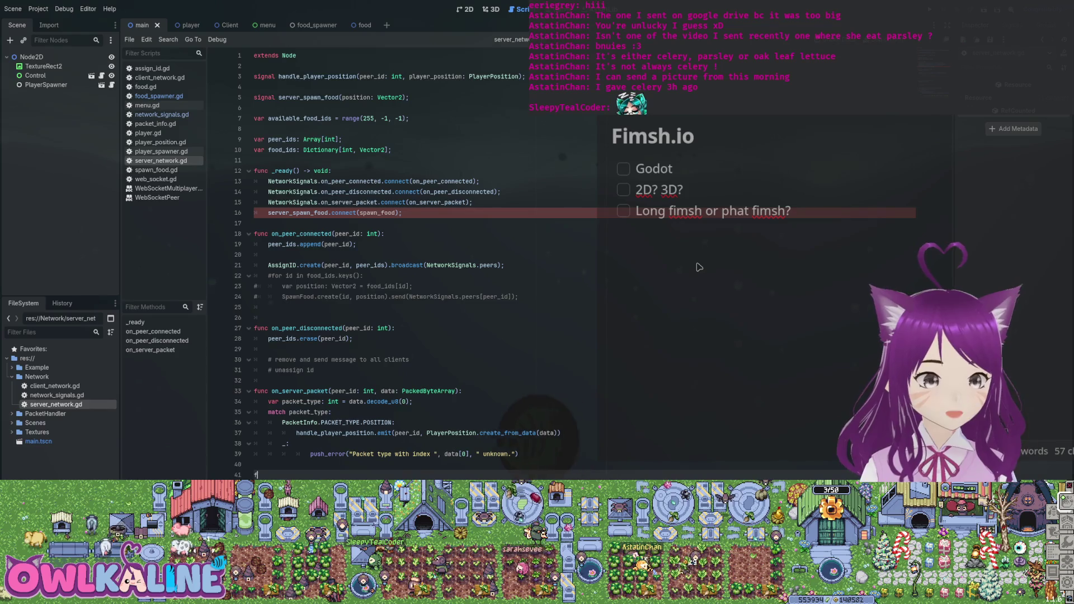
pyautogui.write('unc spawn_food(')
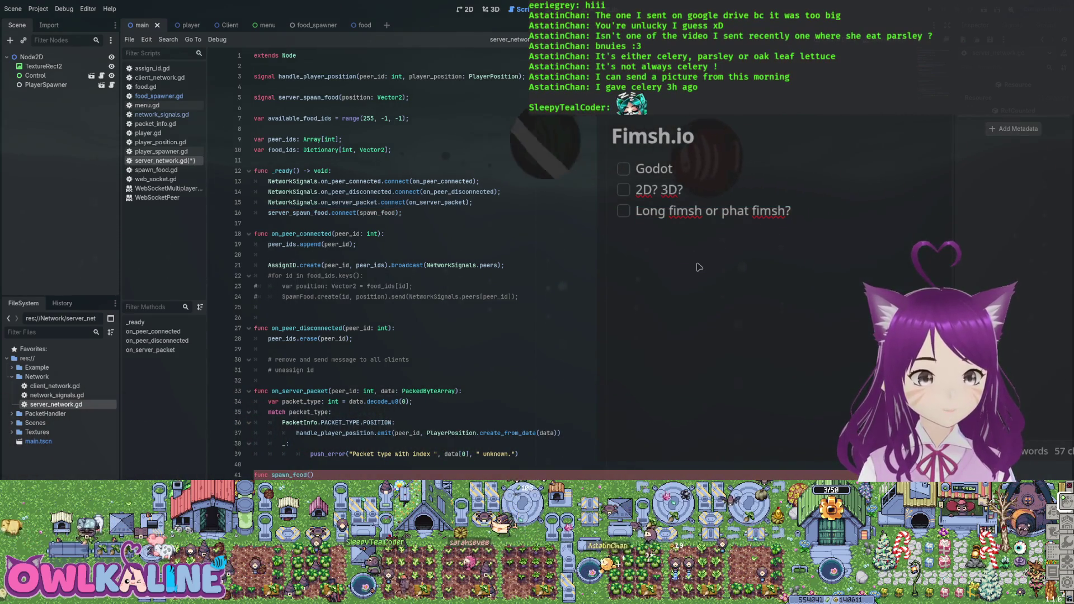
pyautogui.write('position')
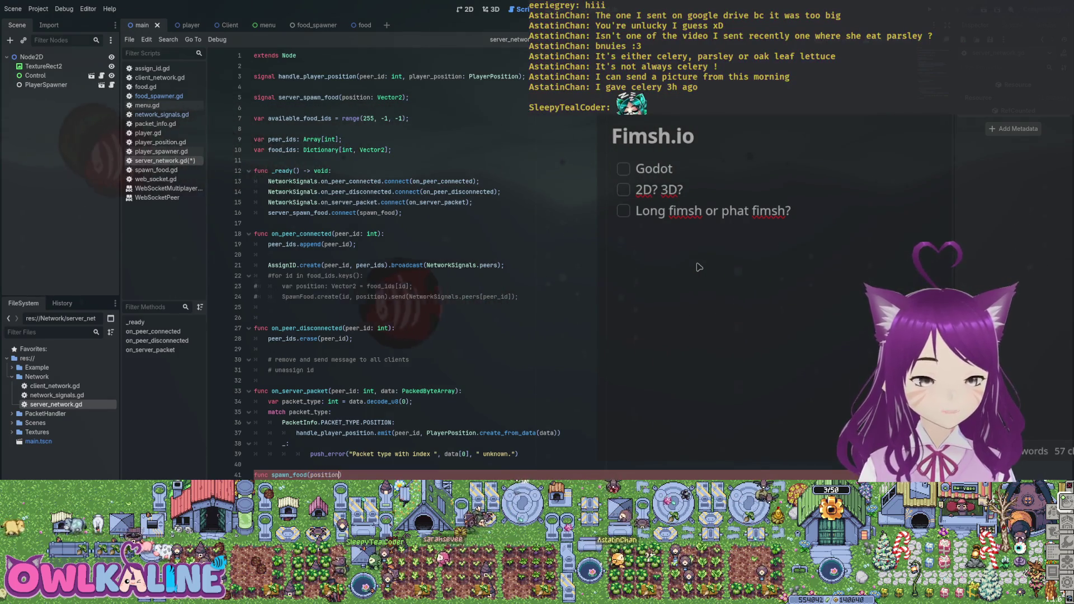
pyautogui.write('):')
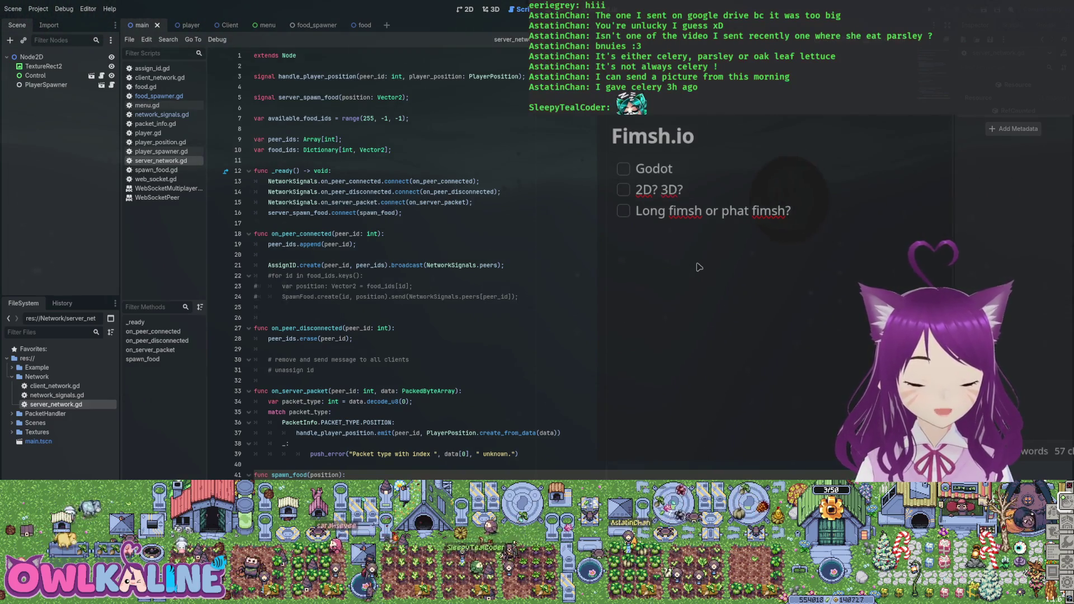
# Step: Give spawn_food a placeholder pass body with a blank line above it
pyautogui.press('Return')
pyautogui.write('pass;')
pyautogui.press('Return')
pyautogui.press('Return')
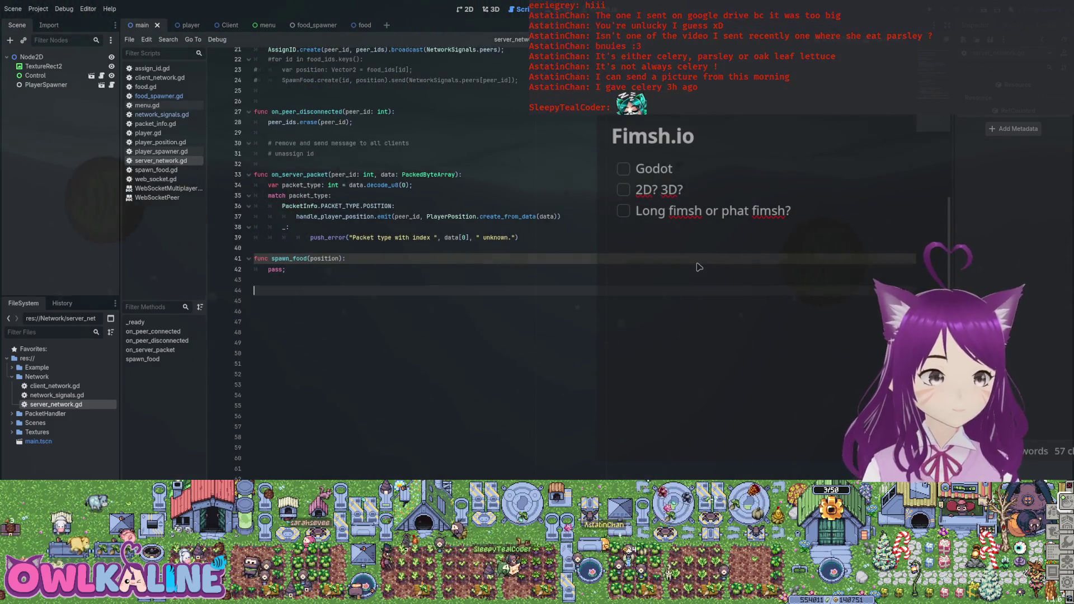
pyautogui.press('Up')
pyautogui.press('Up')
pyautogui.press('Up')
pyautogui.press('End')
pyautogui.press('Return')
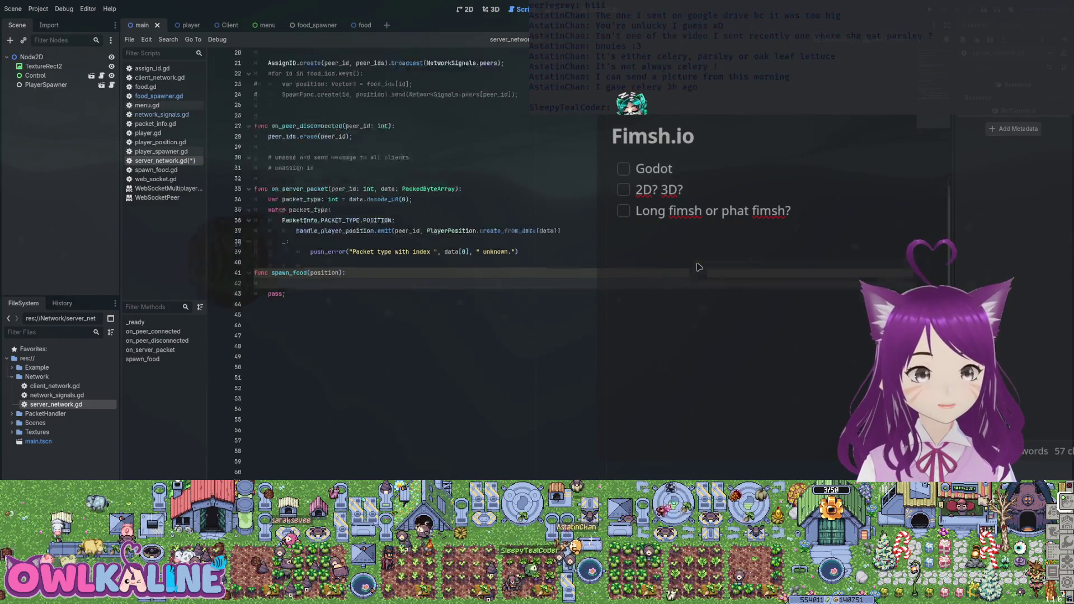
# Step: Store available_food_ids.pop_back() in a var id: int on line 42 and save
pyautogui.scroll(5, 699, 267)
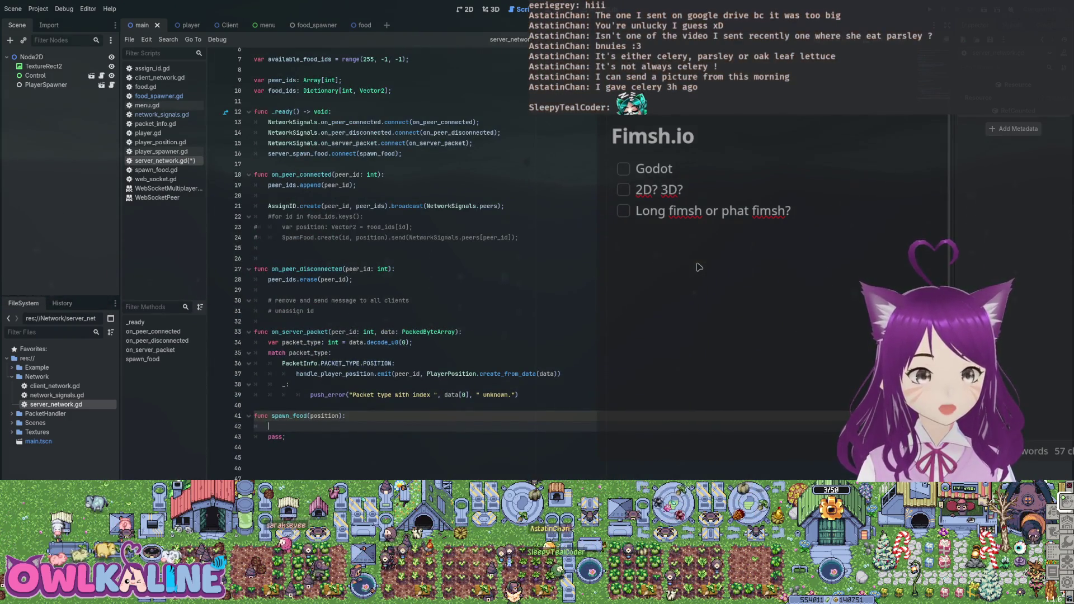
pyautogui.write('available_food_ids.')
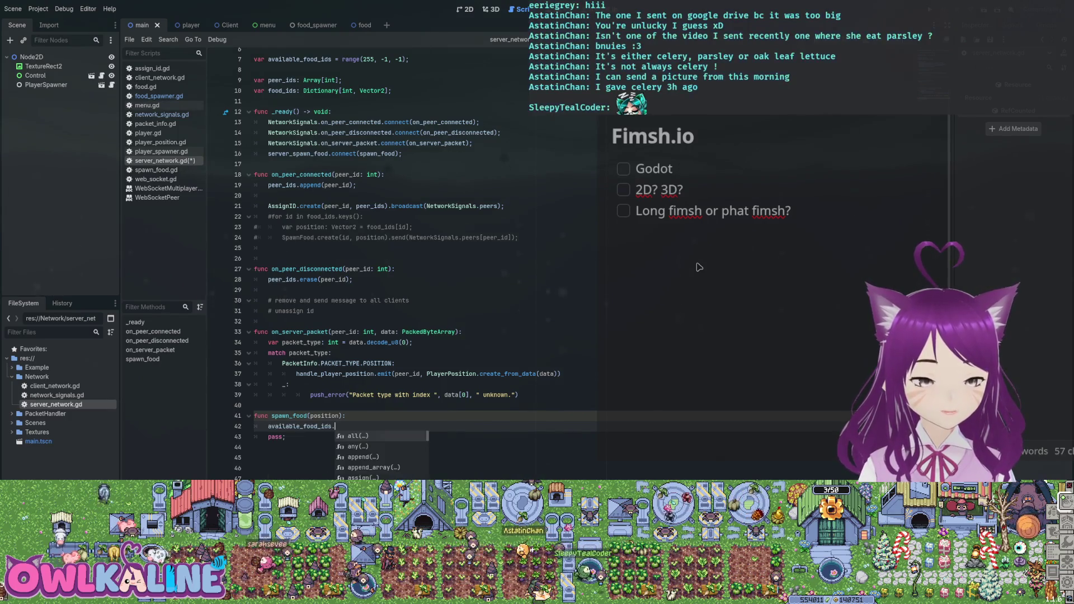
pyautogui.write('po')
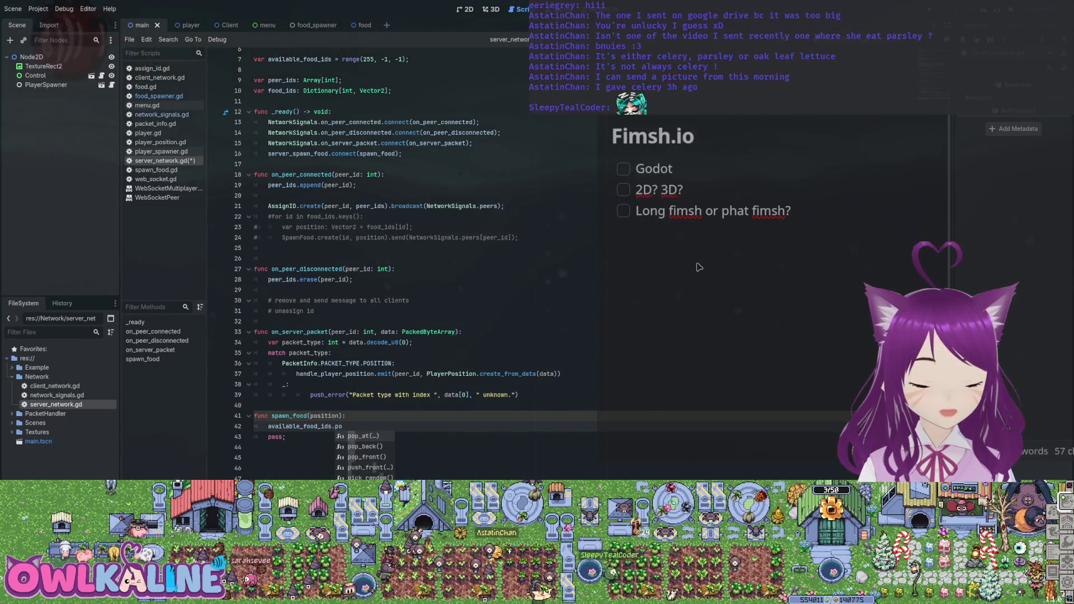
pyautogui.press('Down')
pyautogui.press('Return')
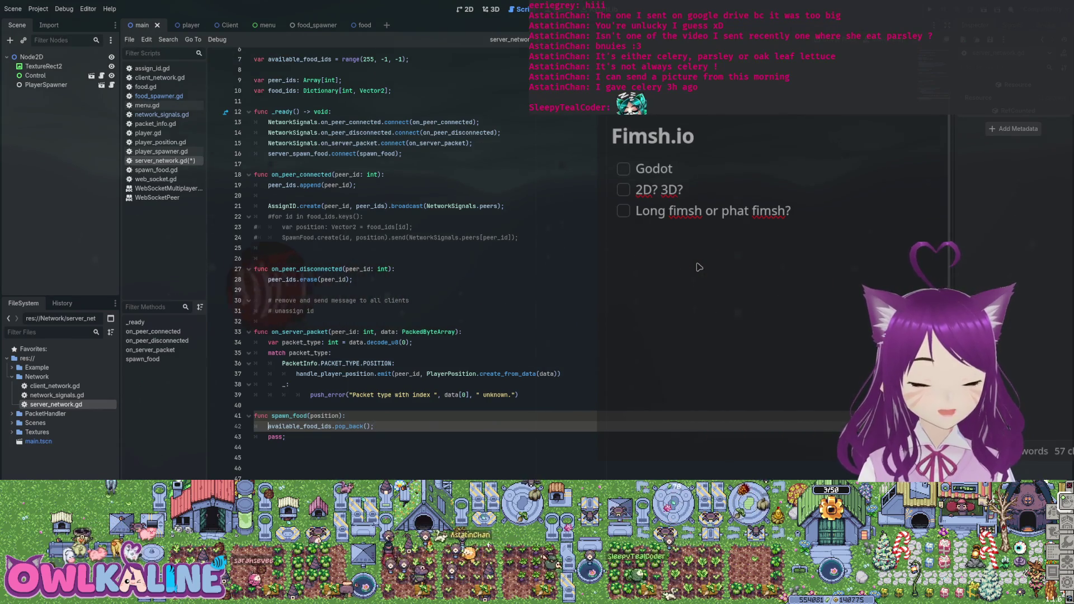
pyautogui.press('Home')
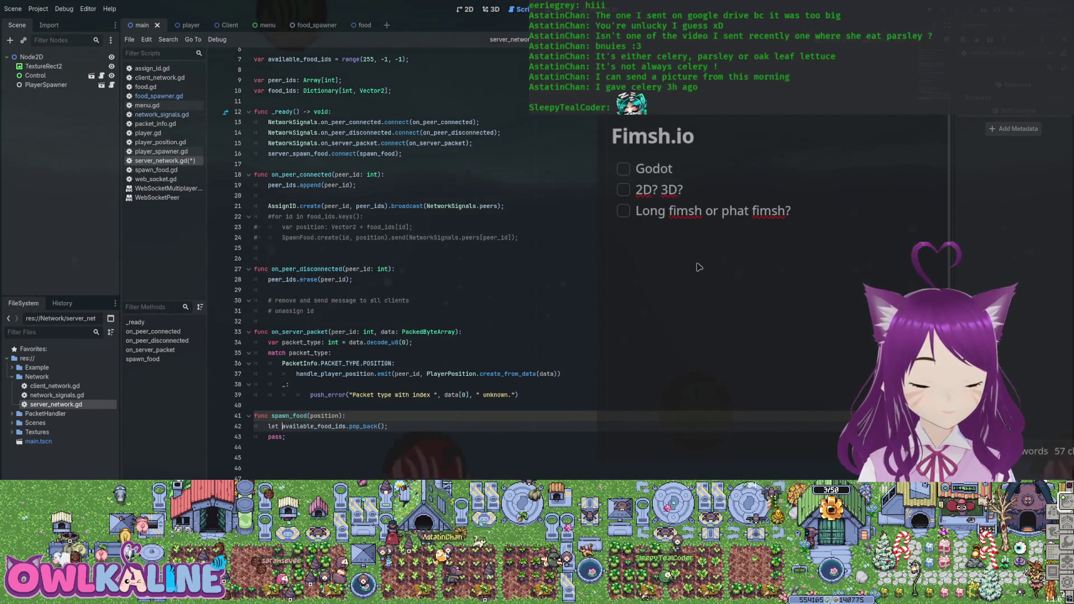
pyautogui.write('var id: int =')
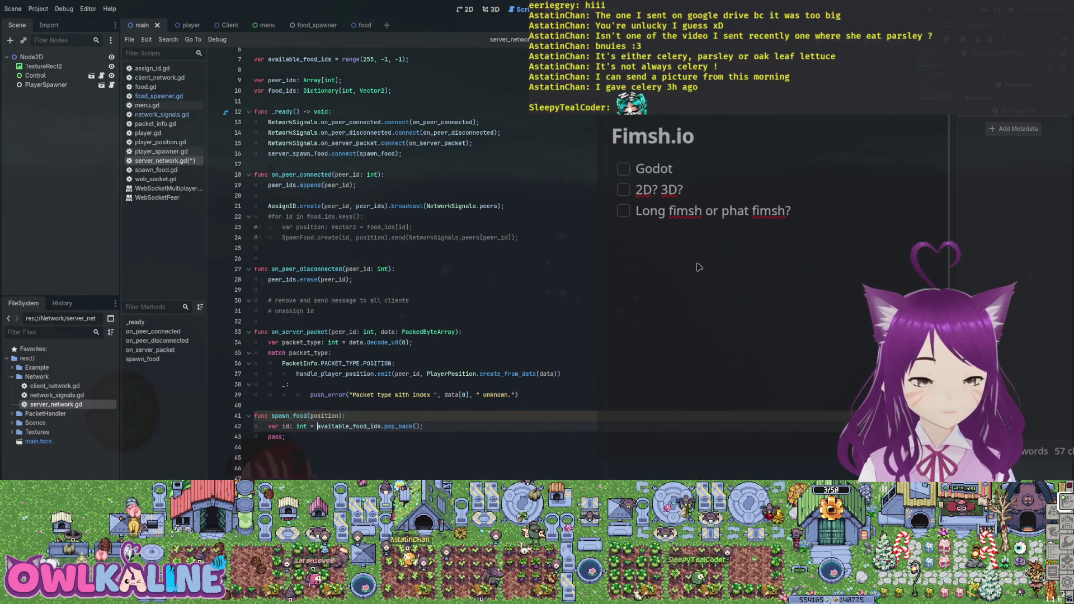
pyautogui.hotkey('ctrl', 's')
# Step: Adjust the blank lines after the pop_back() statement, then switch to network_signals.gd
pyautogui.scroll(2, 700, 268)
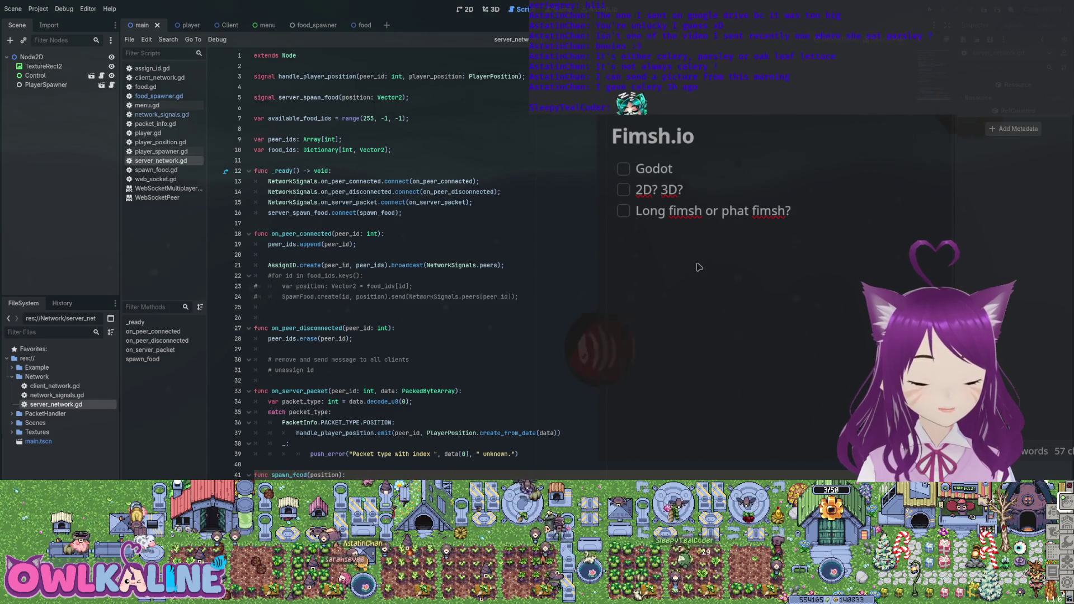
pyautogui.scroll(-6, 699, 268)
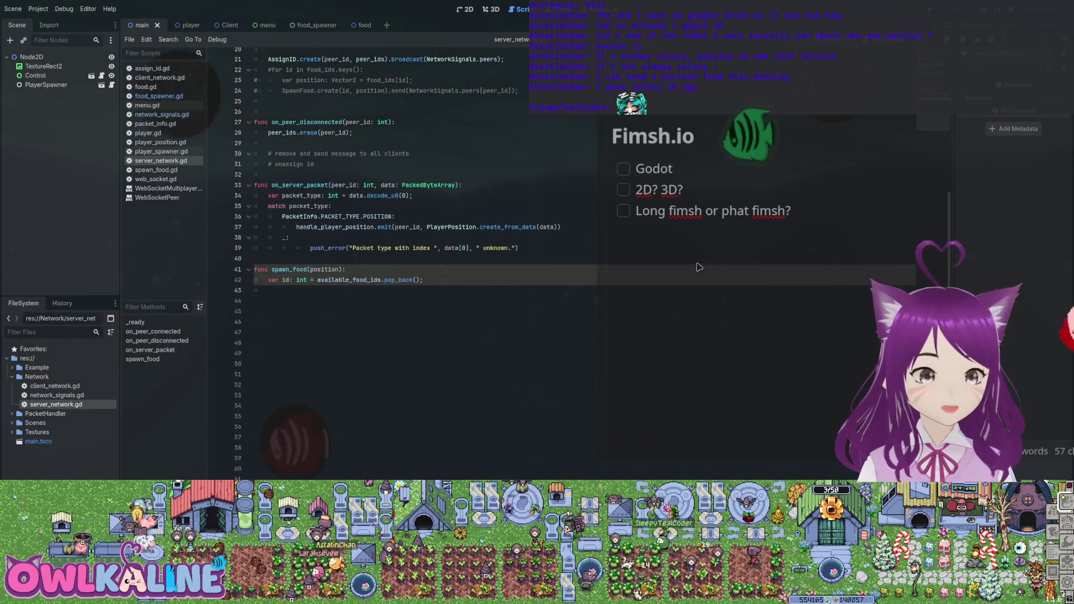
pyautogui.press('BackSpace')
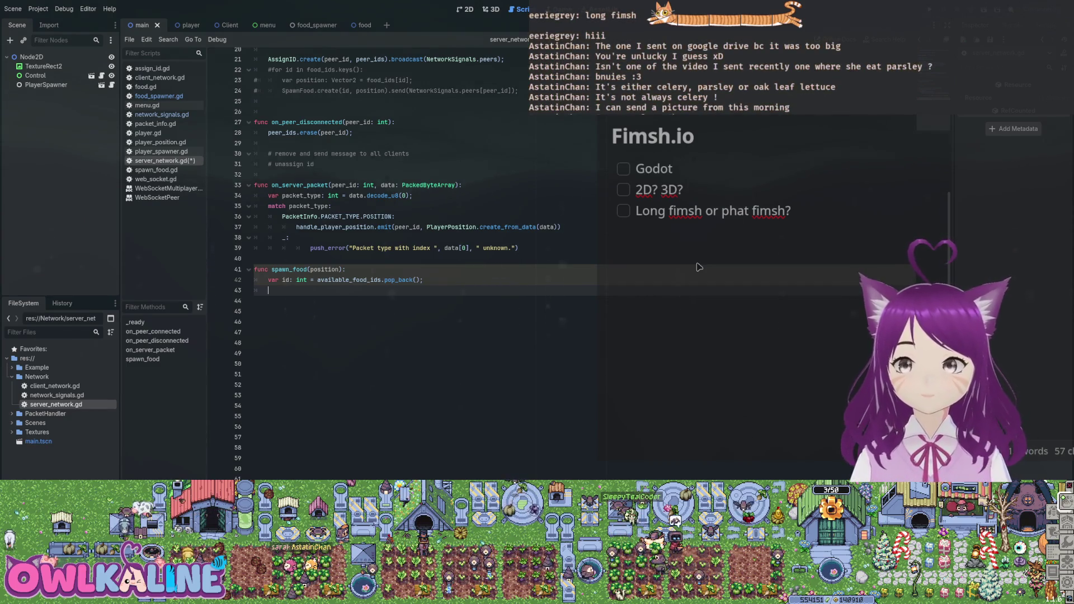
pyautogui.scroll(6, 699, 267)
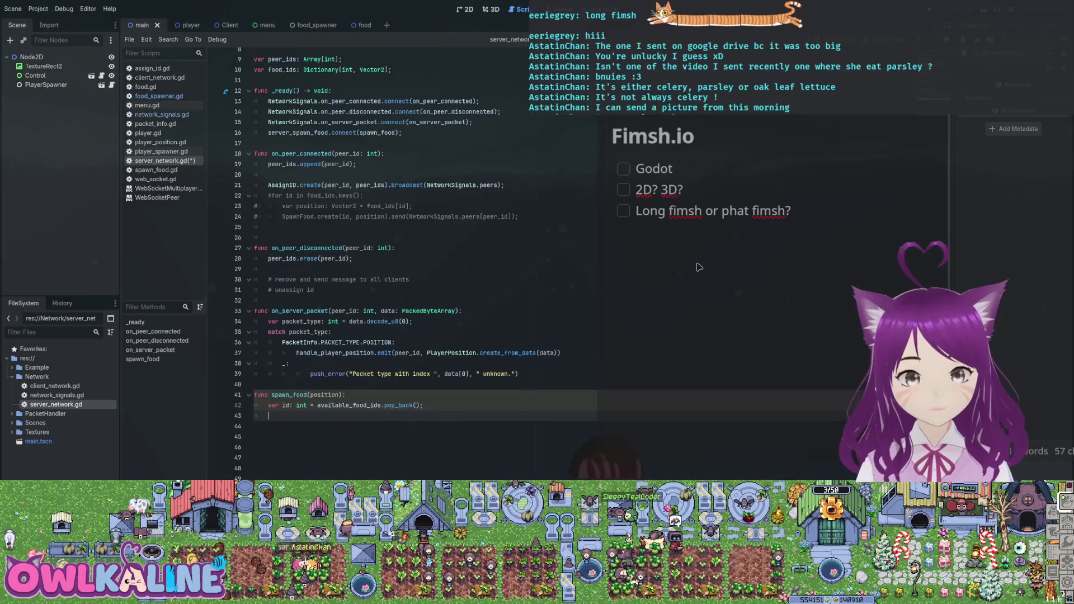
pyautogui.press('Return')
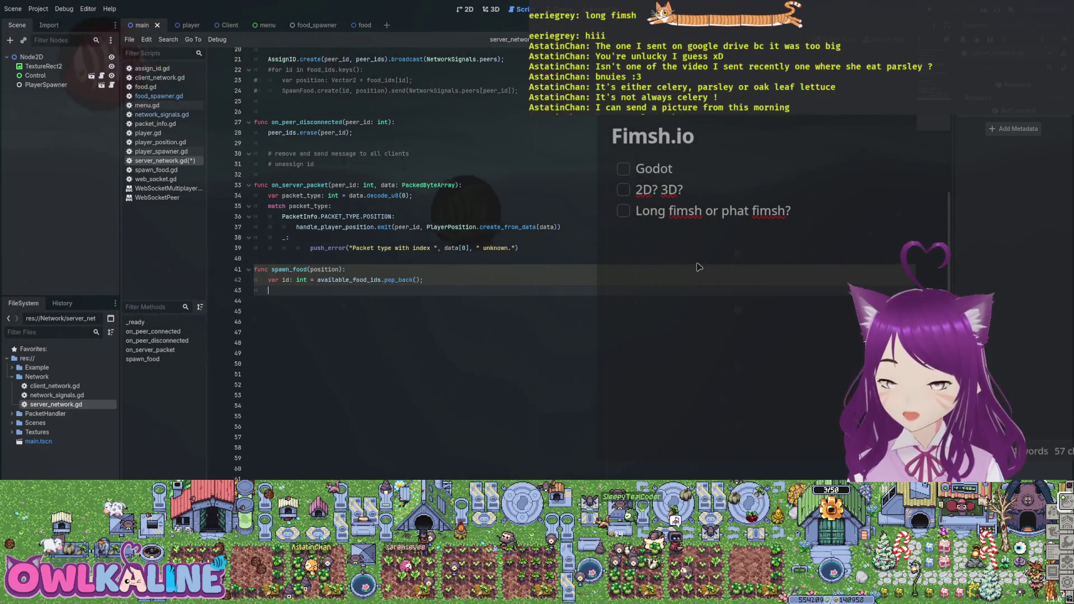
pyautogui.scroll(2, 700, 268)
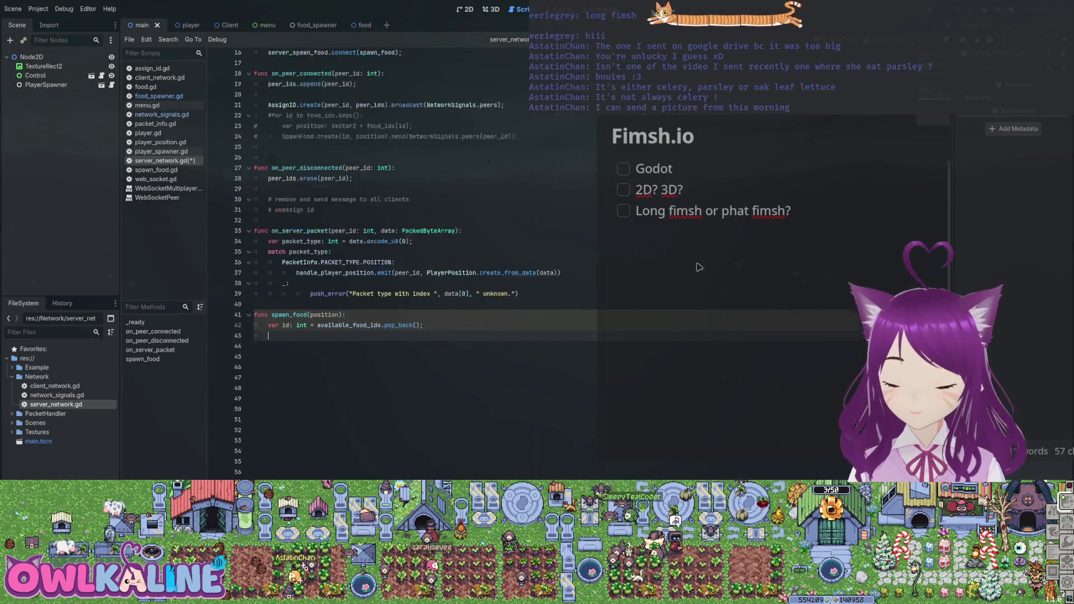
pyautogui.scroll(4, 699, 267)
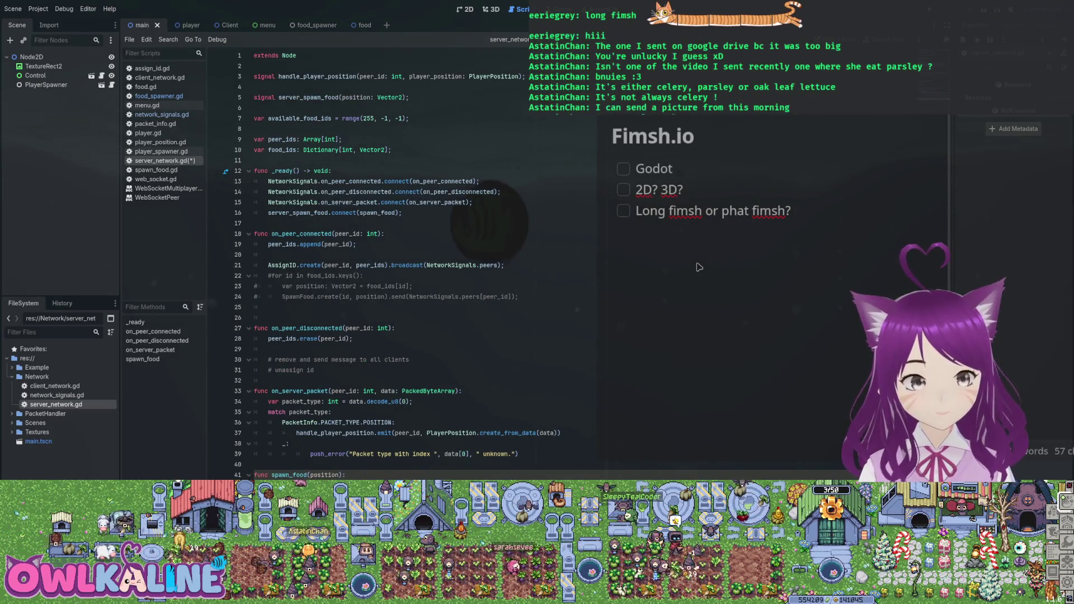
pyautogui.write('fi')
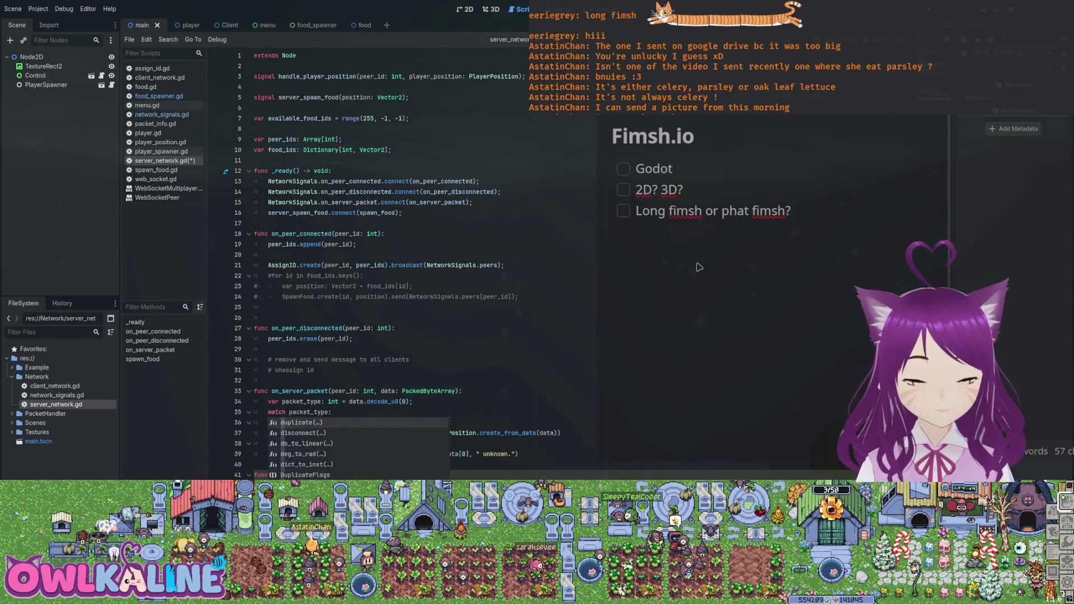
pyautogui.write('oo')
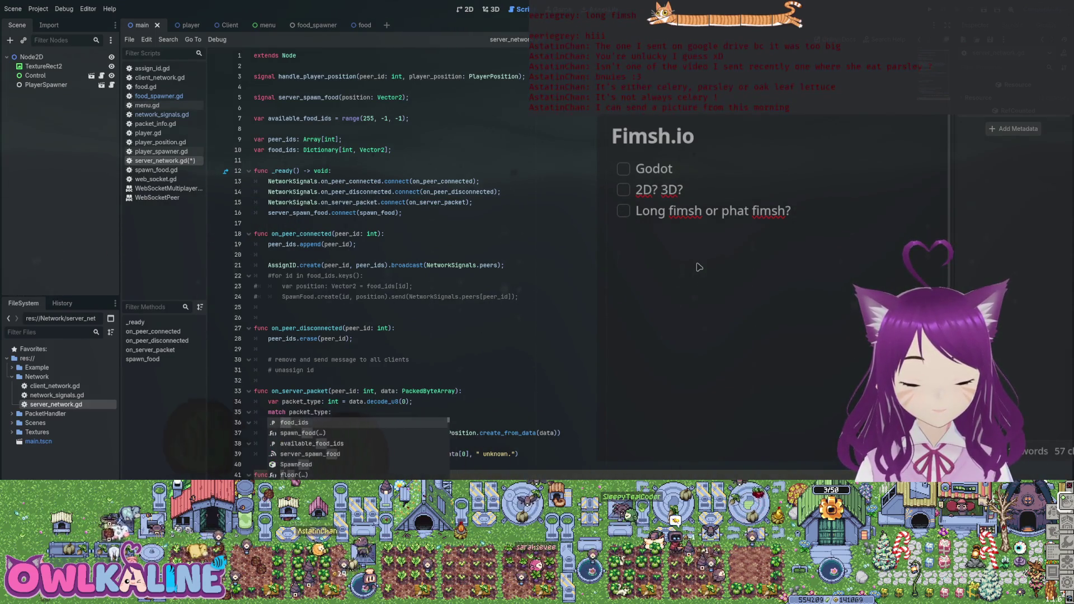
pyautogui.press('Escape')
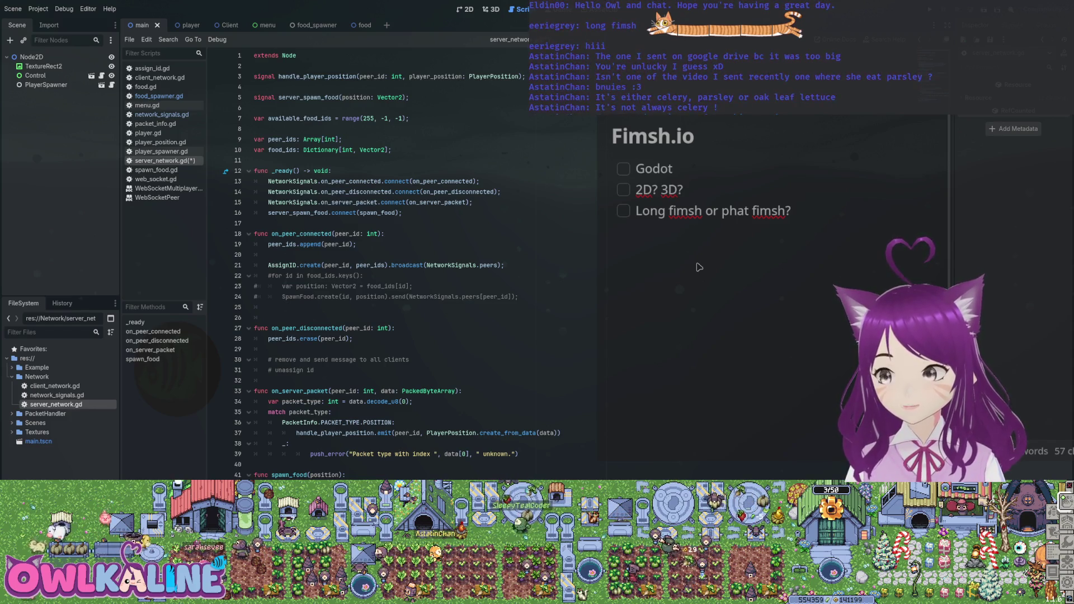
pyautogui.click(162, 114)
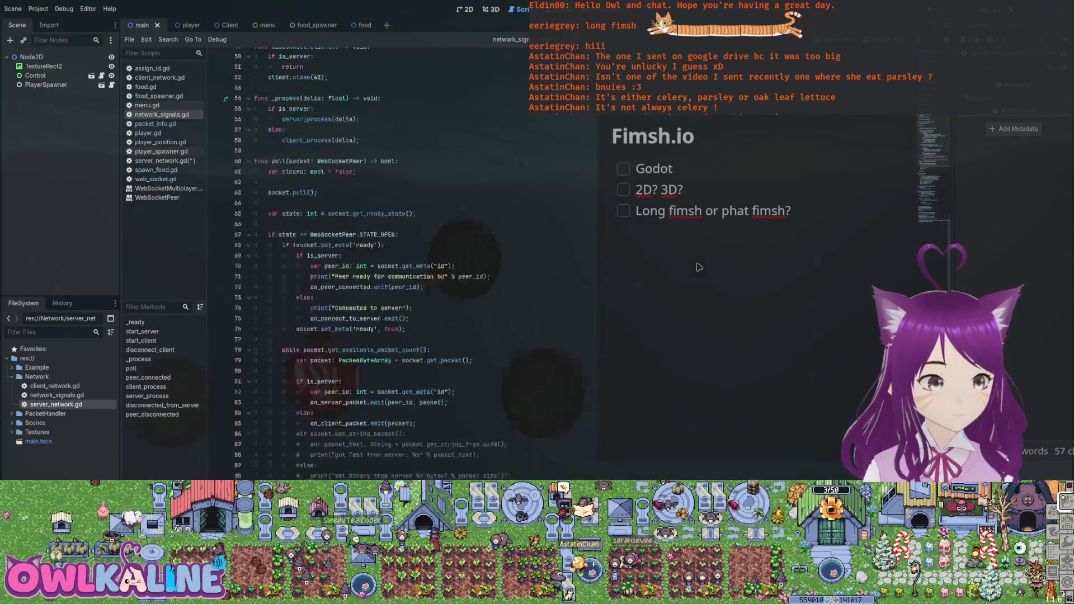
pyautogui.scroll(-15, 370, 263)
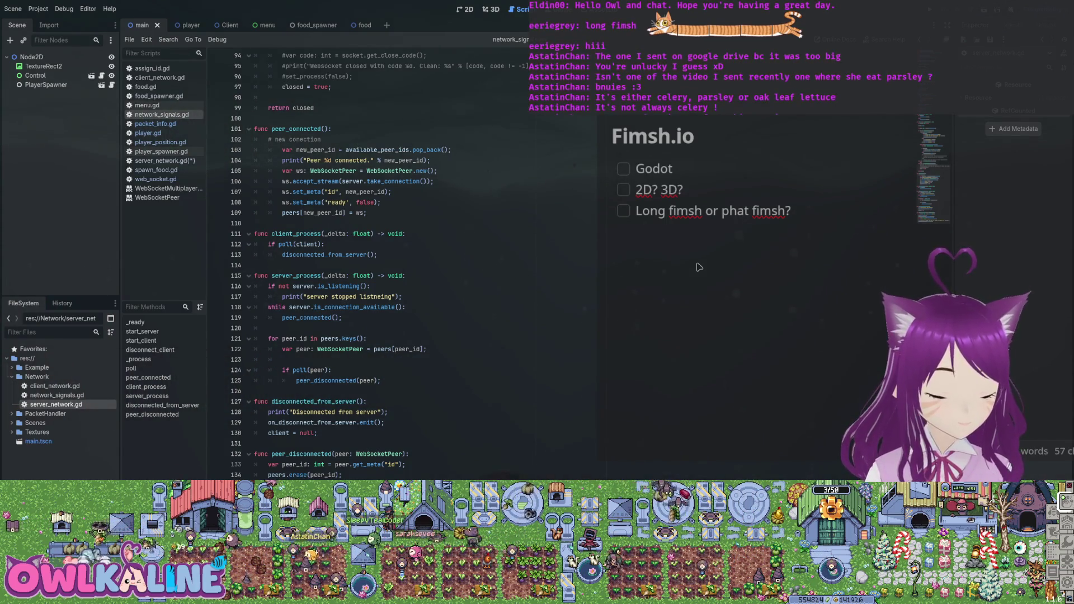
pyautogui.scroll(15, 364, 263)
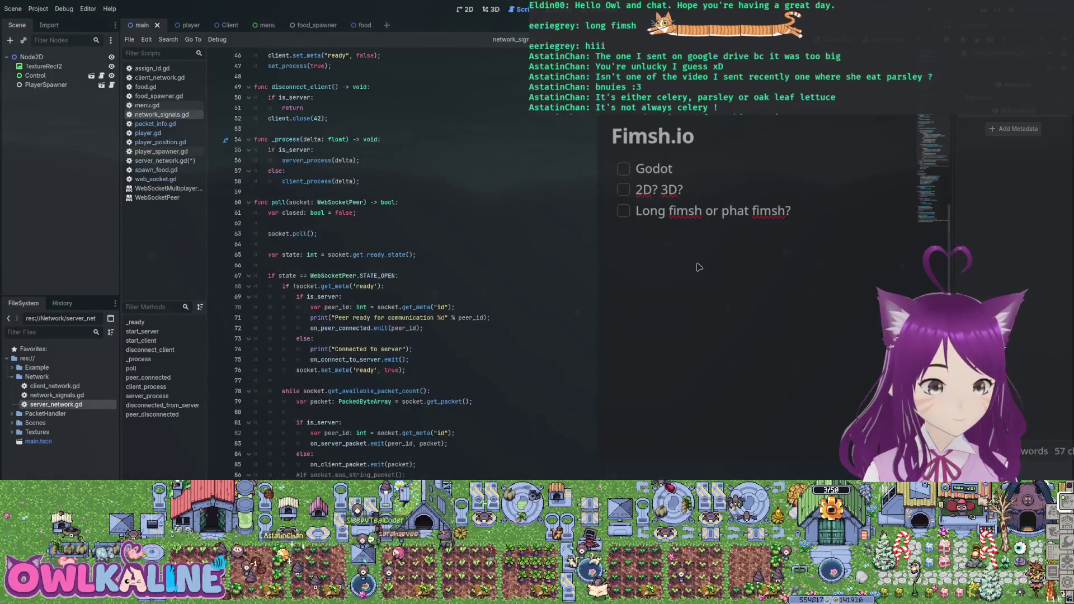
pyautogui.scroll(15, 363, 263)
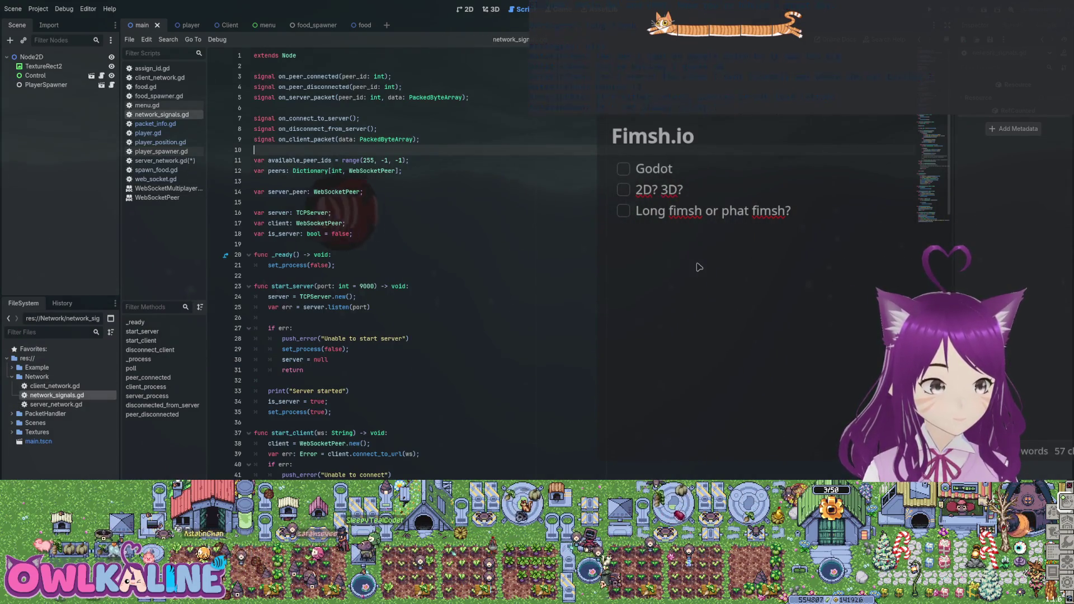
pyautogui.click(269, 317)
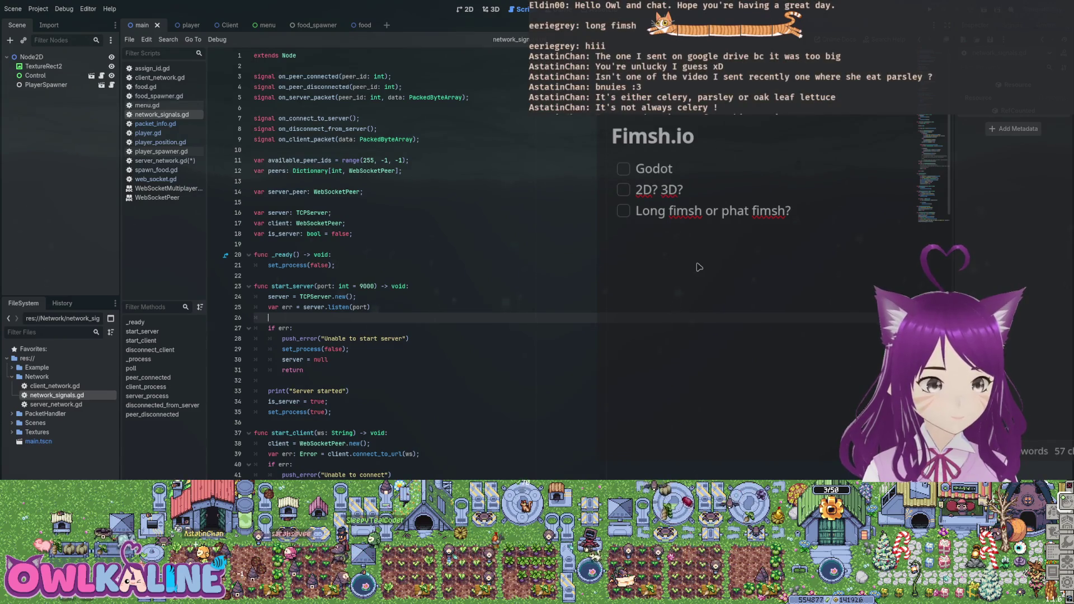
pyautogui.scroll(-1, 699, 267)
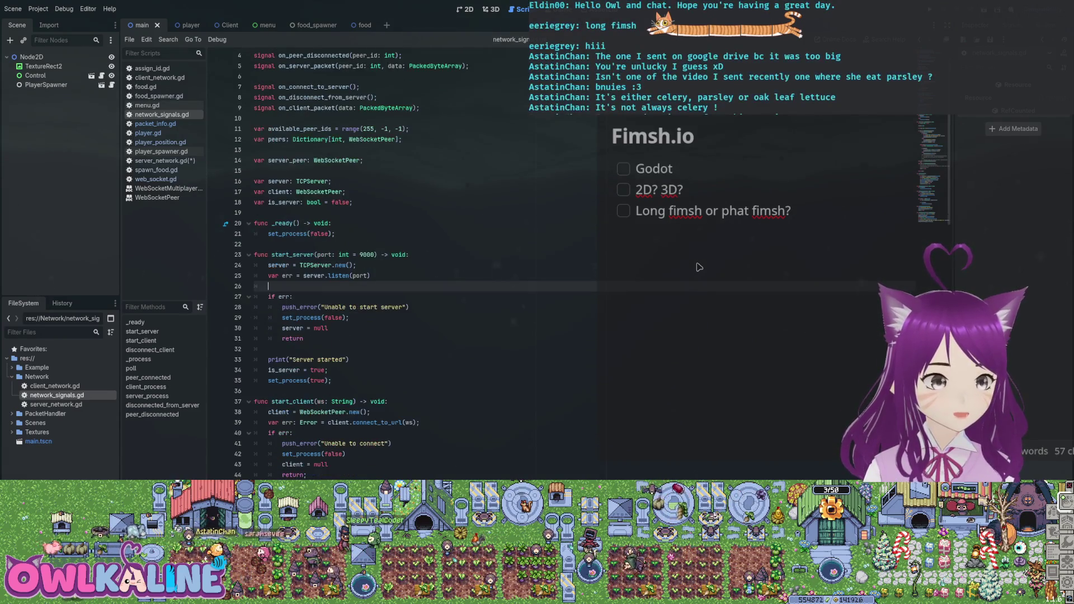
pyautogui.scroll(-4, 699, 267)
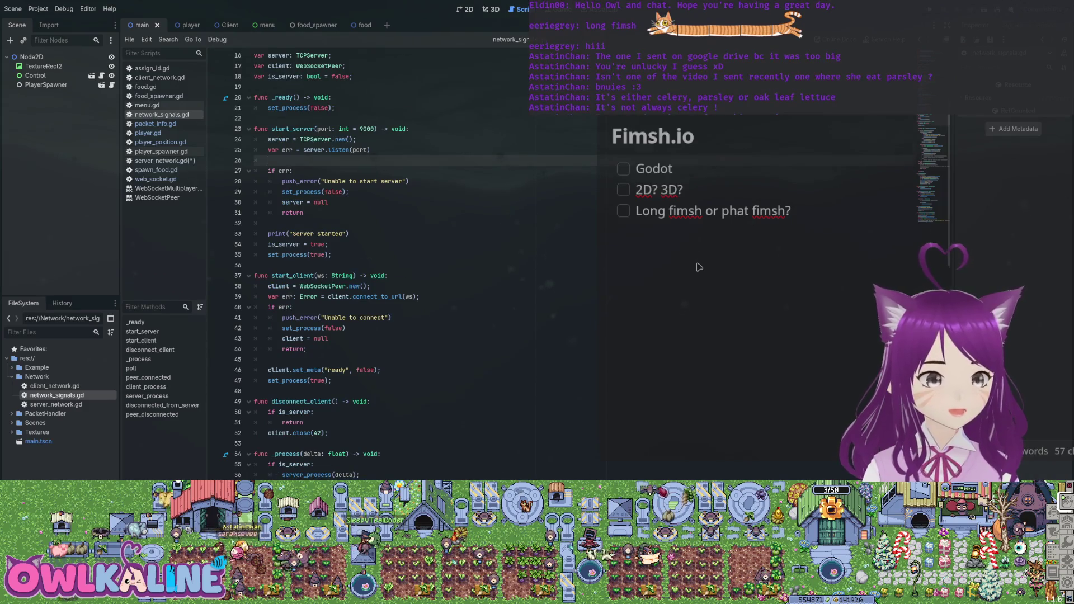
pyautogui.scroll(-5, 699, 267)
pyautogui.scroll(-3, 699, 267)
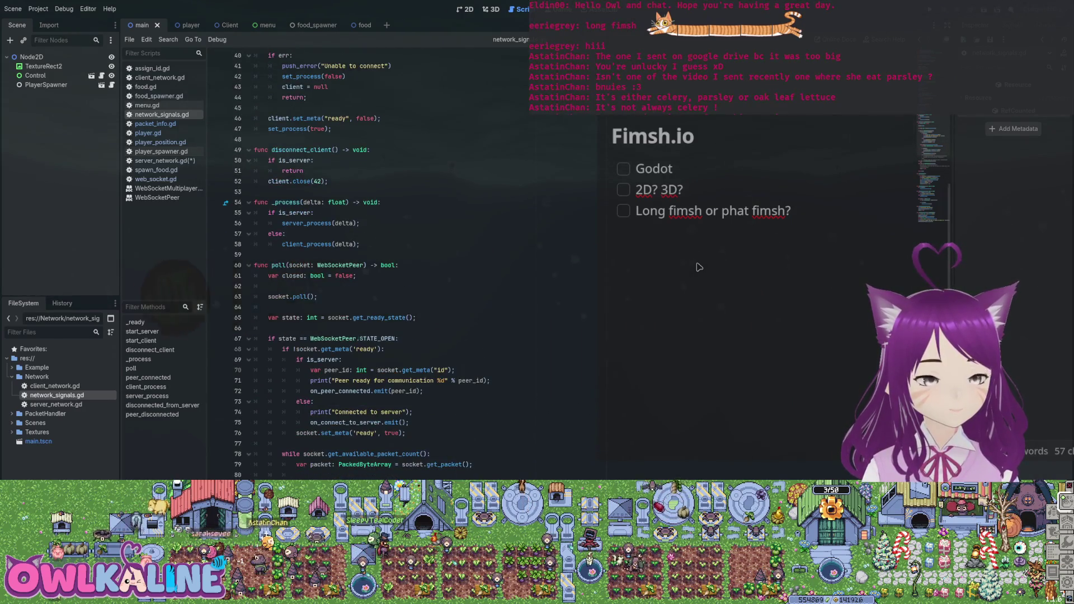
pyautogui.scroll(-6, 699, 266)
pyautogui.scroll(-7, 699, 267)
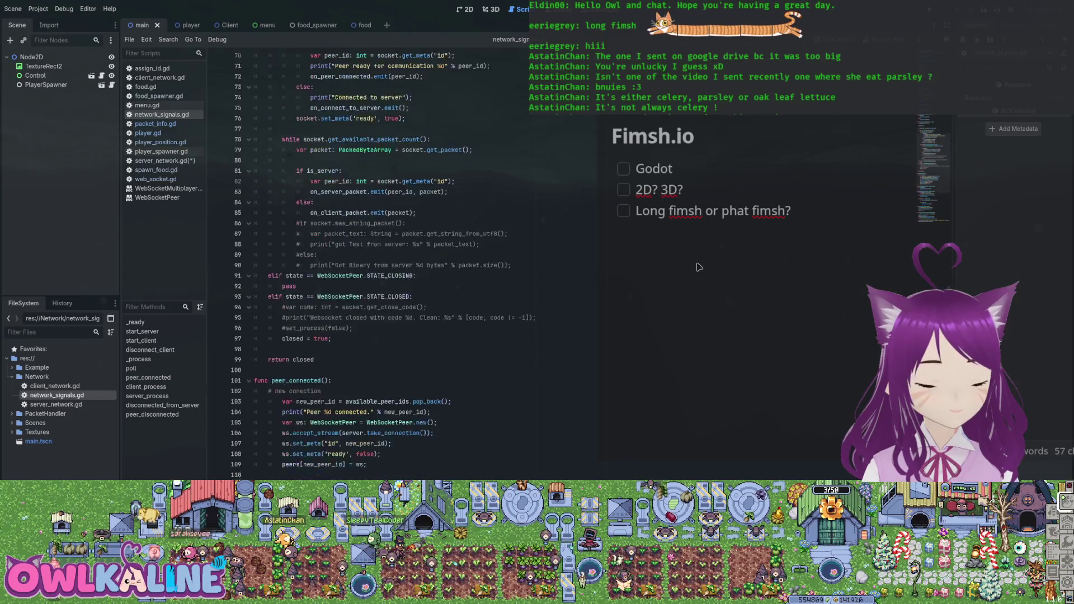
pyautogui.scroll(-4, 699, 266)
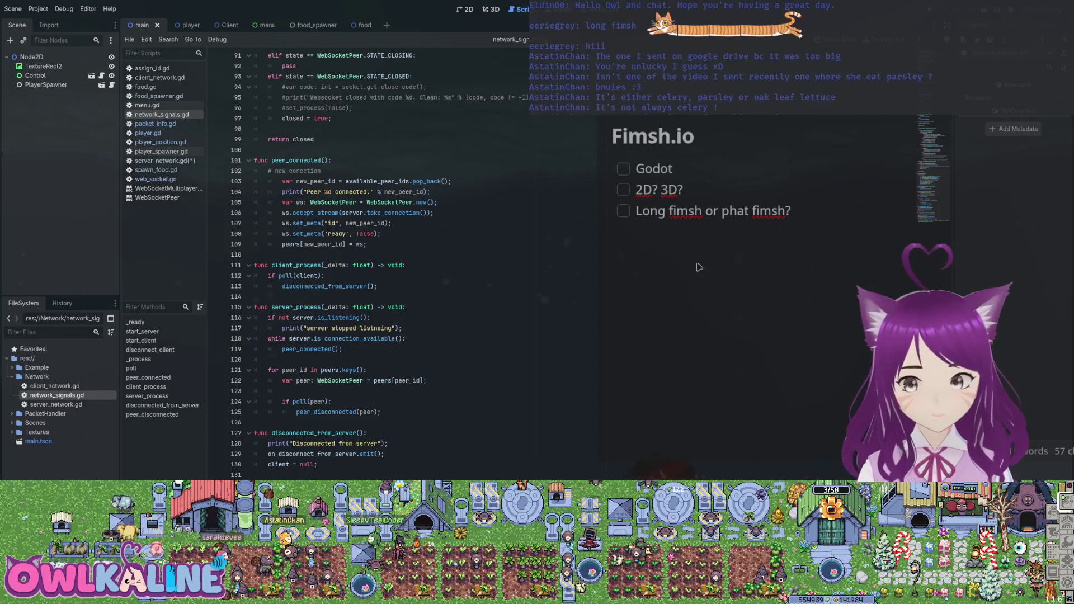
pyautogui.scroll(-1, 699, 267)
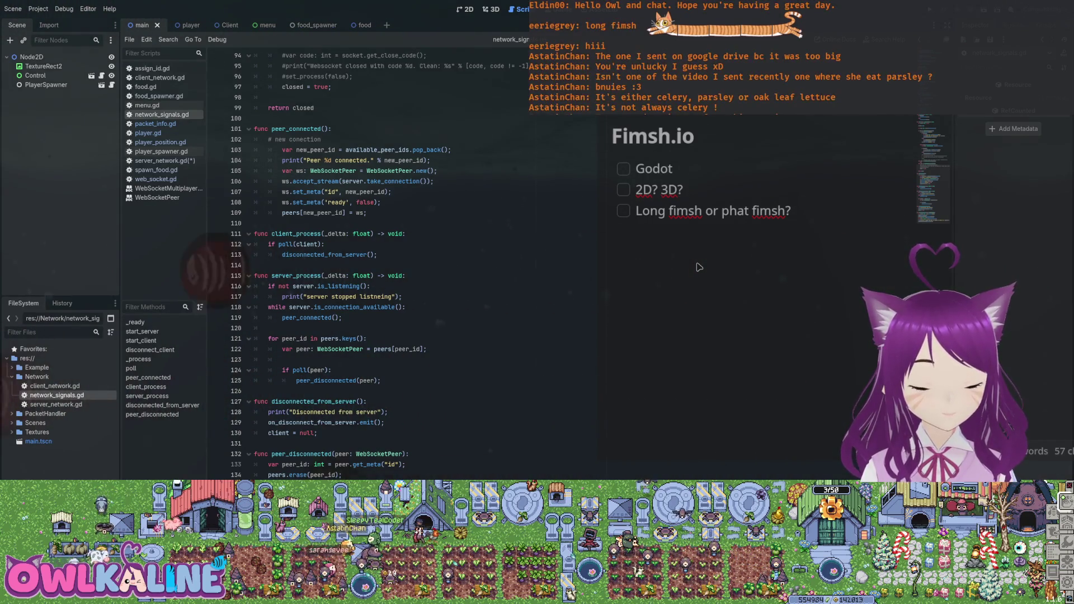
pyautogui.scroll(1, 370, 263)
pyautogui.scroll(2, 370, 263)
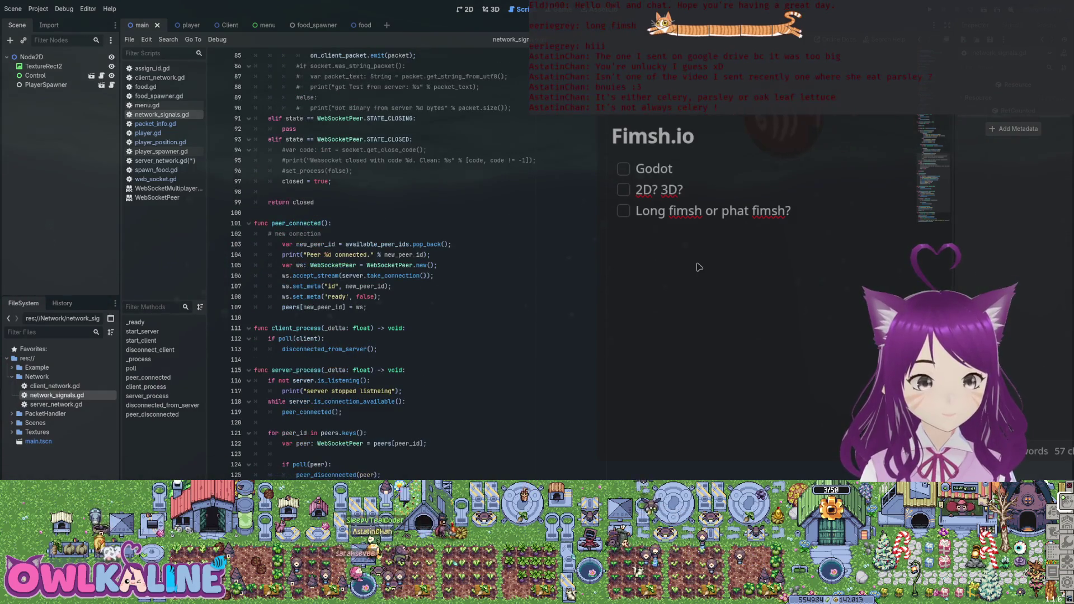
pyautogui.scroll(6, 370, 263)
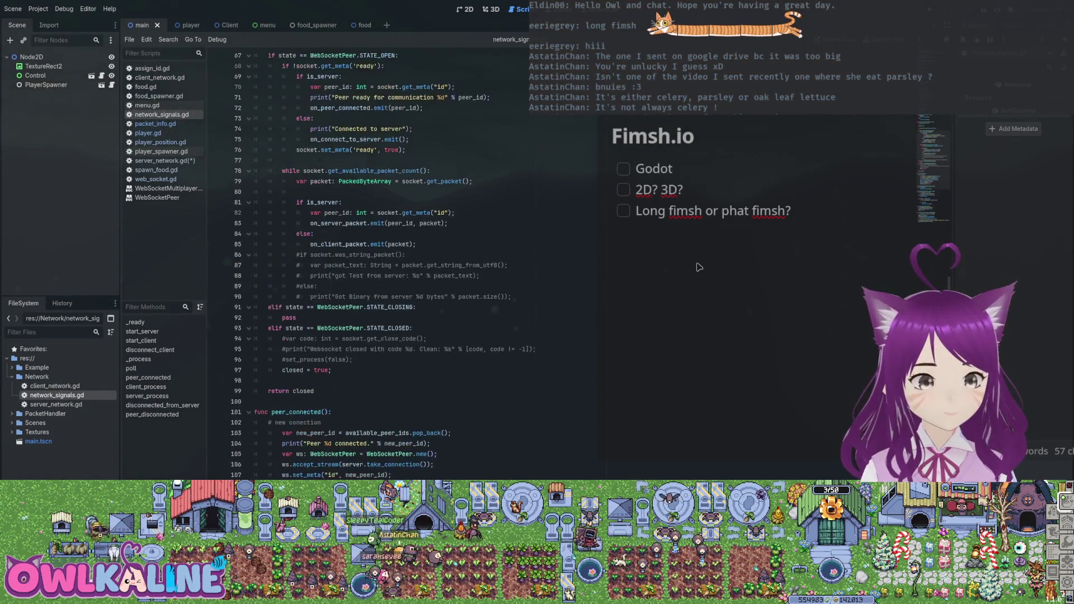
pyautogui.scroll(4, 369, 263)
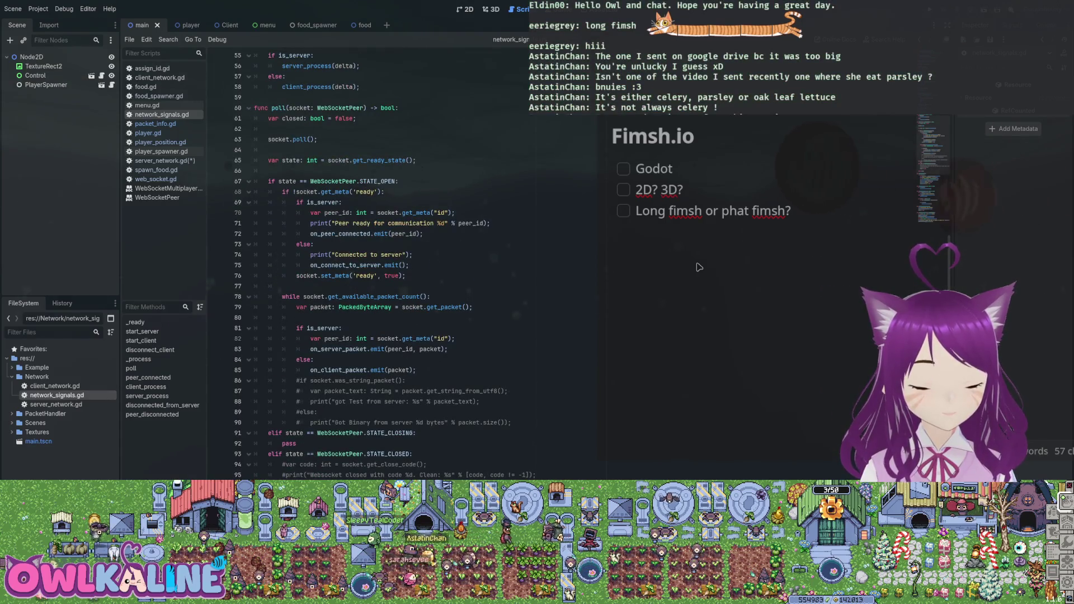
pyautogui.scroll(13, 370, 263)
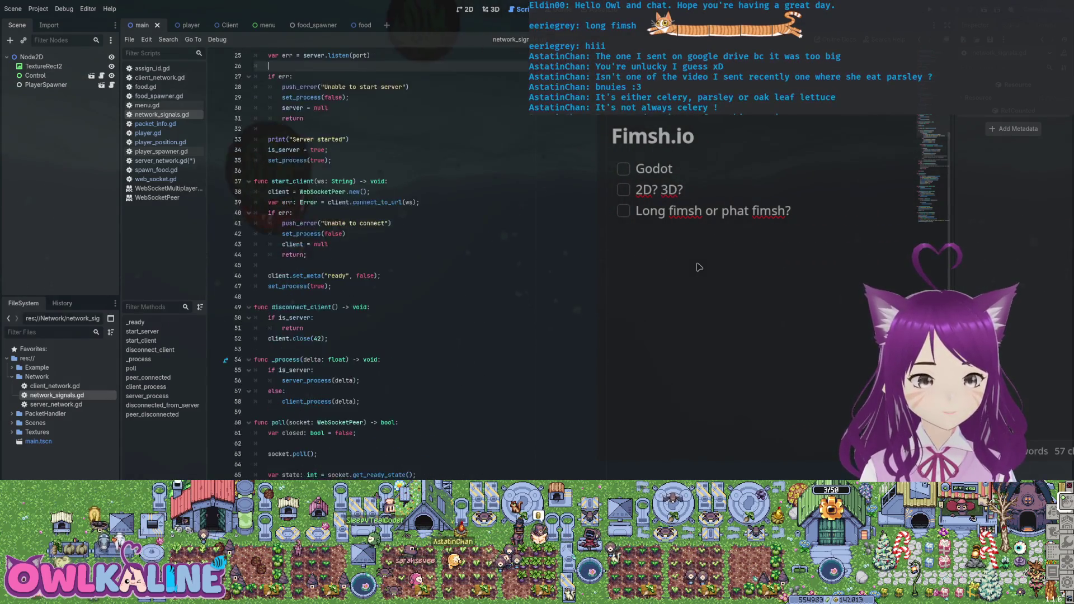
pyautogui.scroll(2, 369, 263)
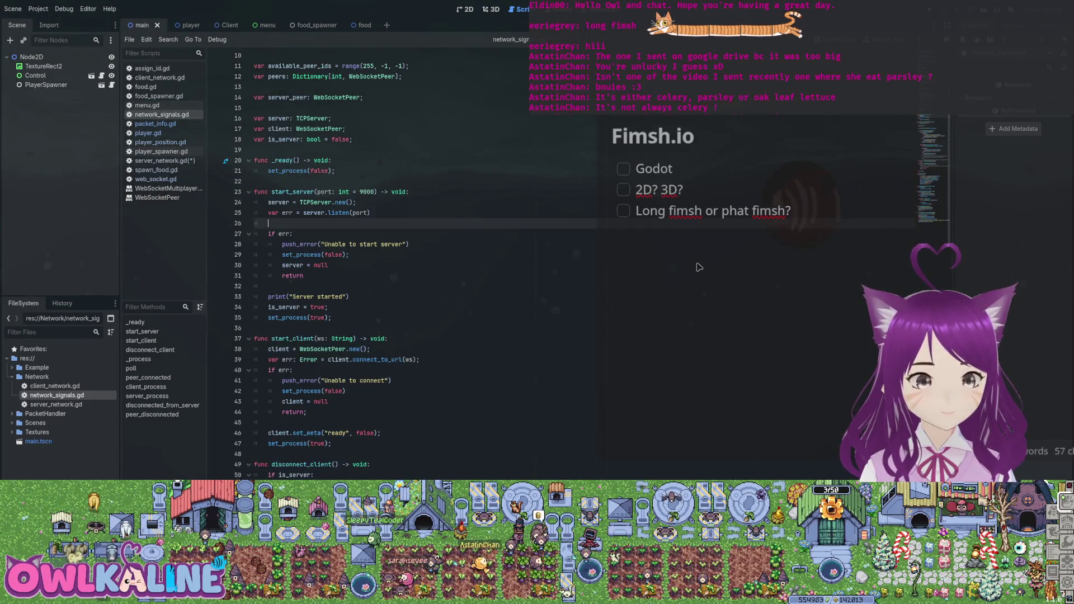
pyautogui.scroll(3, 700, 268)
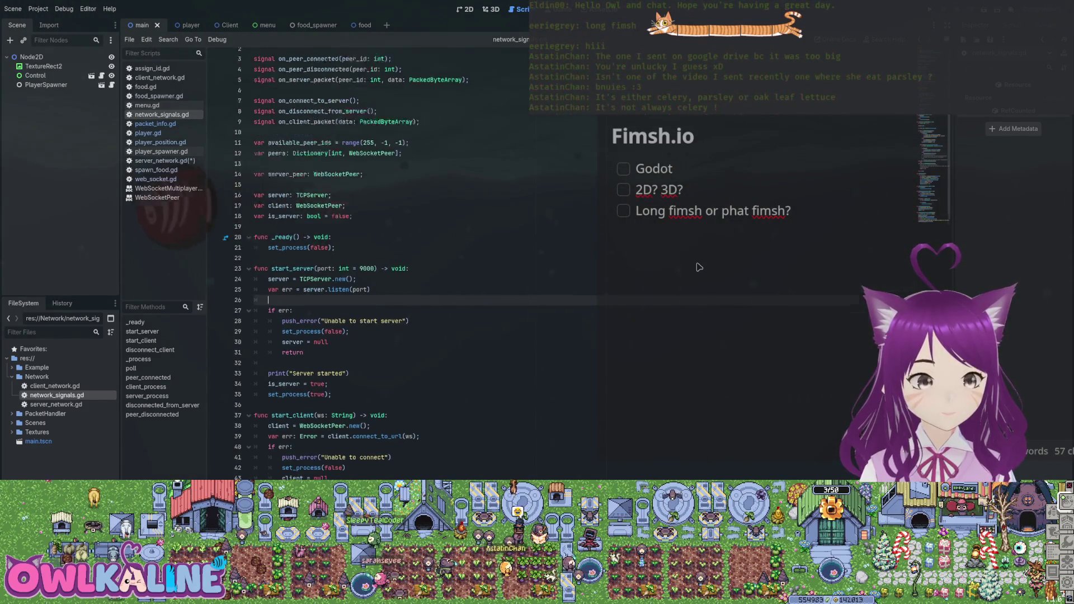
pyautogui.scroll(1, 699, 267)
pyautogui.scroll(-9, 699, 268)
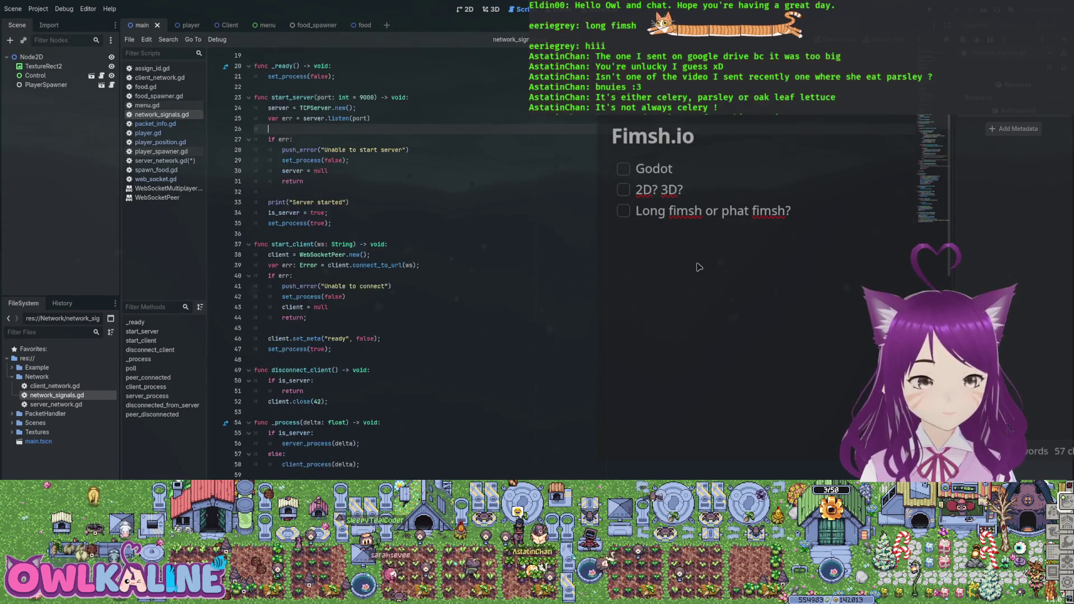
pyautogui.scroll(-7, 700, 267)
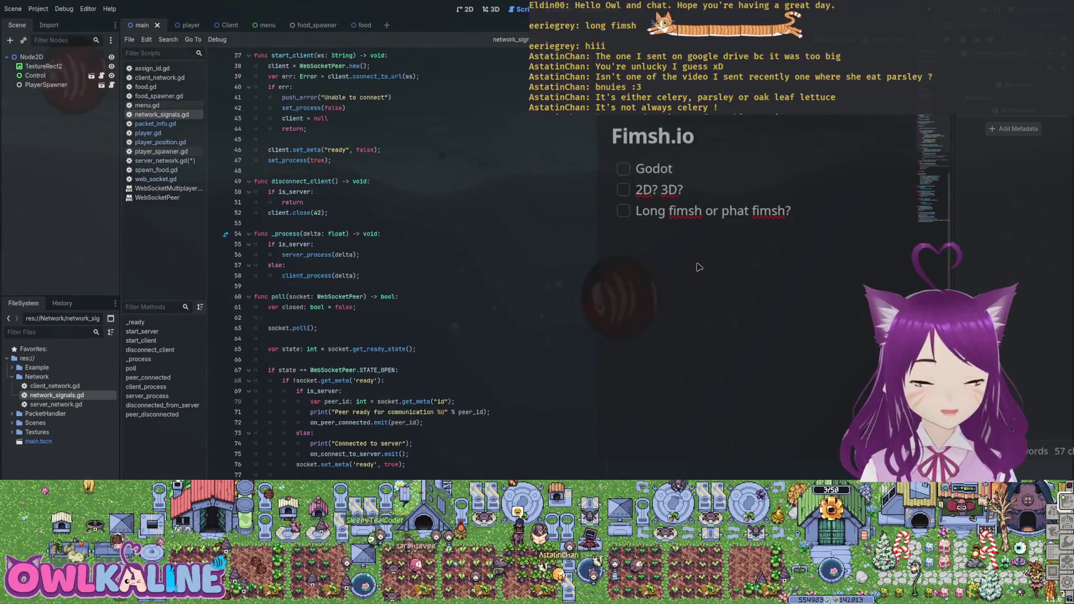
pyautogui.scroll(-4, 699, 267)
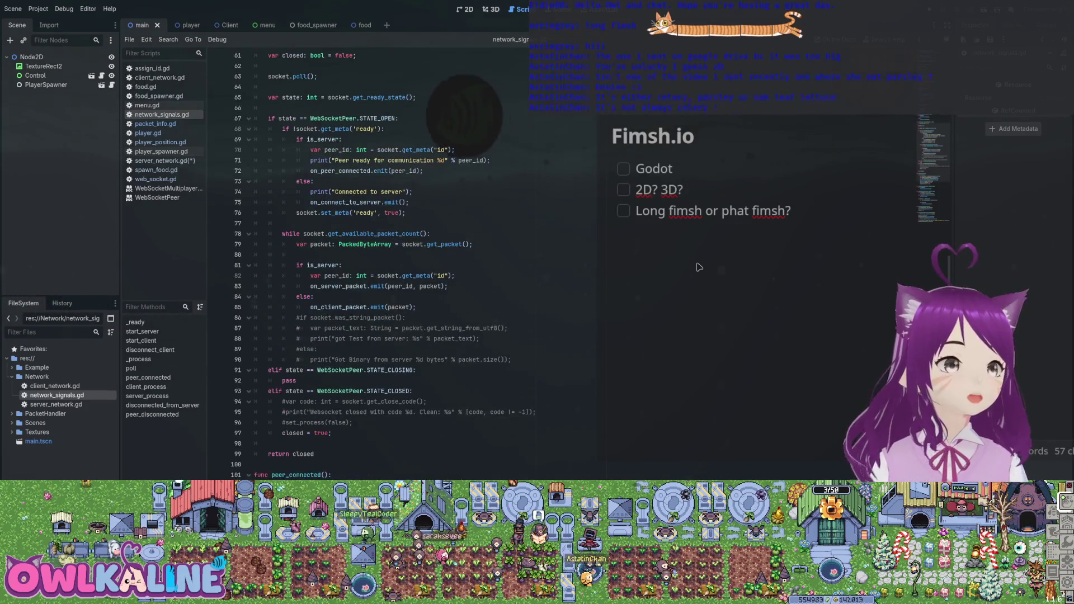
pyautogui.scroll(-8, 699, 267)
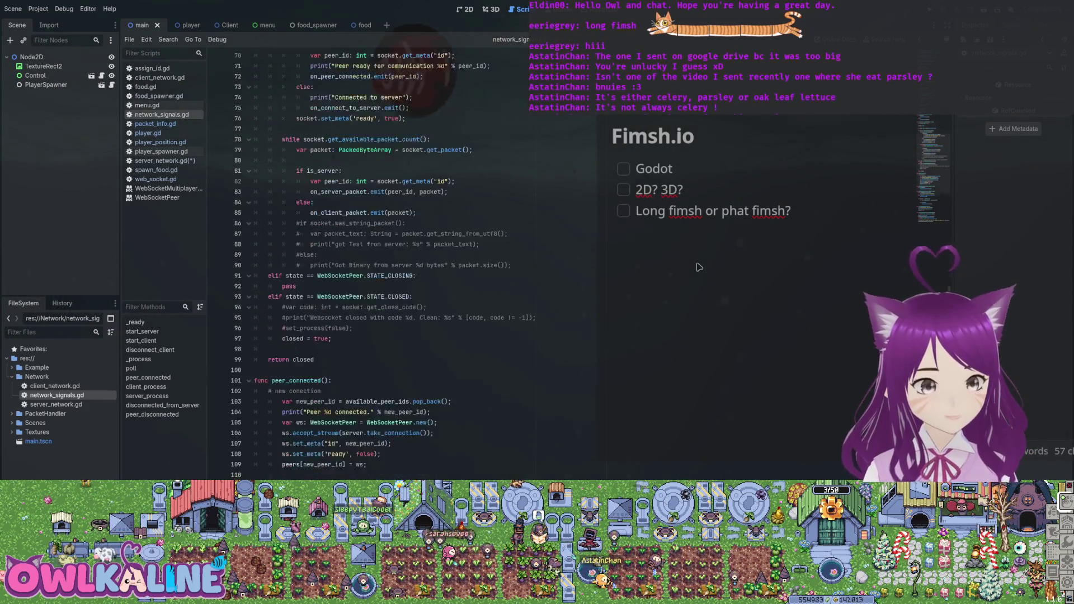
pyautogui.scroll(-3, 699, 268)
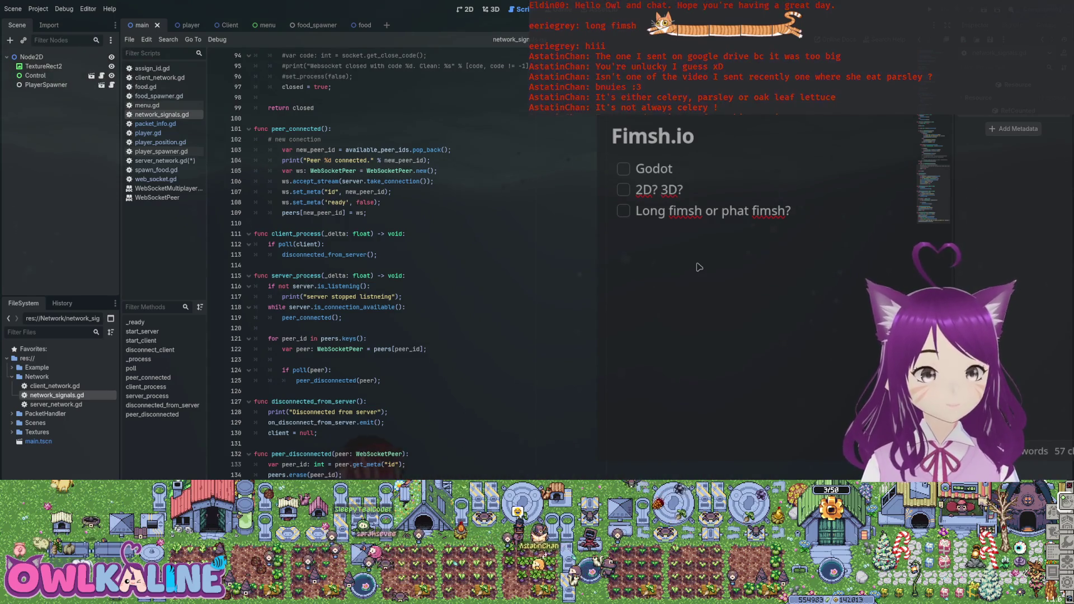
pyautogui.hotkey('shift', 'Up')
pyautogui.hotkey('shift', 'Up')
pyautogui.press('Left')
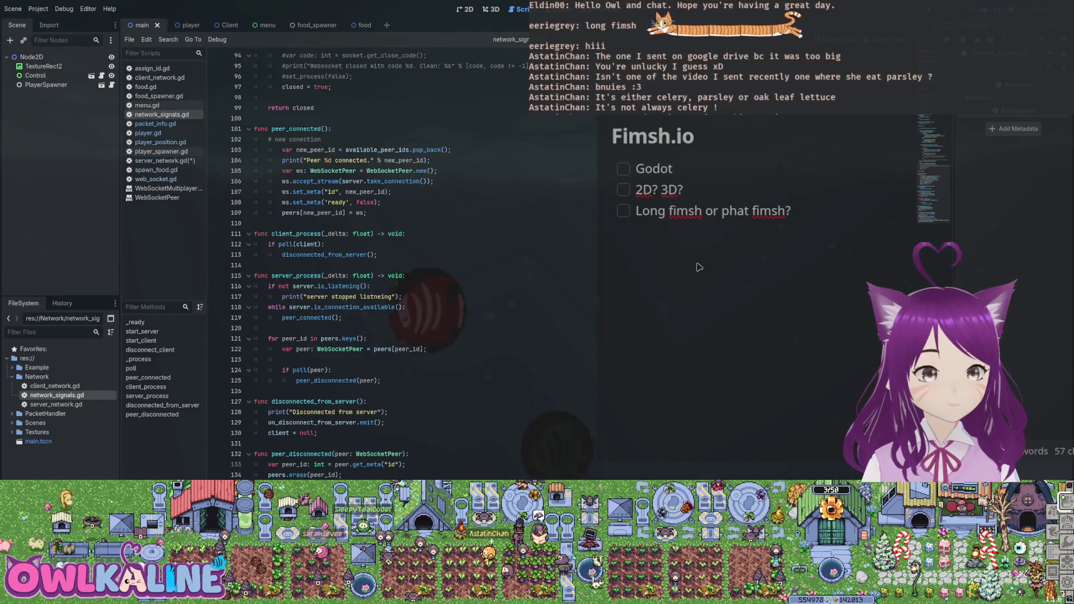
pyautogui.scroll(2, 699, 267)
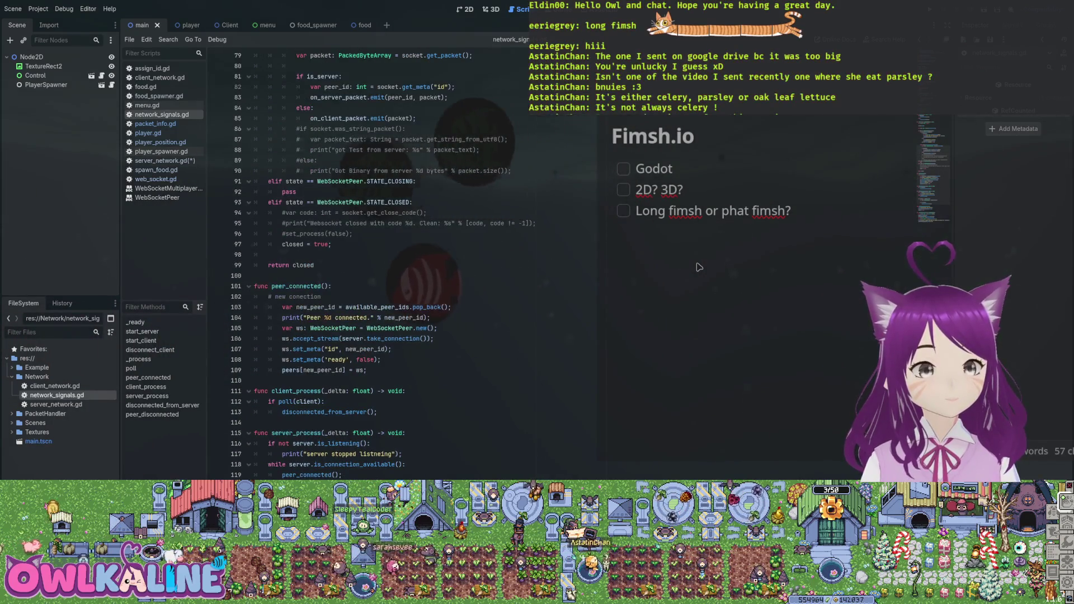
pyautogui.scroll(8, 699, 267)
pyautogui.scroll(4, 699, 267)
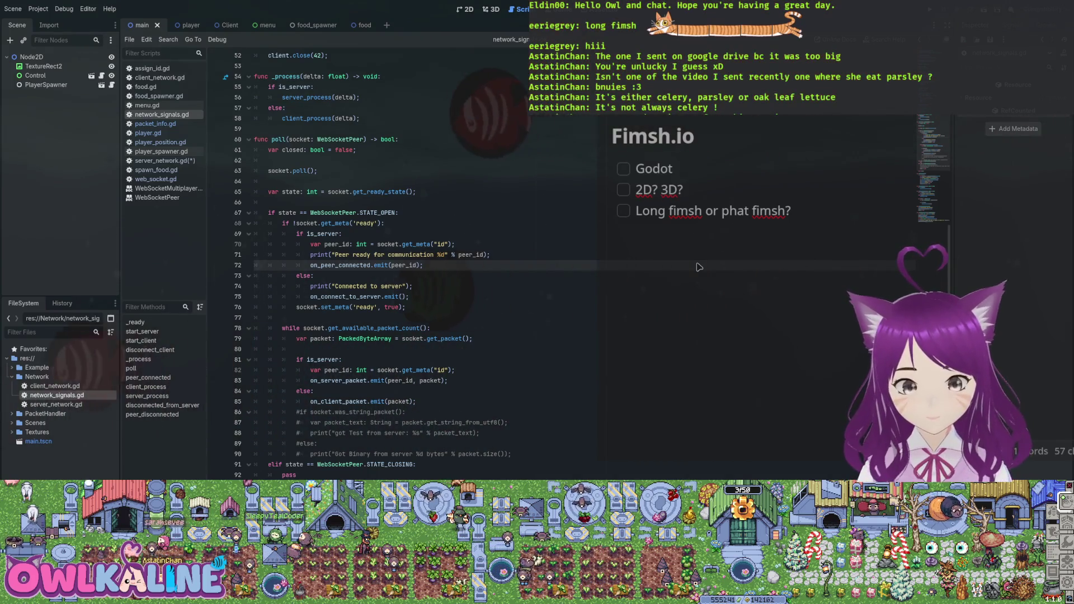
pyautogui.scroll(-8, 699, 267)
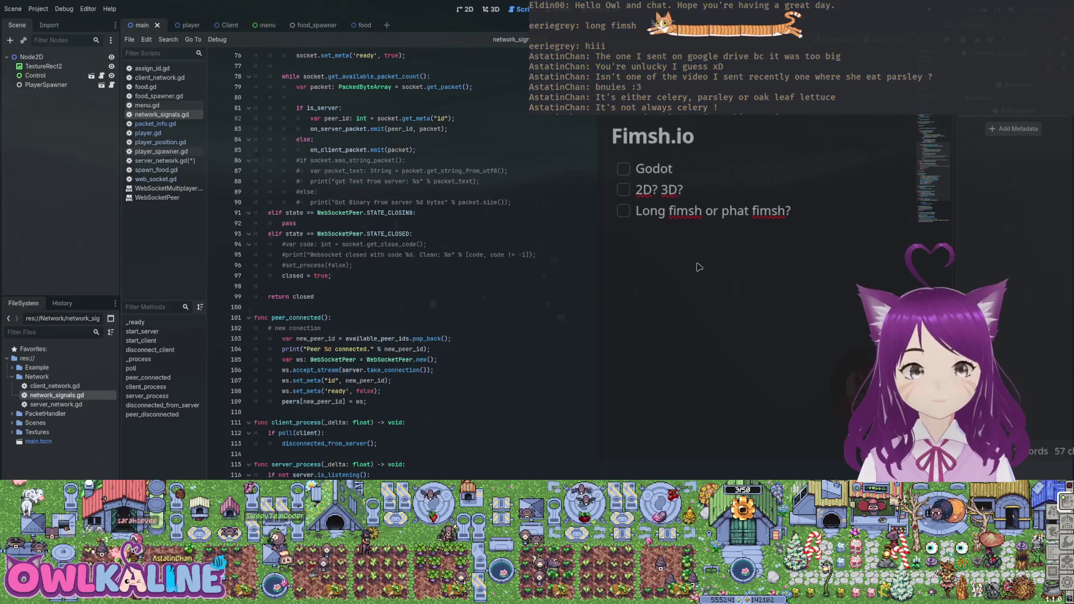
pyautogui.scroll(-4, 699, 267)
pyautogui.press('pageup')
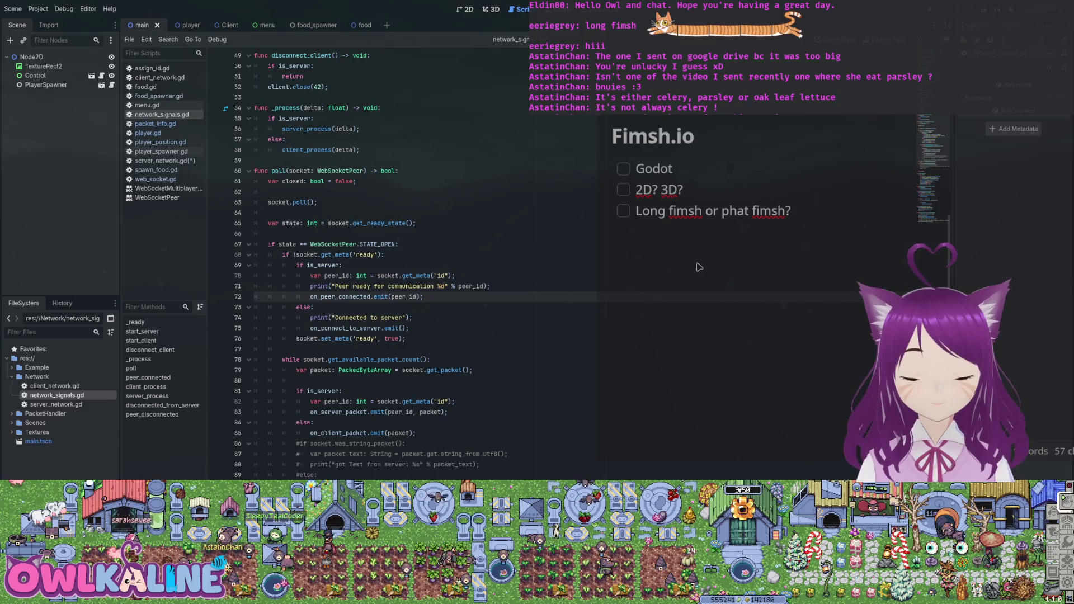
pyautogui.press('pageup')
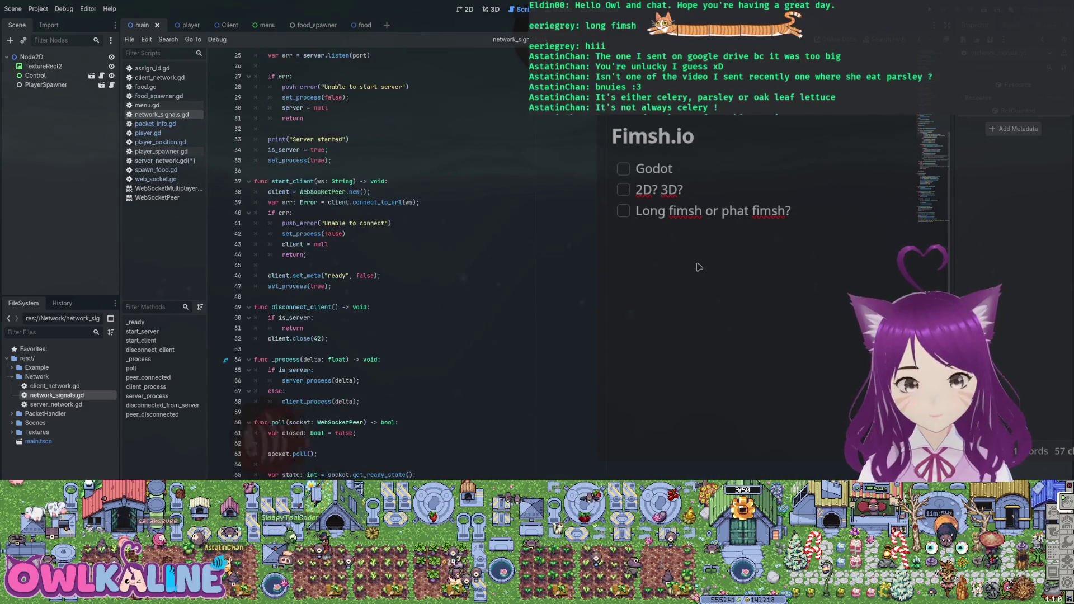
pyautogui.press('pagedown')
pyautogui.press('pagedown')
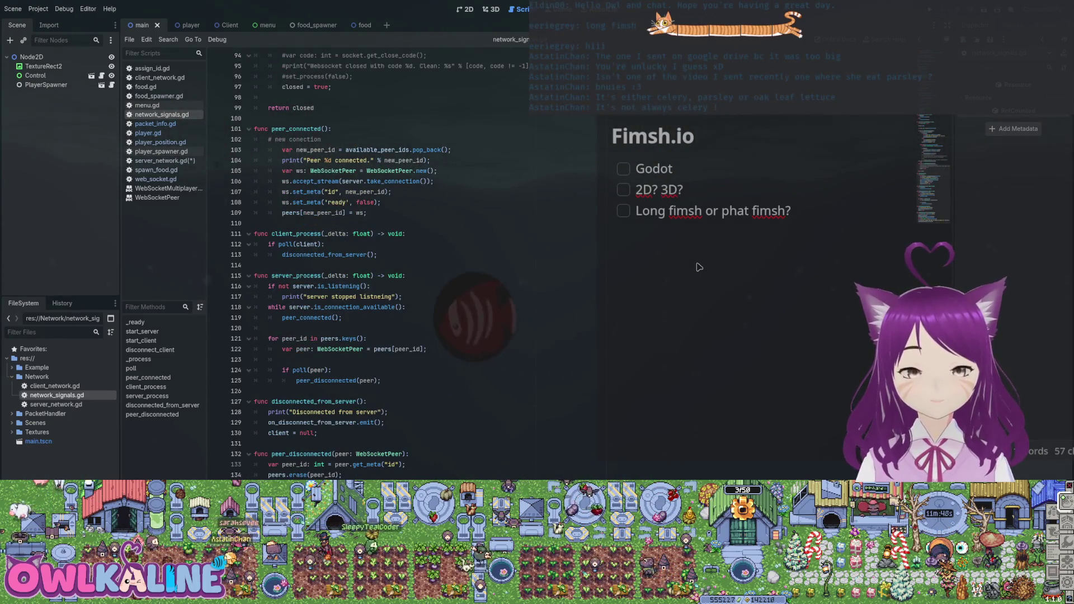
pyautogui.press('Up')
pyautogui.press('Up')
pyautogui.press('Up')
pyautogui.scroll(5, 699, 267)
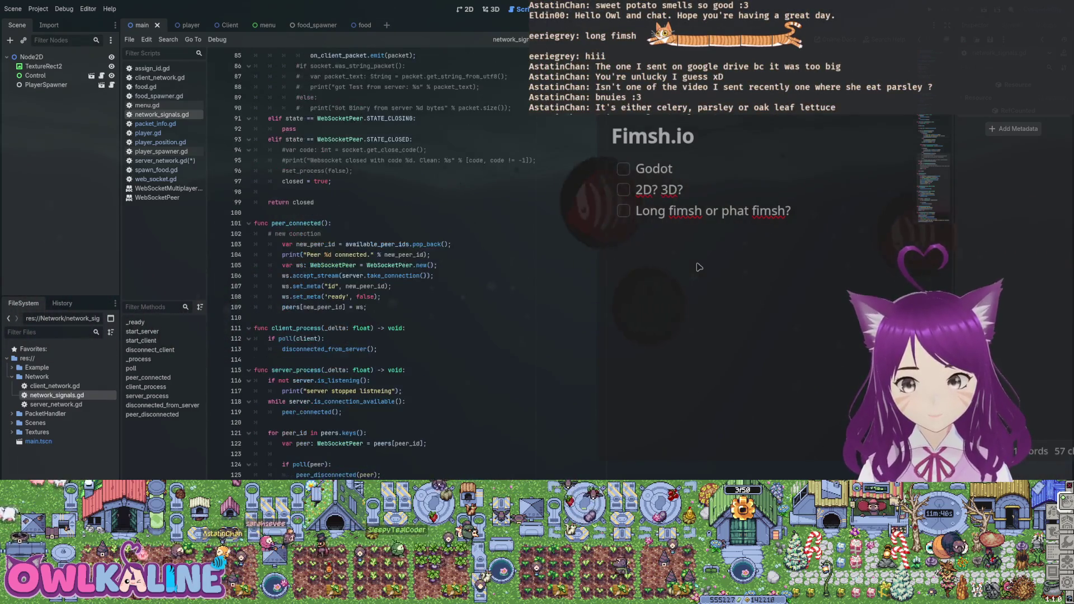
pyautogui.scroll(8, 699, 267)
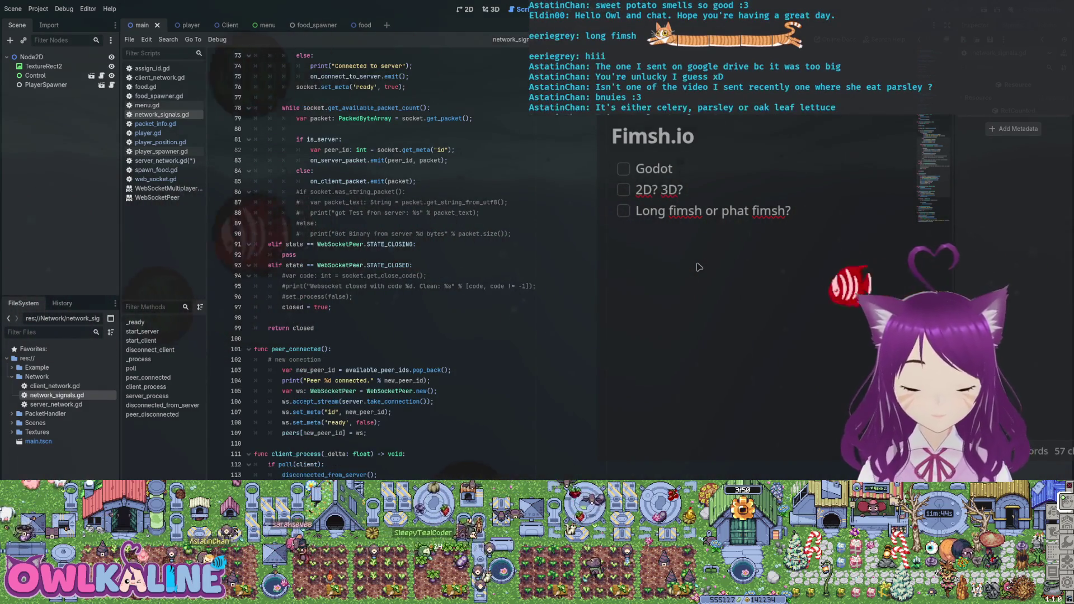
pyautogui.scroll(4, 699, 268)
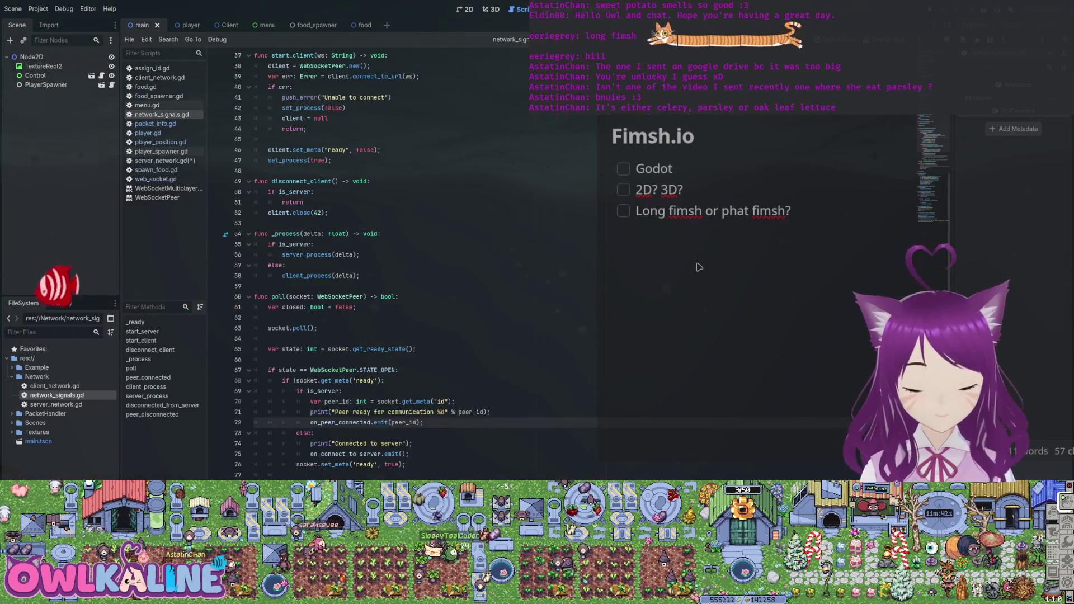
pyautogui.scroll(3, 699, 267)
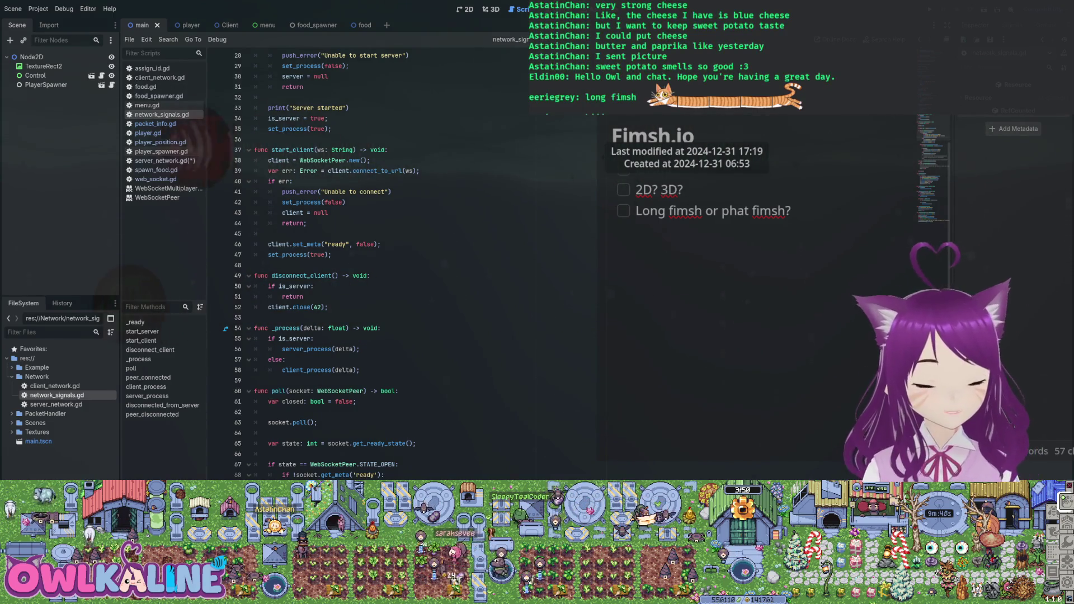
# Step: Open player.gd and put the caret on its PlayerPosition.create line
pyautogui.scroll(5, 336, 258)
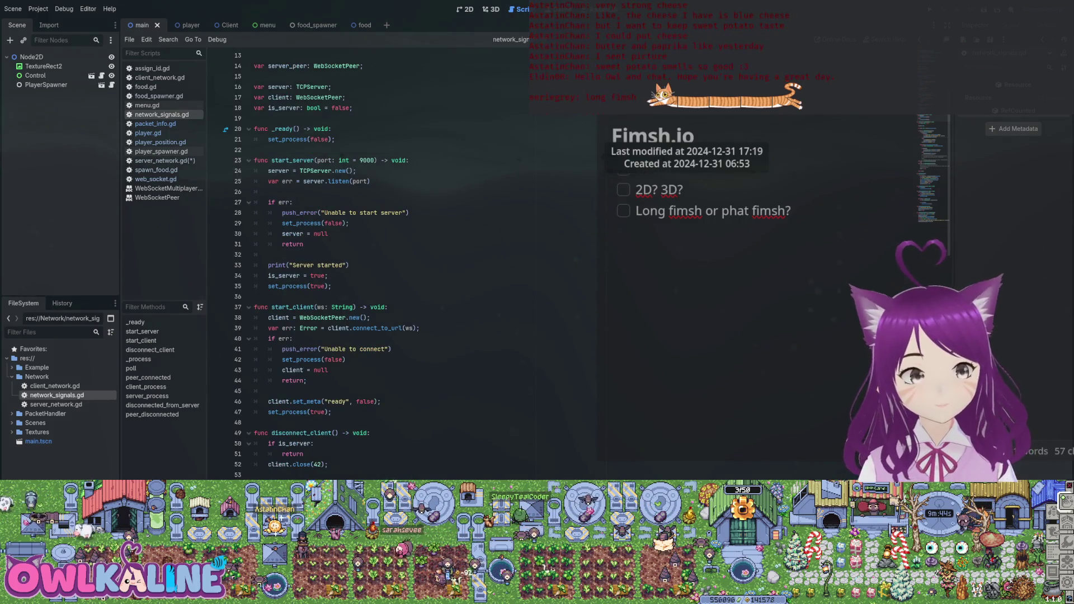
pyautogui.click(148, 134)
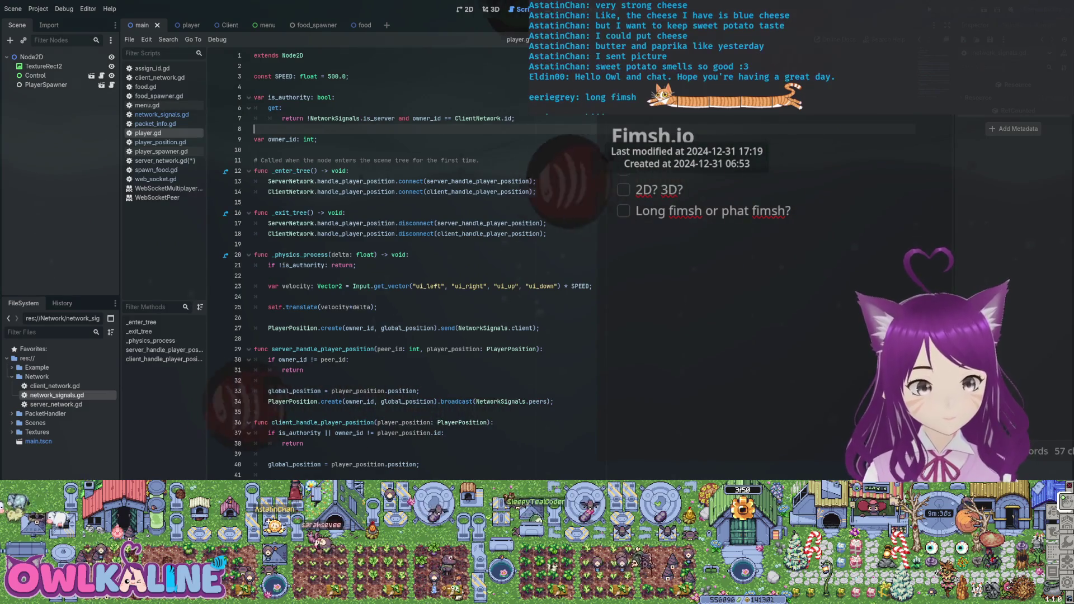
pyautogui.click(378, 327)
# Step: Inspect the PlayerPosition create definition, then browse player_spawner.gd and packet_info.gd
pyautogui.moveTo(378, 328); pyautogui.dragTo(511, 328)
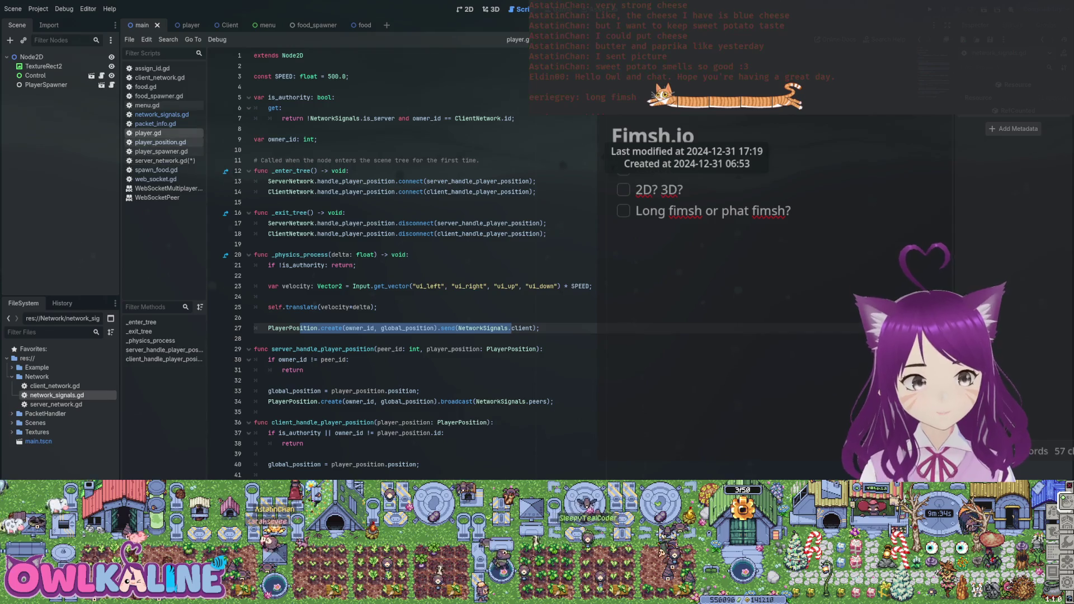
pyautogui.keyDown('ctrl'); pyautogui.click(330, 328); pyautogui.keyUp('ctrl')
pyautogui.click(161, 151)
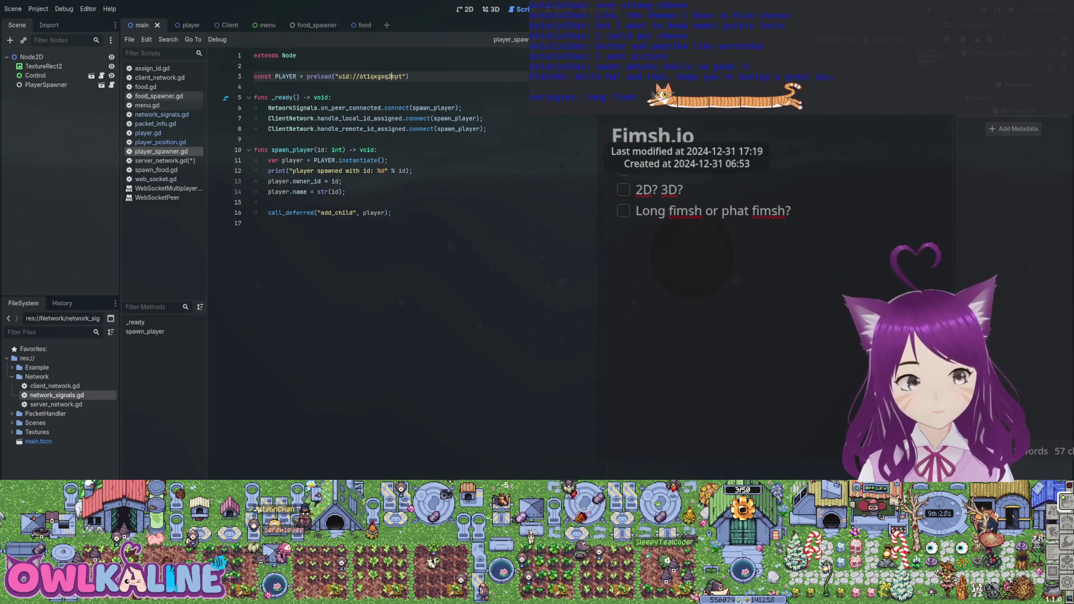
pyautogui.click(156, 124)
pyautogui.click(147, 133)
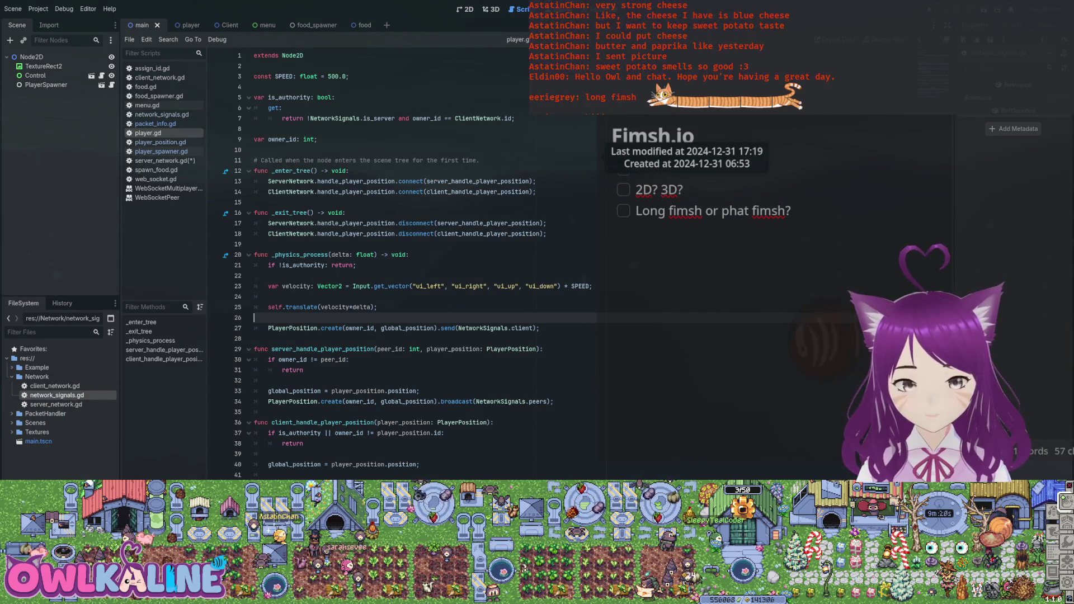
# Step: Review player.gd's handlers, skim network_signals.gd, and open server_network.gd from FileSystem
pyautogui.click(350, 465)
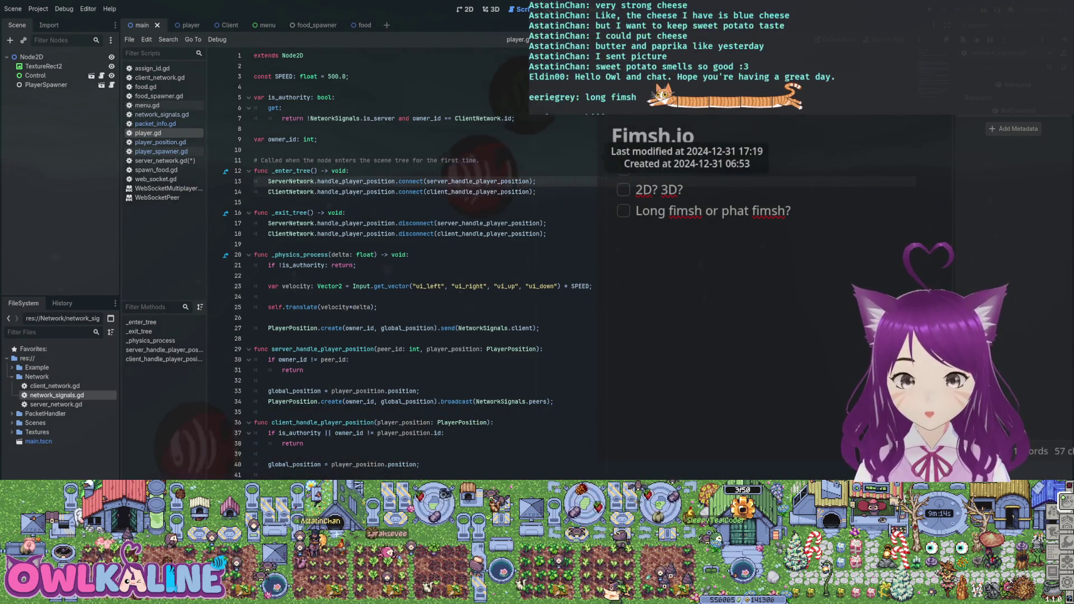
pyautogui.click(269, 223)
pyautogui.click(254, 244)
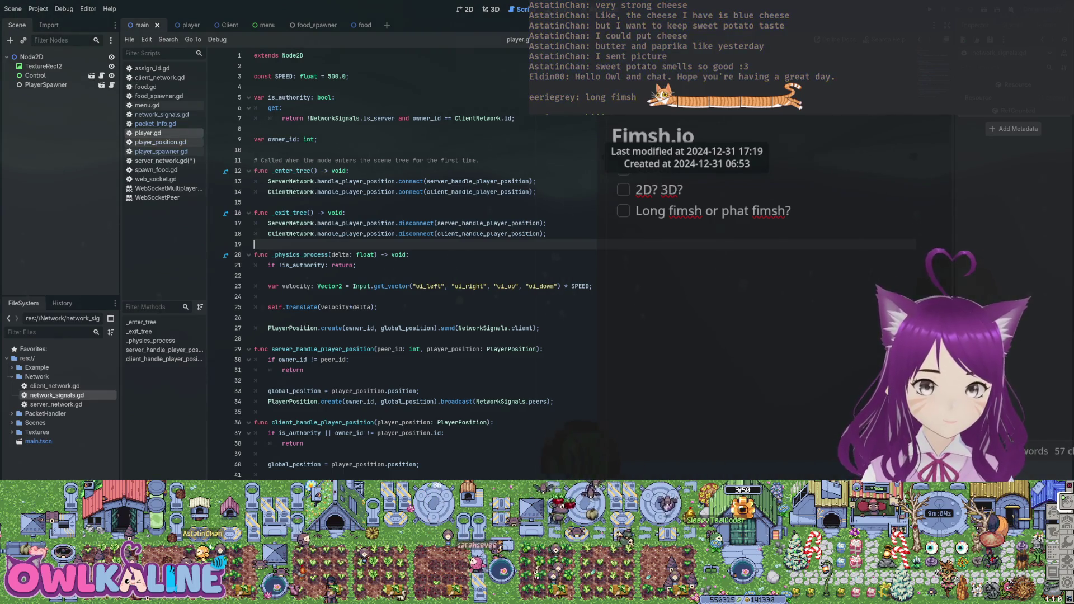
pyautogui.click(161, 114)
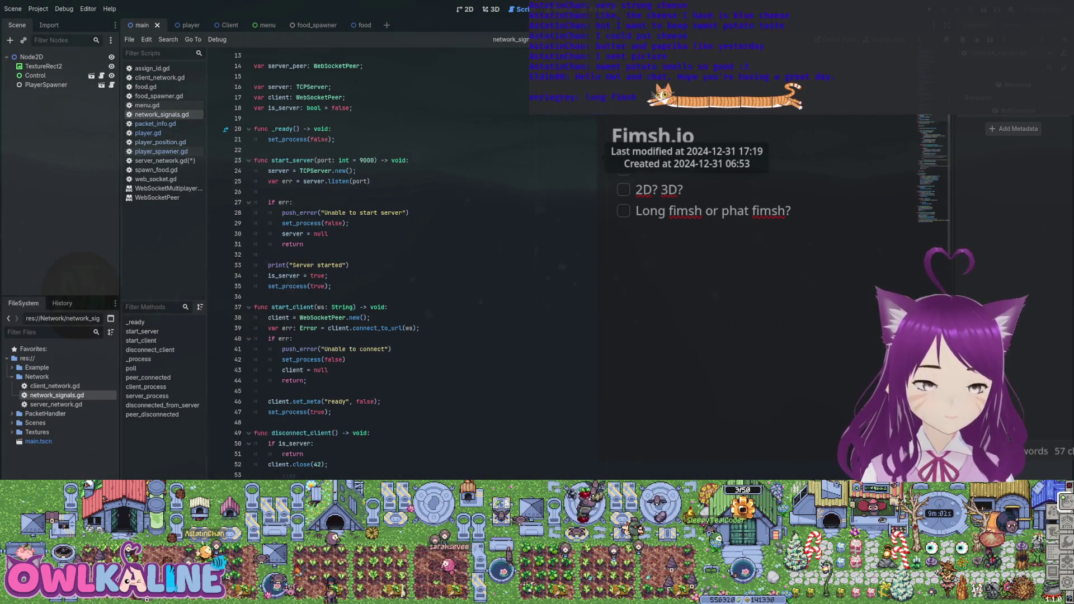
pyautogui.press('pagedown')
pyautogui.press('pagedown')
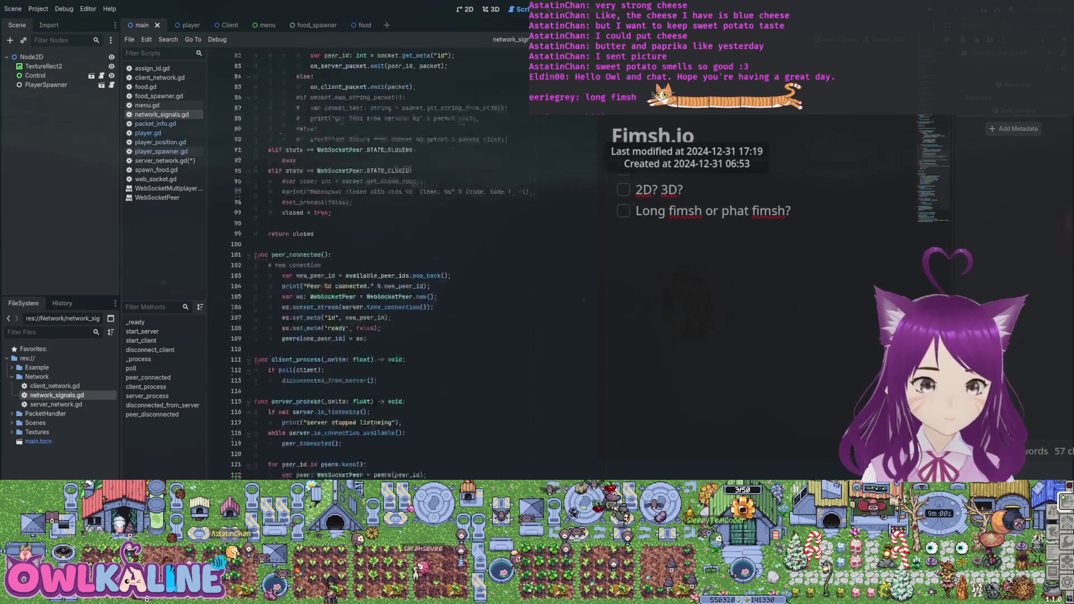
pyautogui.press('pageup')
pyautogui.press('pageup')
pyautogui.press('pageup')
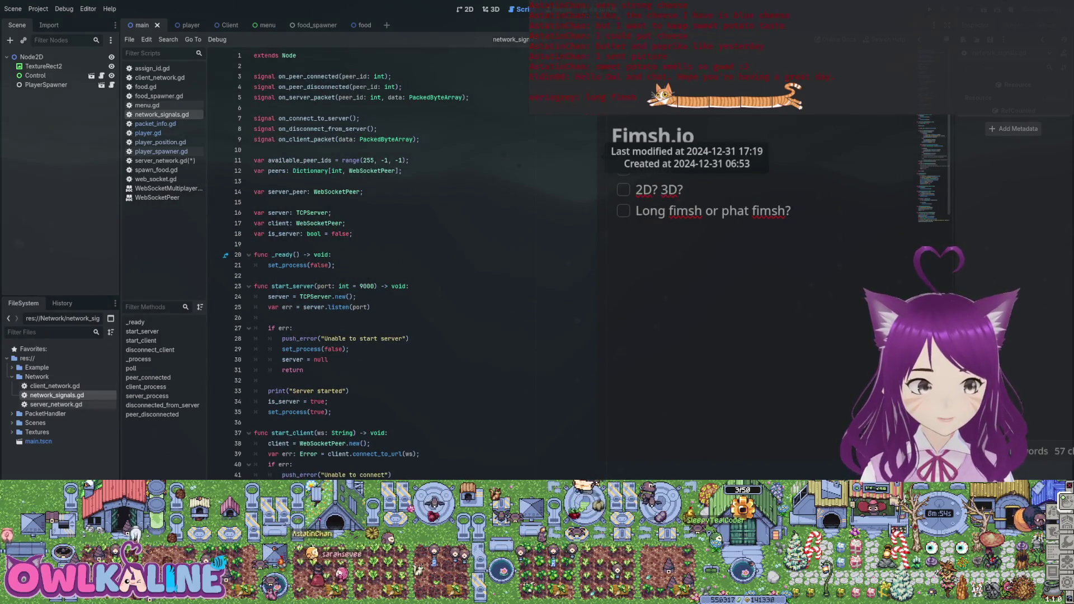
pyautogui.doubleClick(56, 405)
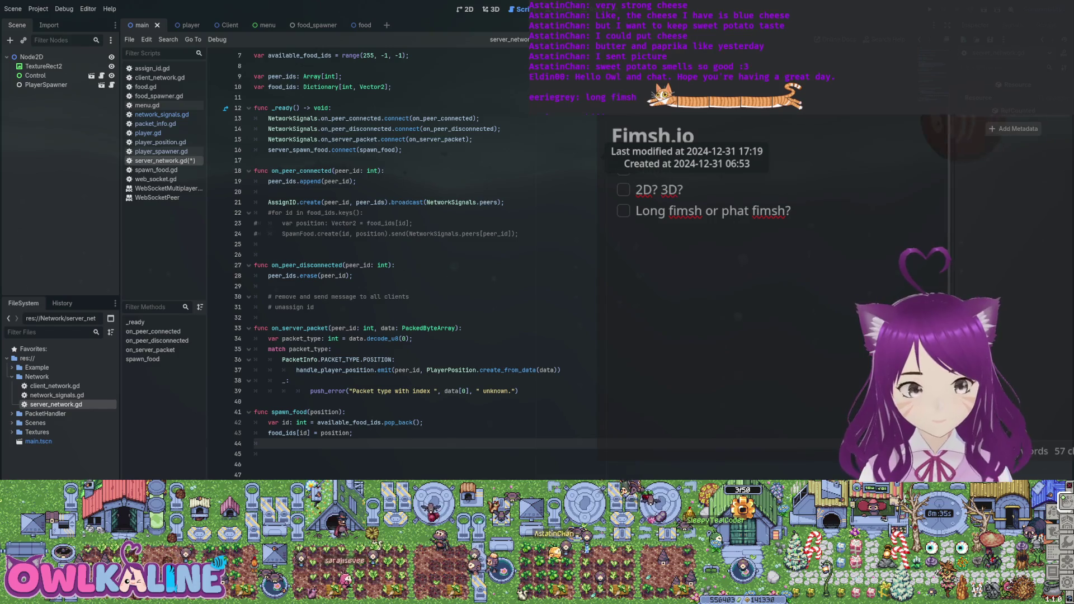
# Step: Check the commented food_ids line and handle_food_spawn in food_spawner.gd, then return to server_network.gd
pyautogui.click(159, 96)
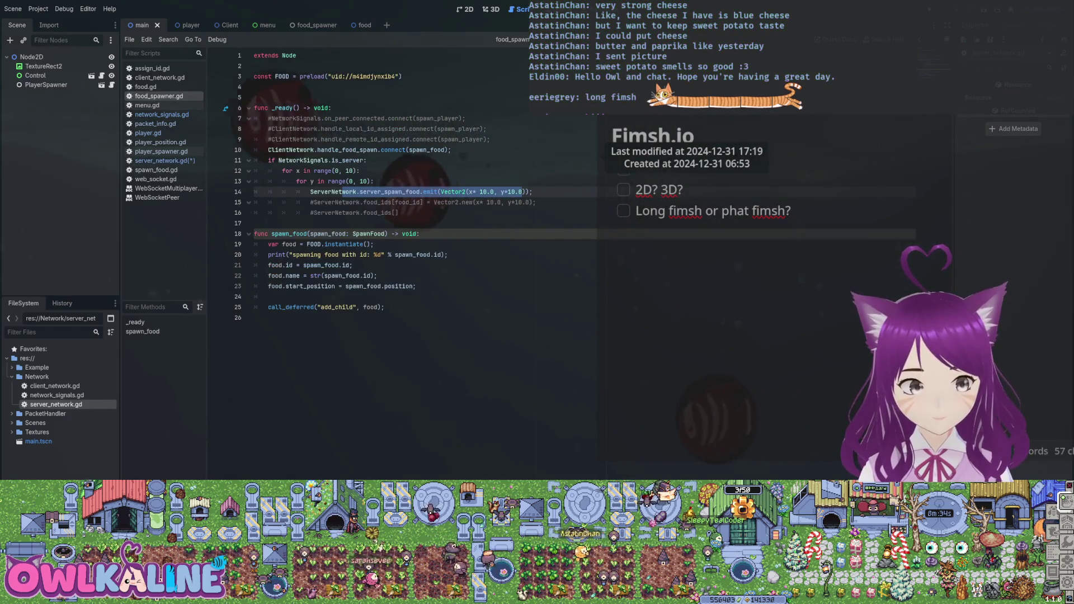
pyautogui.click(523, 202)
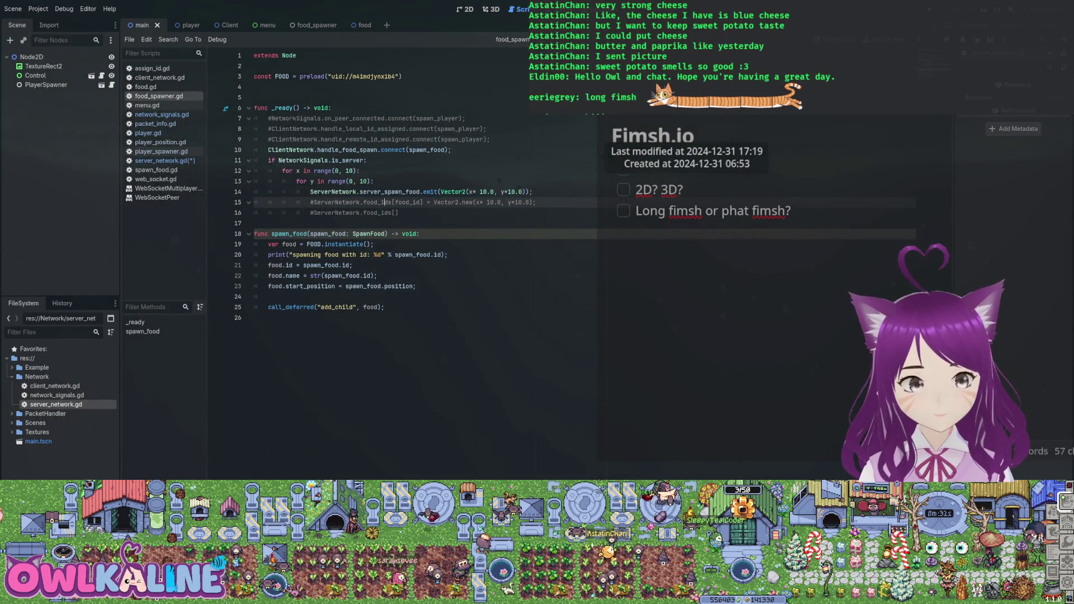
pyautogui.click(343, 150)
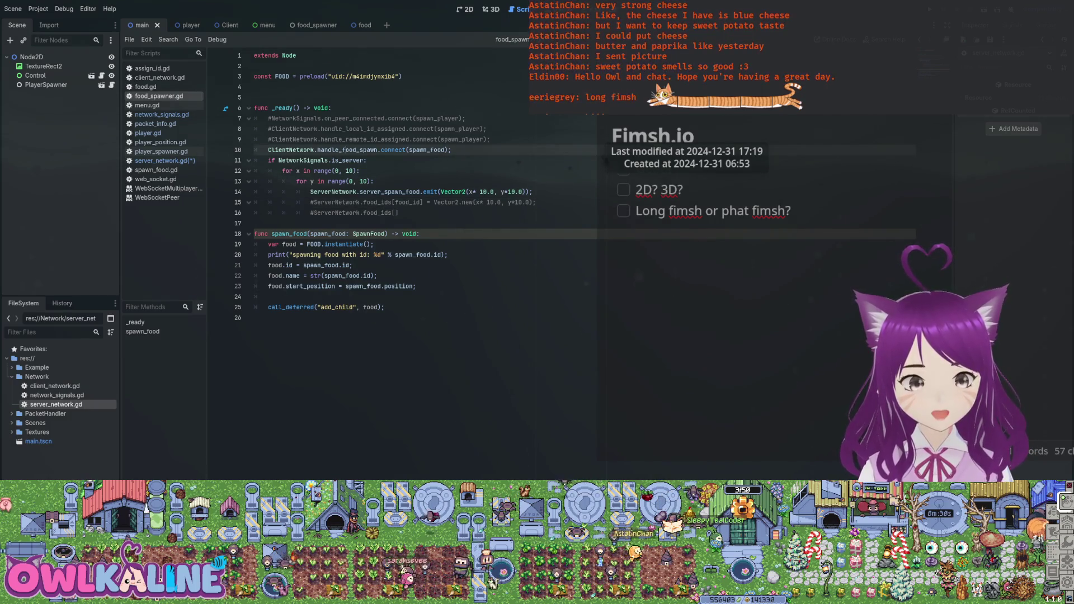
pyautogui.click(162, 161)
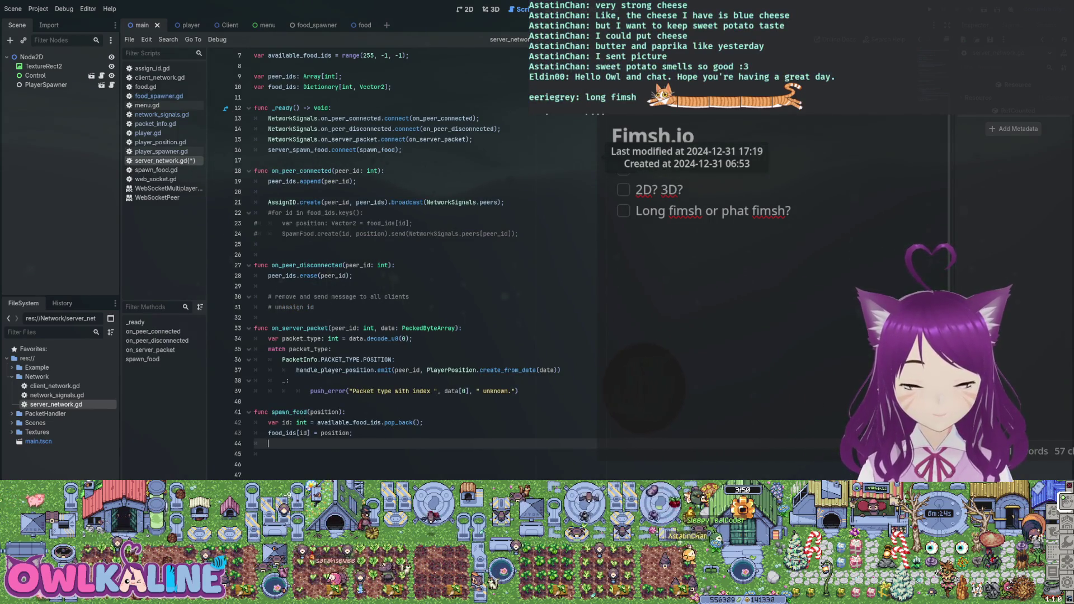
# Step: Start a NetworkSignals.server.sen call in spawn_food, then erase it and save
pyautogui.write('Netw')
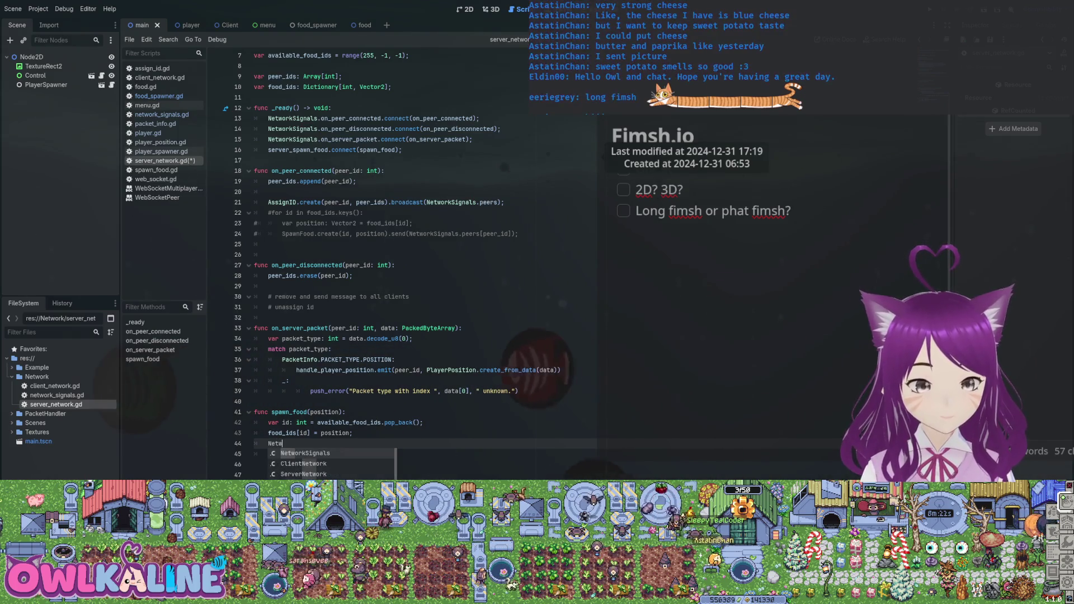
pyautogui.press('Return')
pyautogui.write('.s')
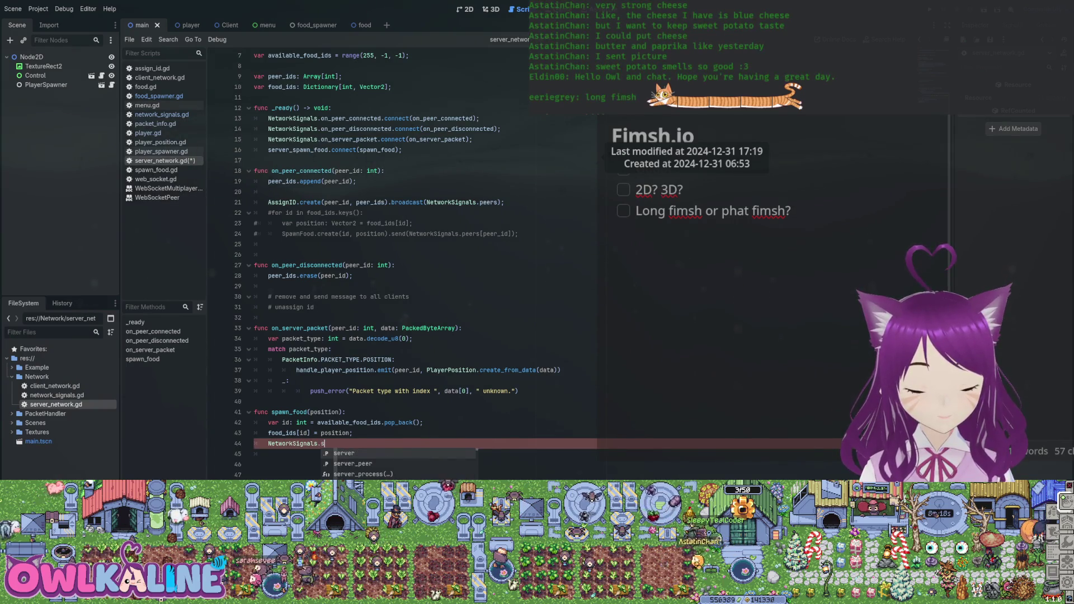
pyautogui.press('Return')
pyautogui.write('.')
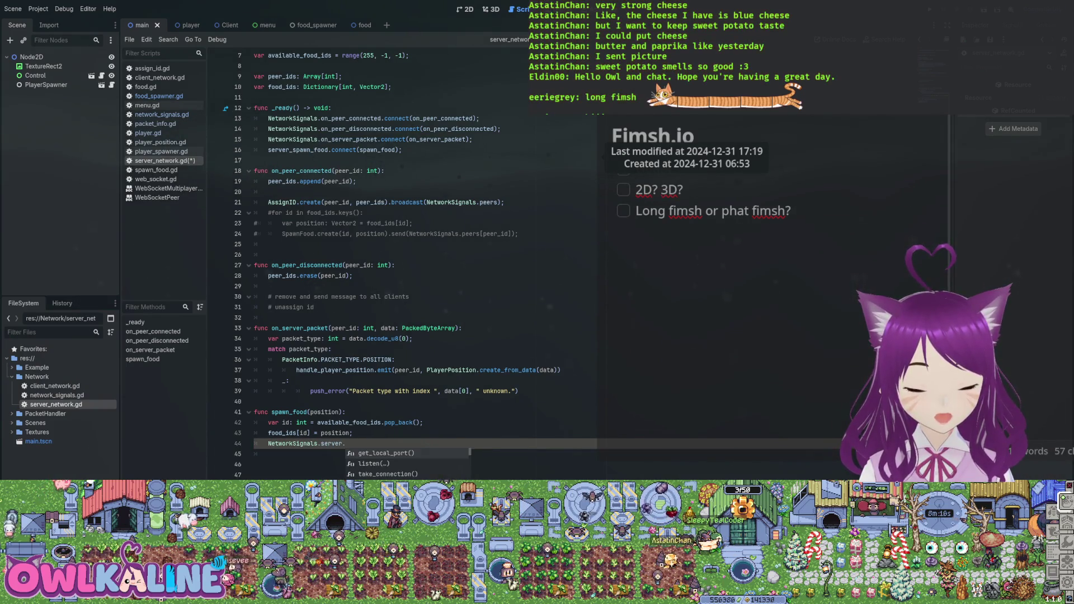
pyautogui.write('s')
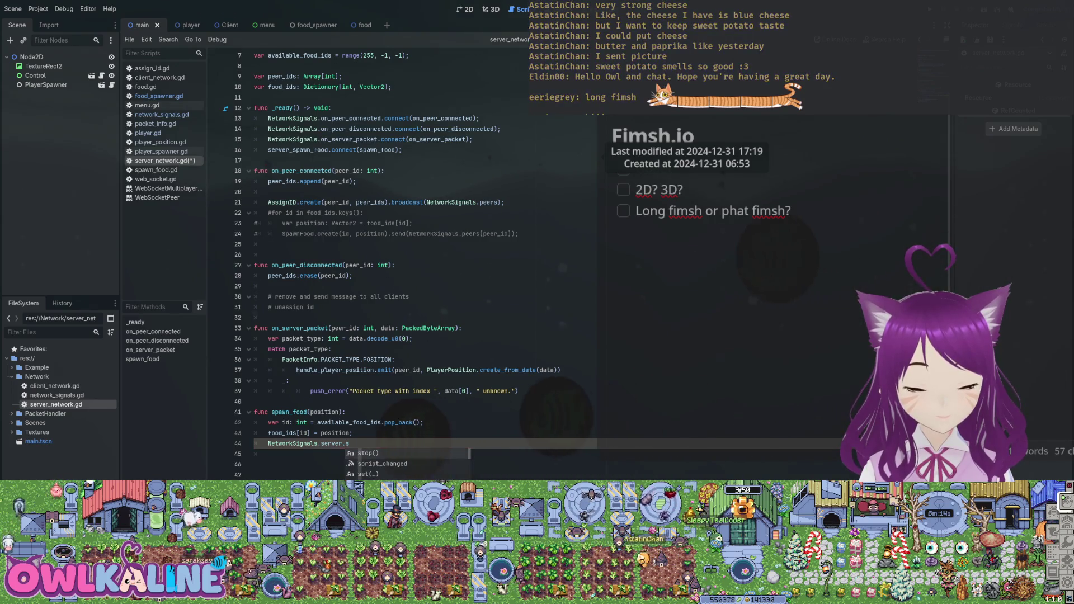
pyautogui.write('eb')
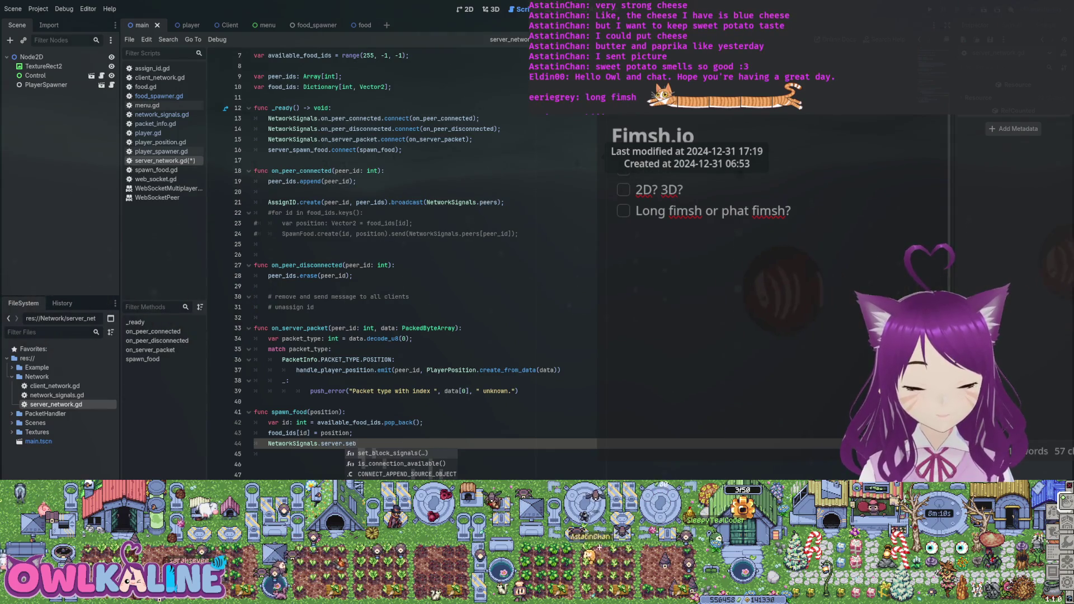
pyautogui.press('BackSpace')
pyautogui.write('n')
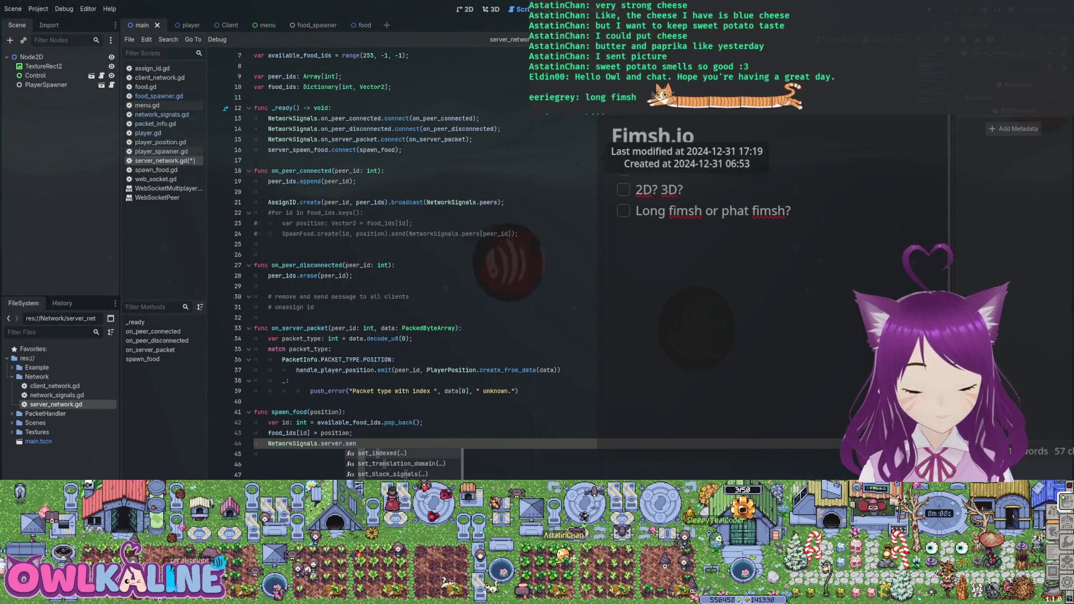
pyautogui.press('BackSpace')
pyautogui.press('BackSpace')
pyautogui.press('BackSpace')
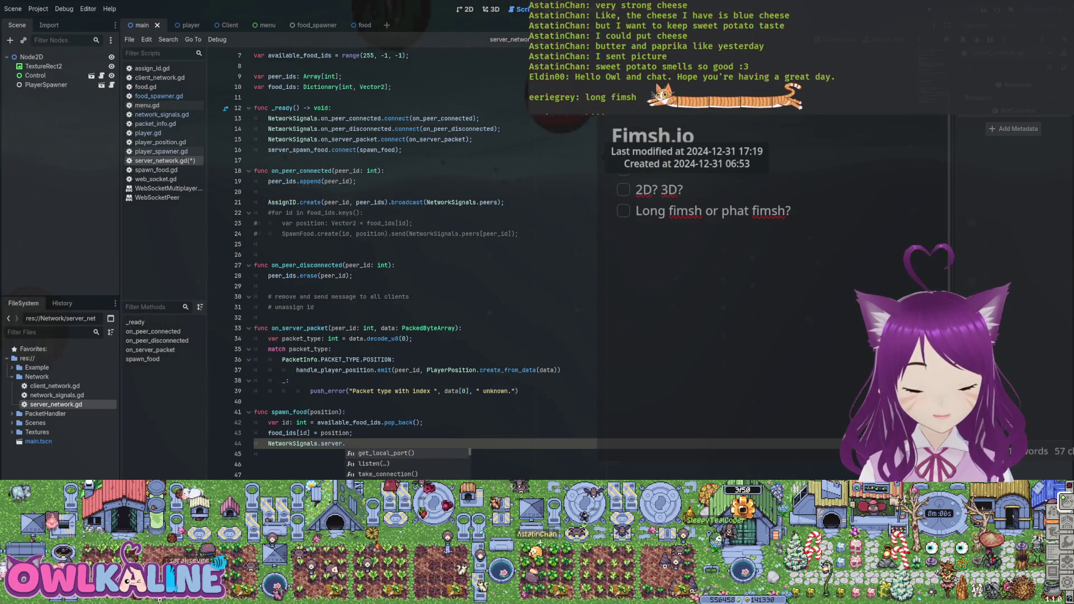
pyautogui.press('BackSpace')
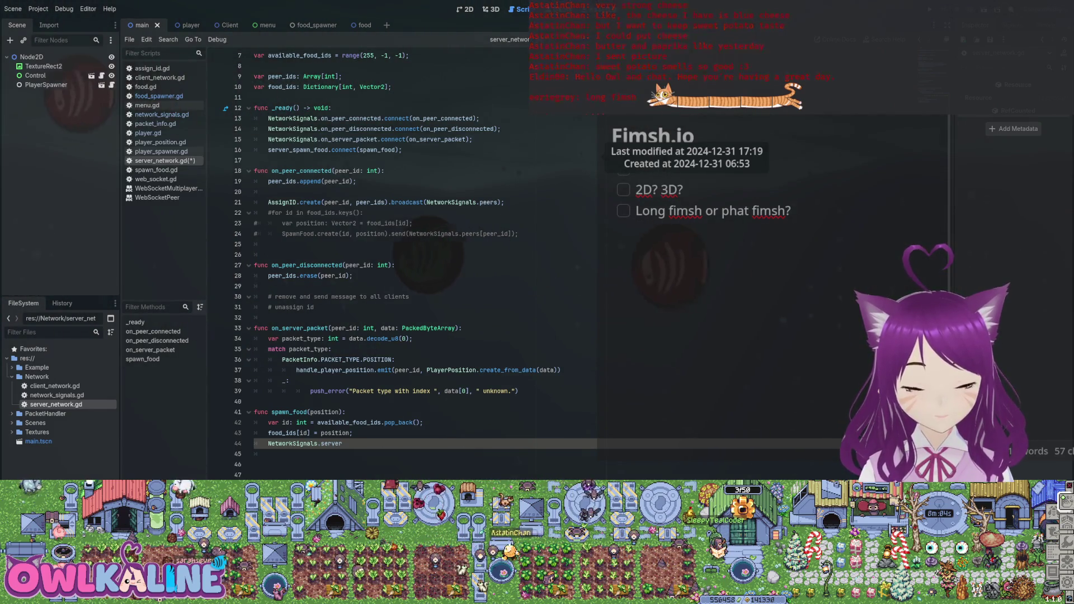
pyautogui.press('BackSpace')
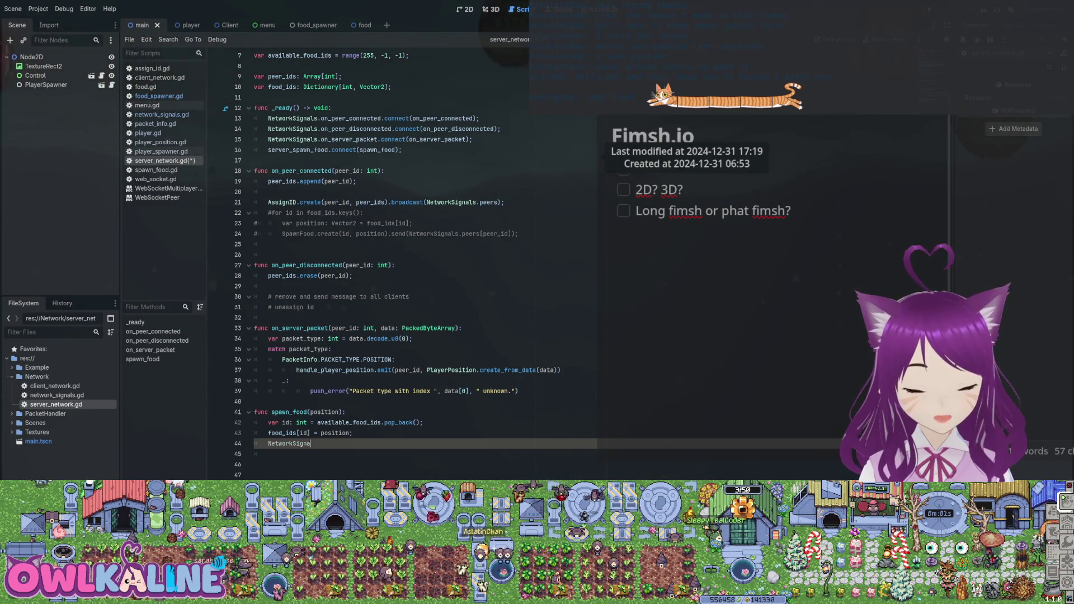
pyautogui.hotkey('ctrl', 's')
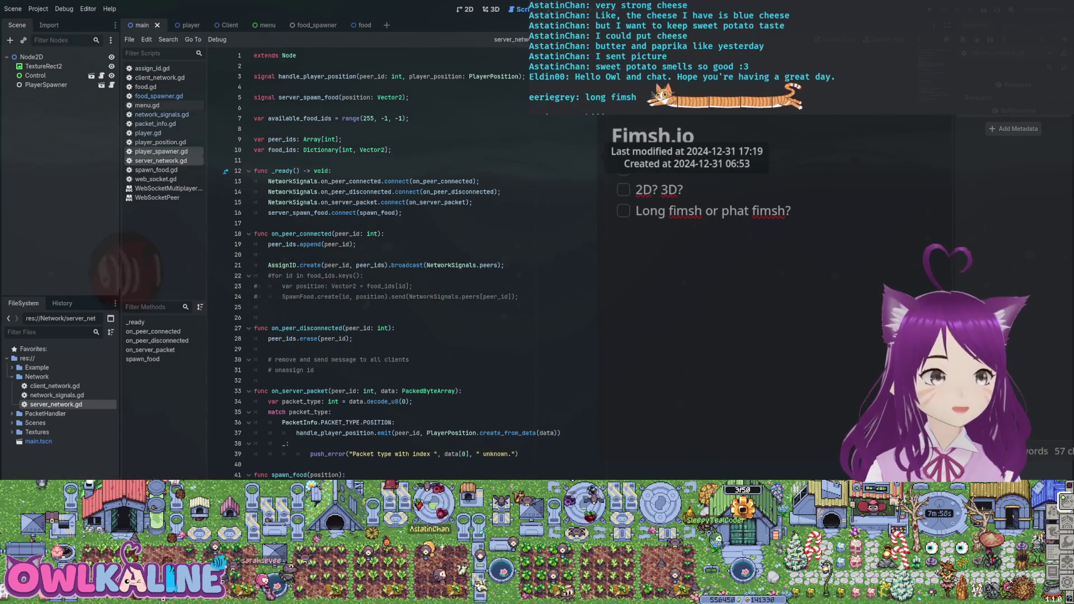
pyautogui.click(55, 387)
pyautogui.doubleClick(56, 395)
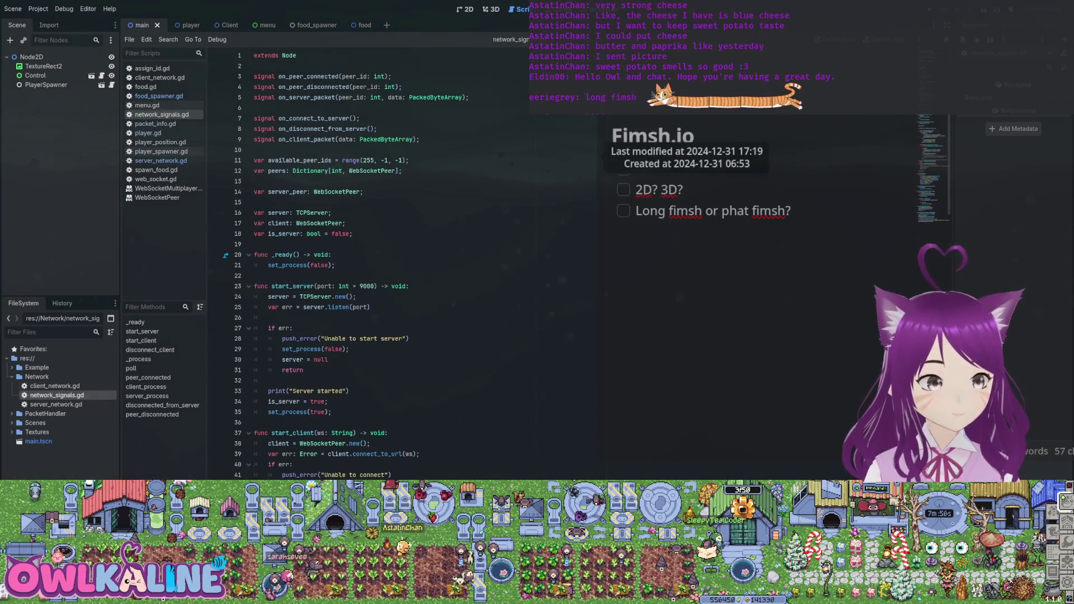
pyautogui.scroll(-10, 363, 263)
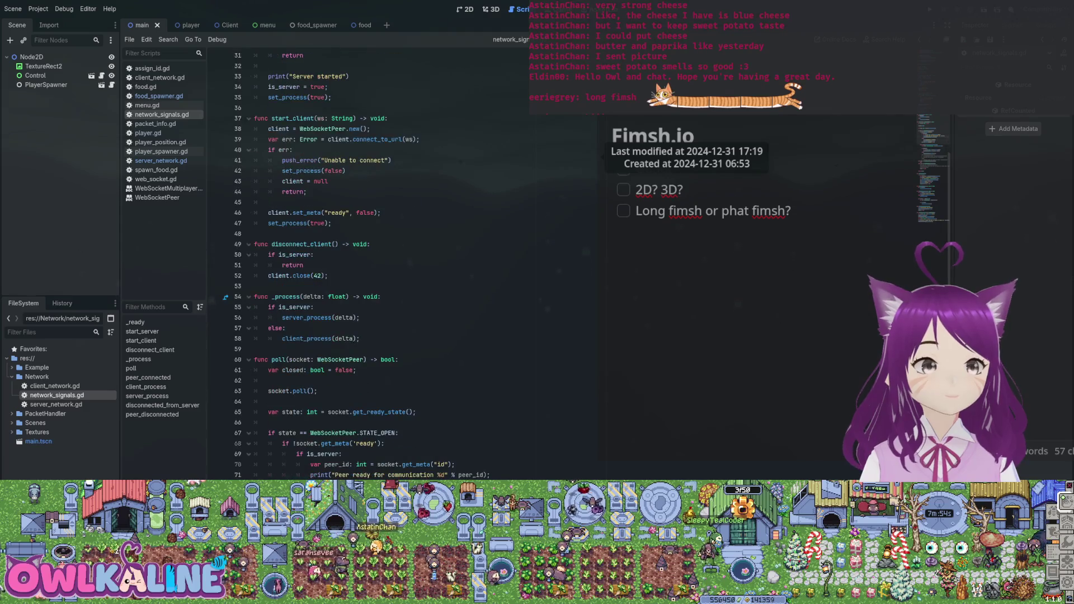
pyautogui.scroll(-14, 364, 263)
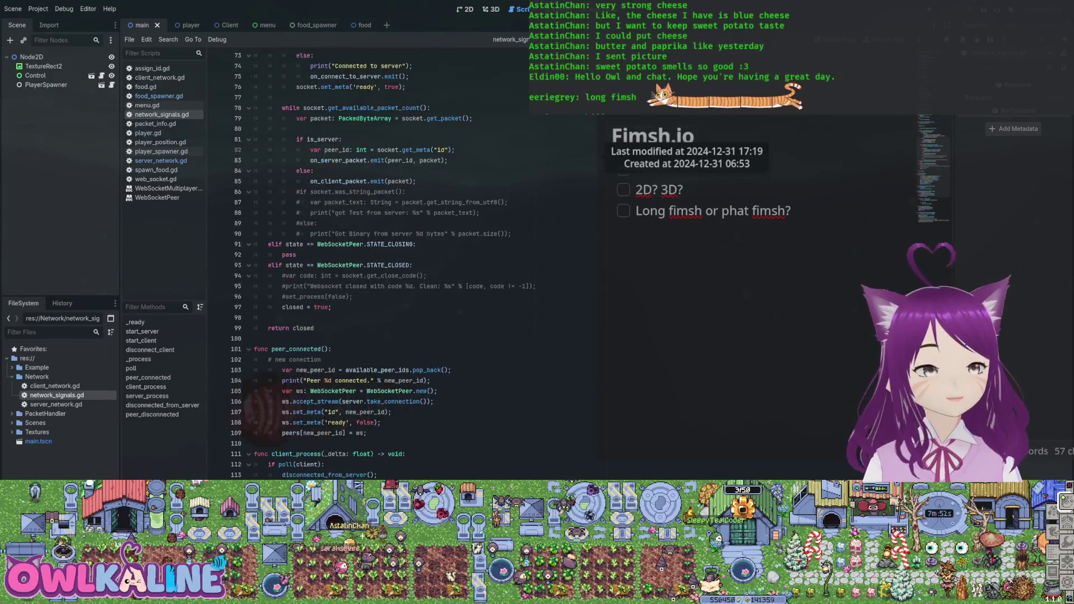
pyautogui.scroll(-7, 364, 263)
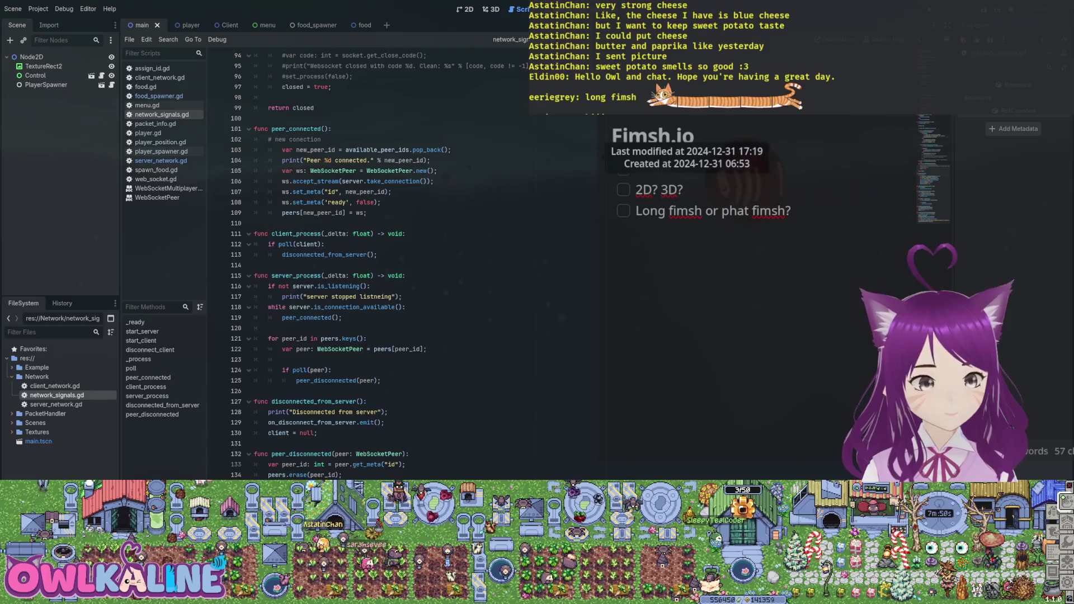
pyautogui.scroll(5, 363, 263)
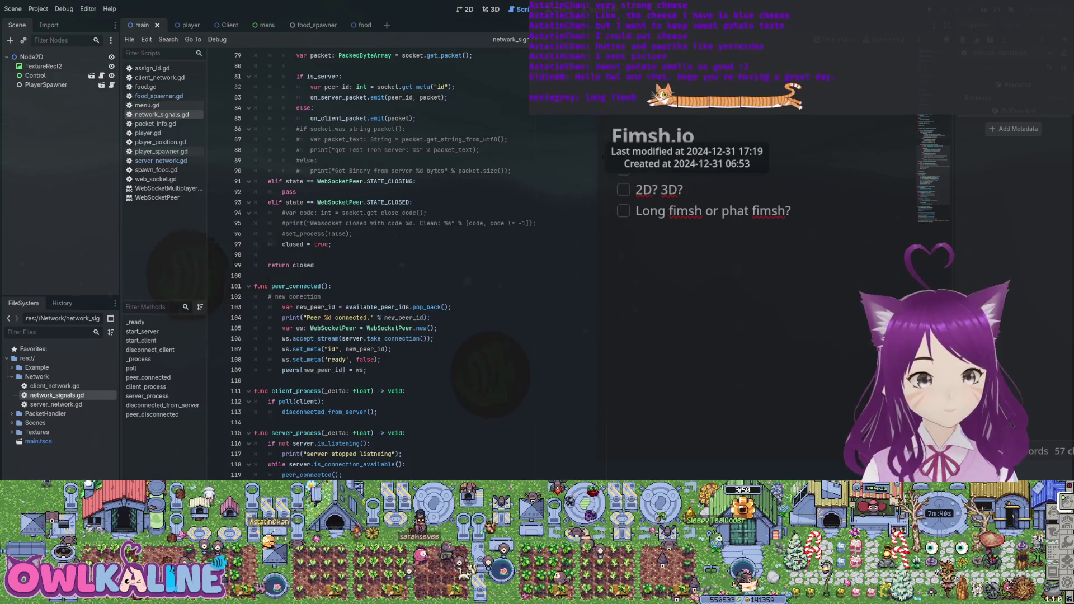
pyautogui.scroll(2, 364, 263)
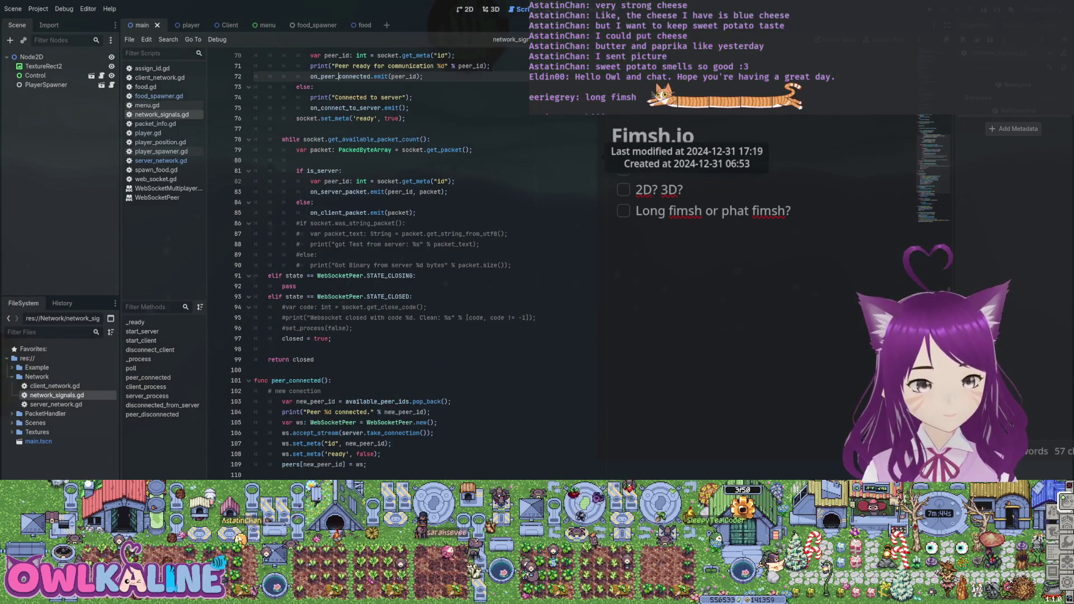
pyautogui.scroll(6, 364, 263)
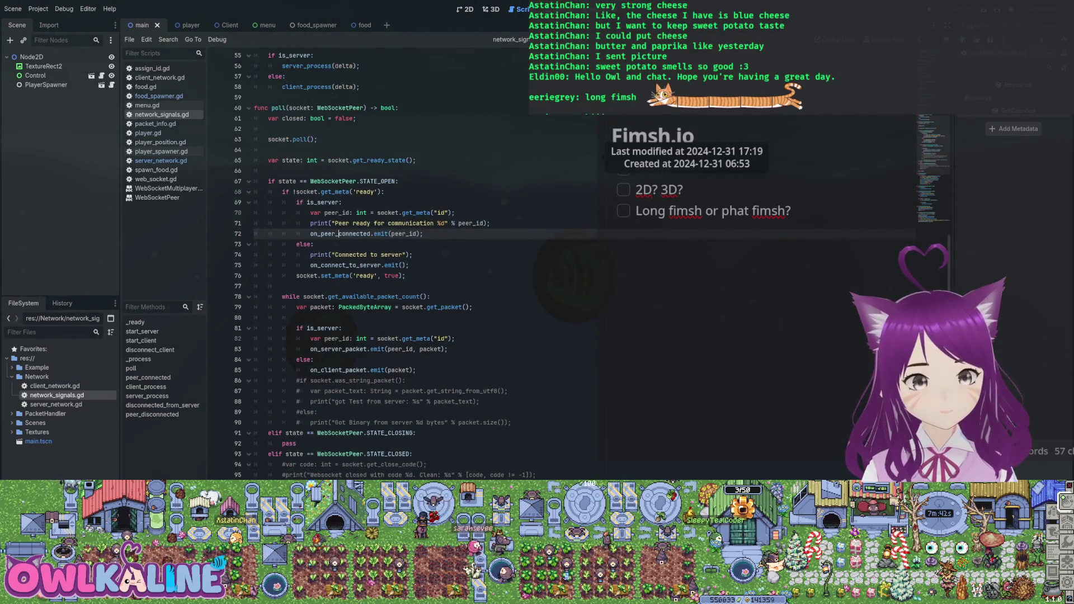
pyautogui.click(349, 266)
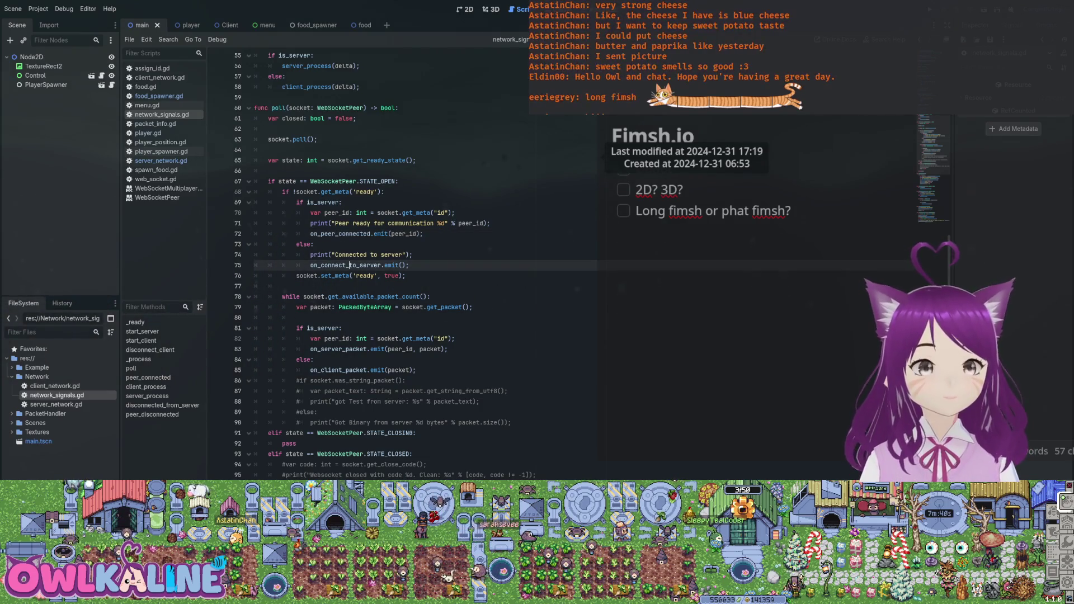
pyautogui.doubleClick(347, 266)
pyautogui.scroll(2, 347, 265)
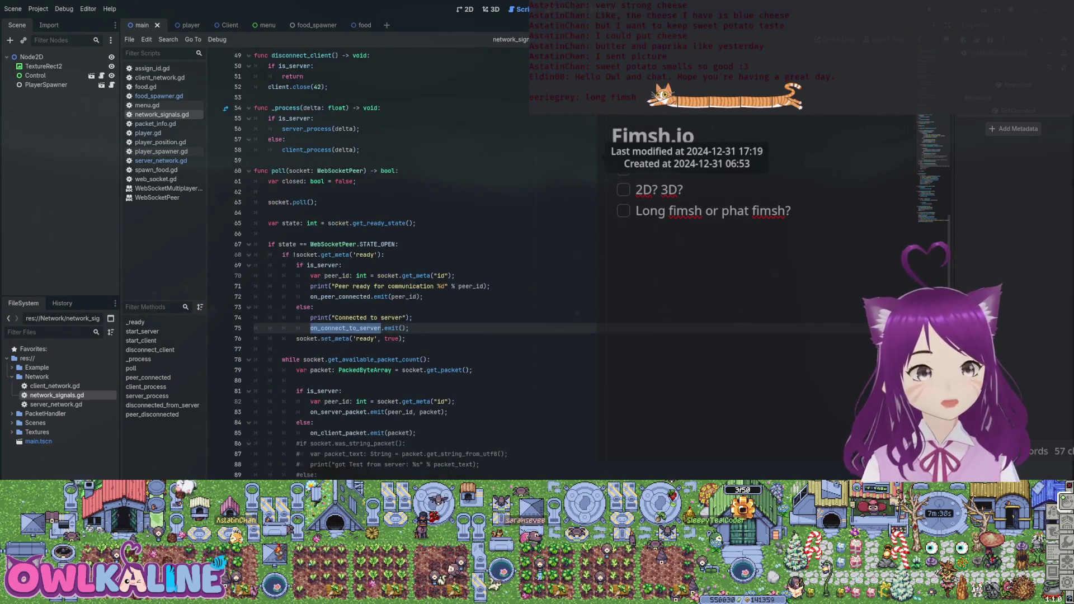
pyautogui.doubleClick(341, 296)
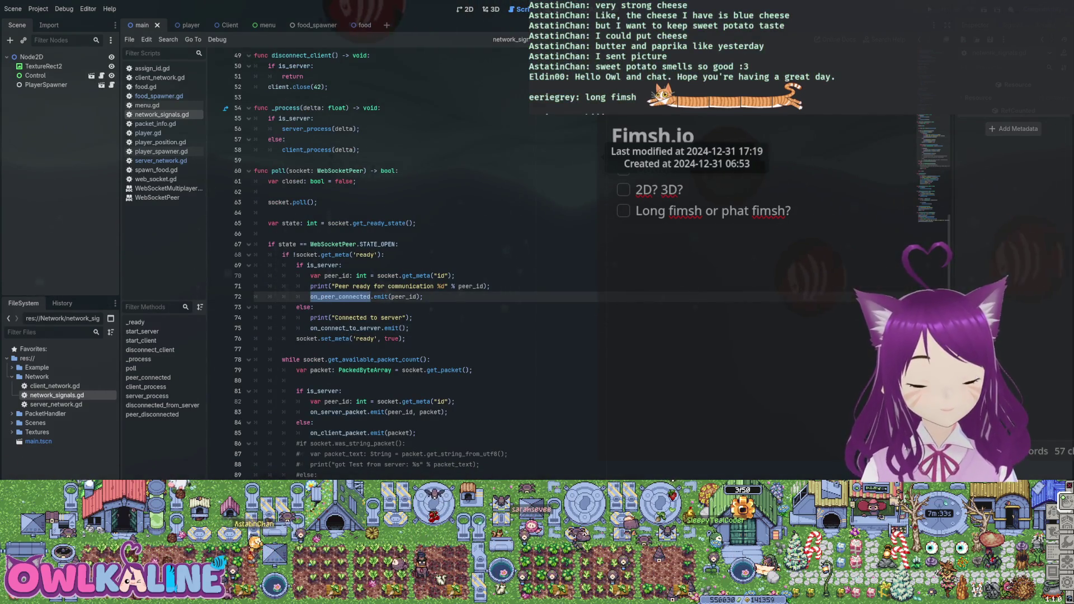
pyautogui.doubleClick(345, 328)
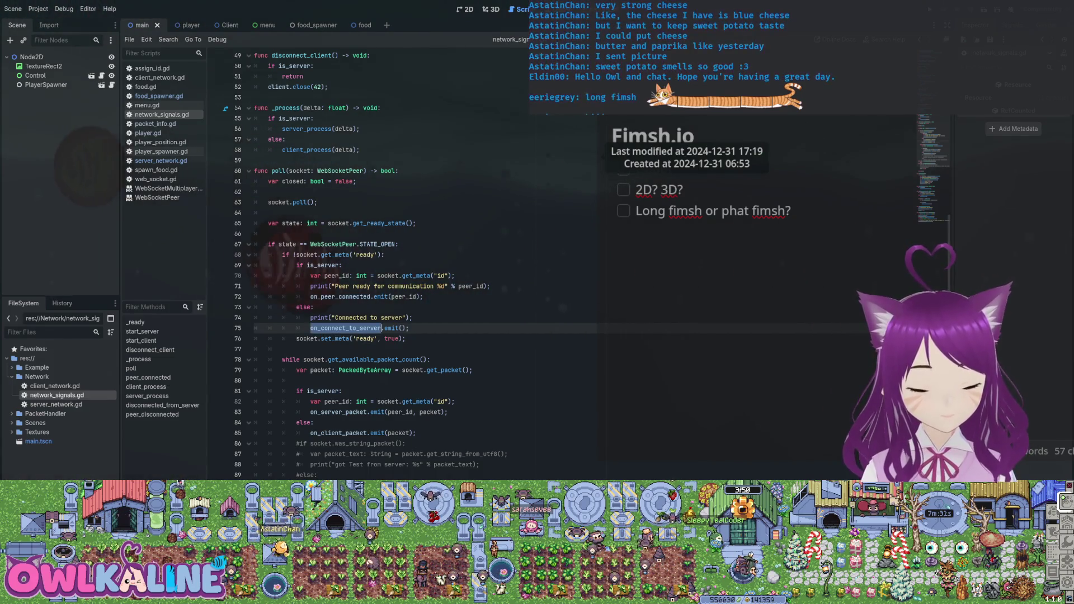
pyautogui.doubleClick(340, 297)
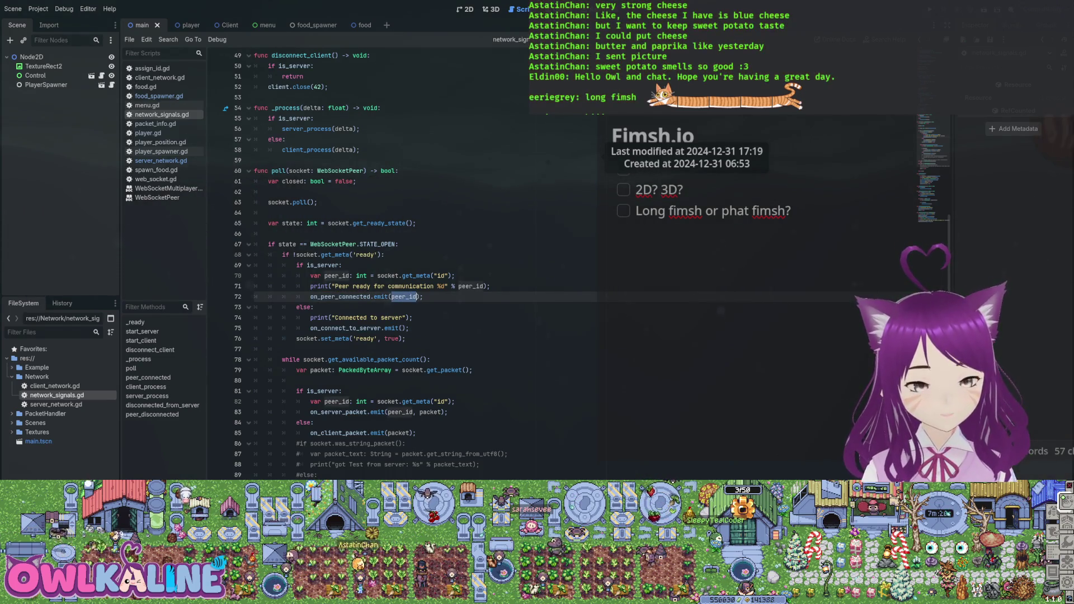
pyautogui.scroll(1, 369, 263)
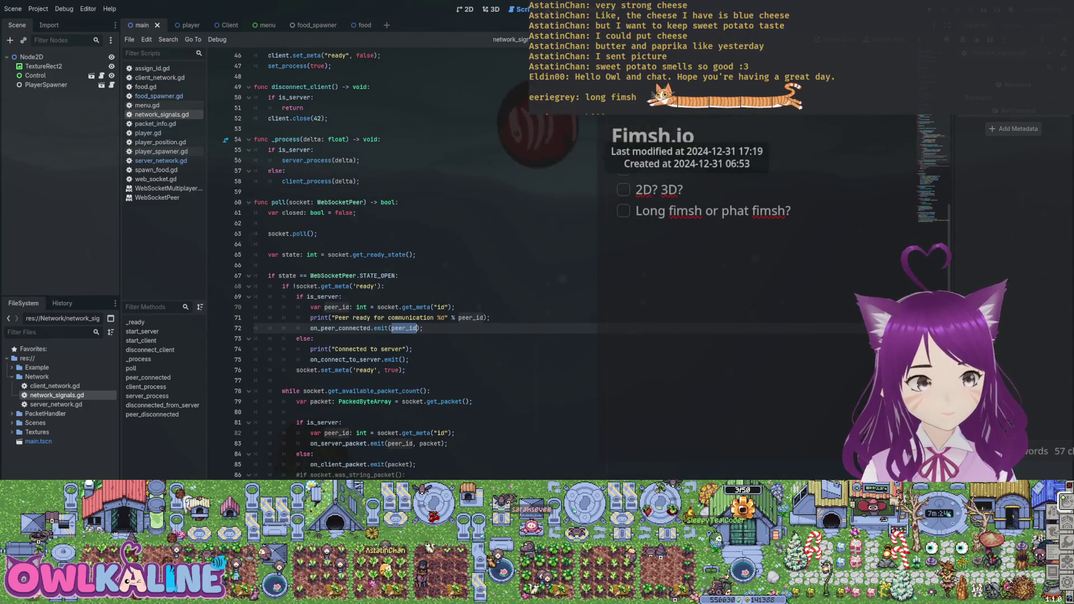
pyautogui.doubleClick(340, 328)
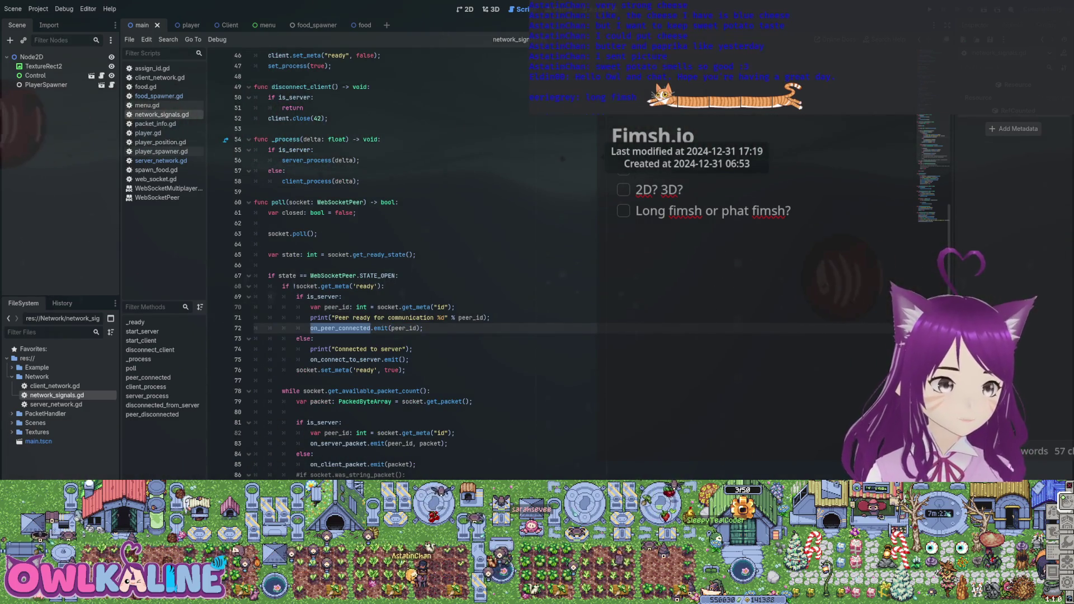
pyautogui.doubleClick(56, 404)
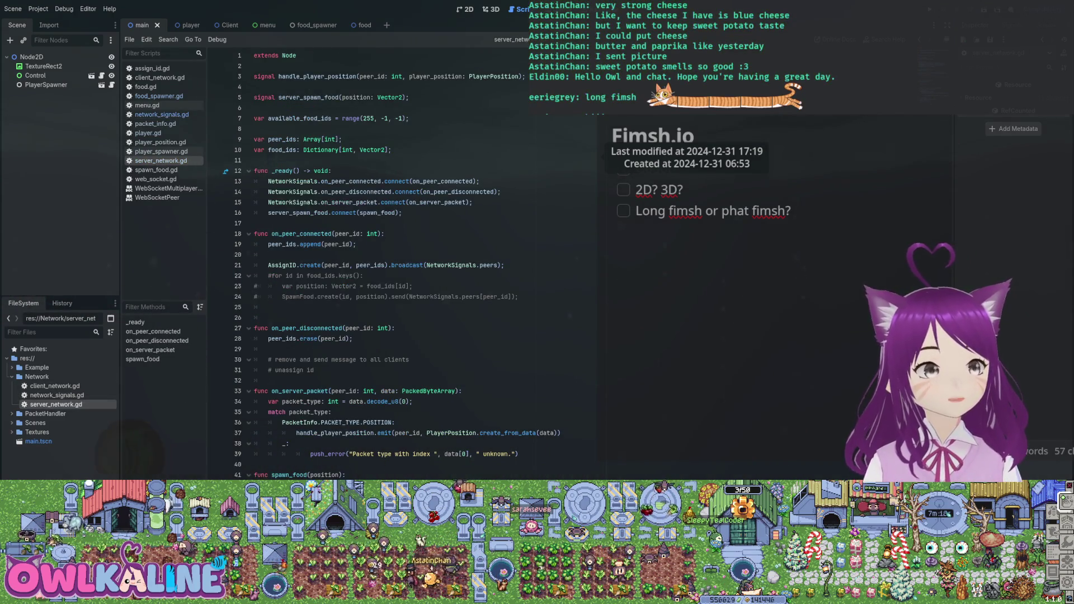
pyautogui.doubleClick(351, 182)
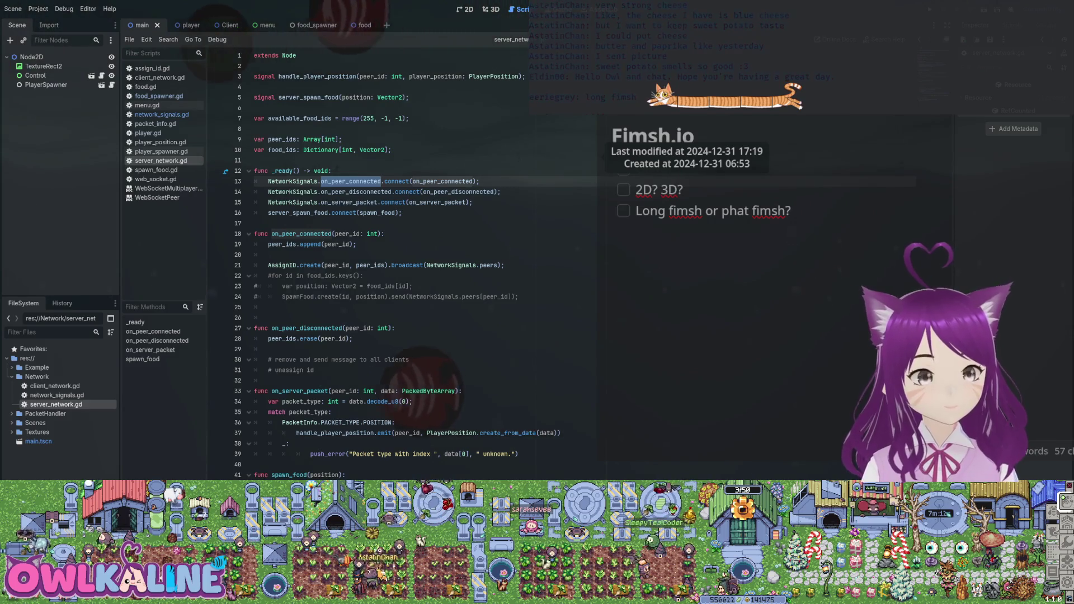
# Step: Uncomment the food_ids loop lines in on_peer_connected with Ctrl+K and save
pyautogui.click(335, 276)
pyautogui.click(268, 265)
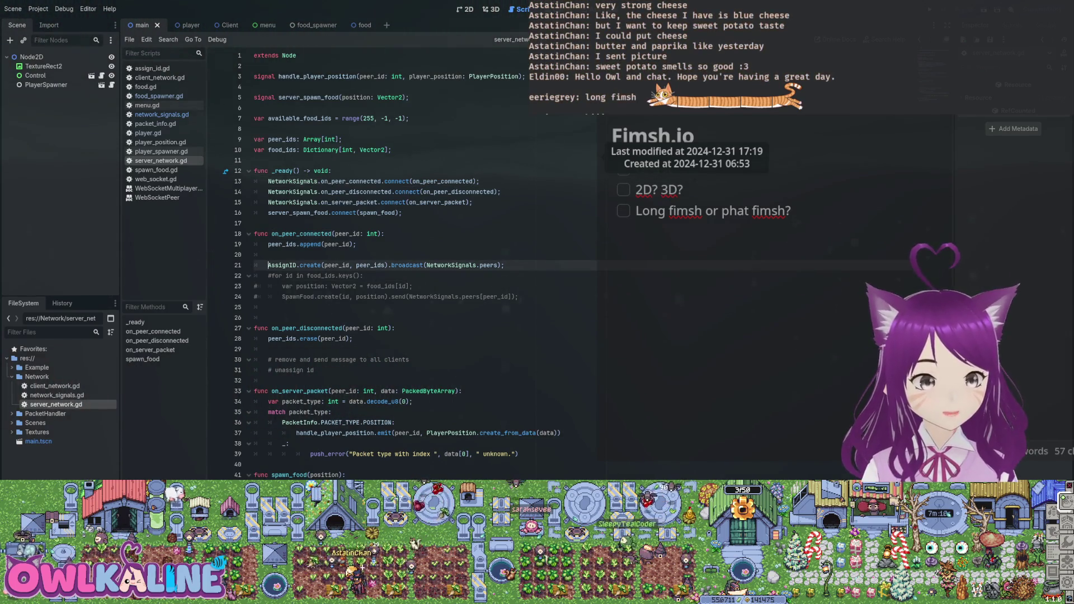
pyautogui.press('Down')
pyautogui.hotkey('ctrl', 'k')
pyautogui.press('Down')
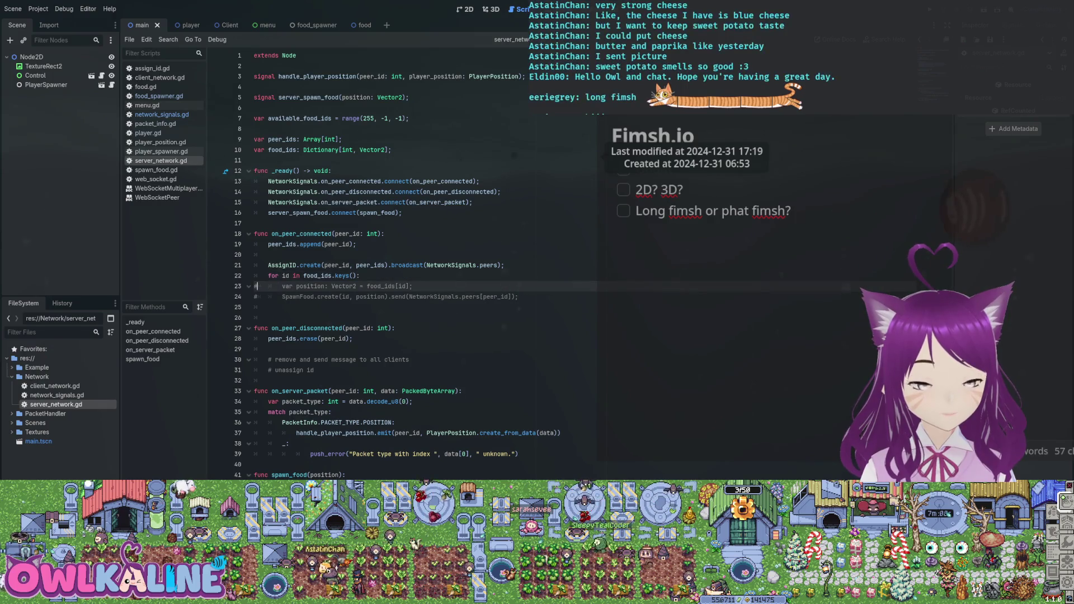
pyautogui.hotkey('shift', 'Down')
pyautogui.hotkey('ctrl', 'k')
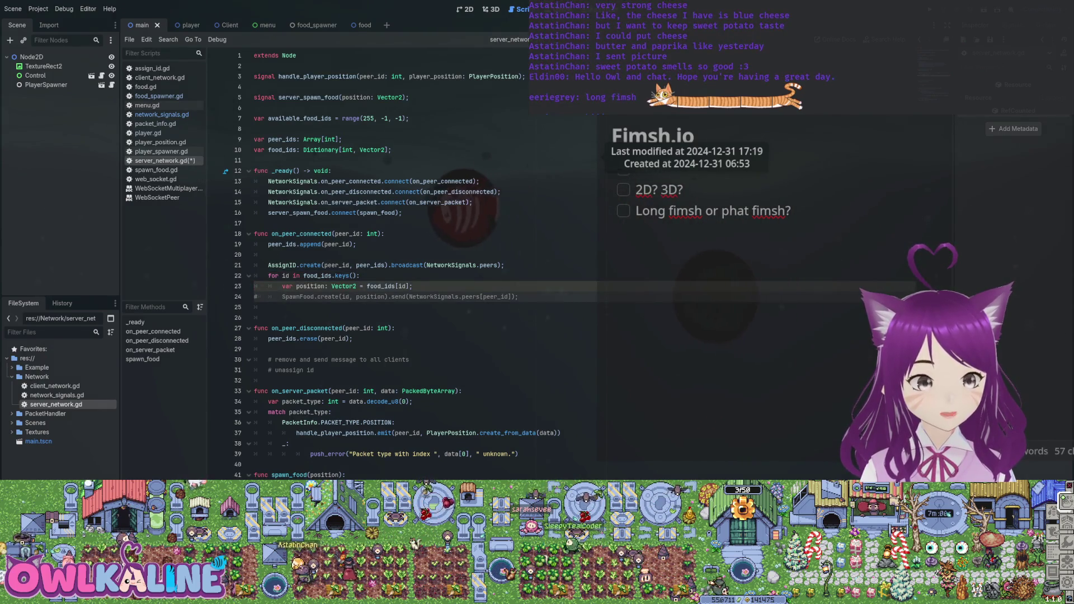
pyautogui.hotkey('ctrl', 's')
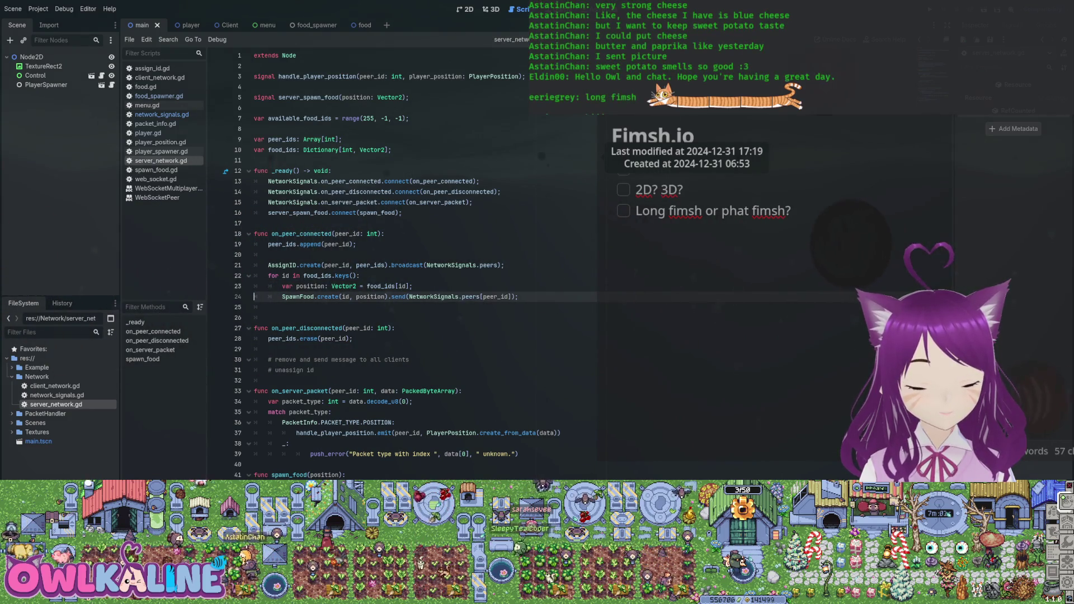
# Step: Inspect the SpawnFood send call targeting NetworkSignals.peers[peer_id] on line 24
pyautogui.moveTo(517, 296); pyautogui.dragTo(389, 297)
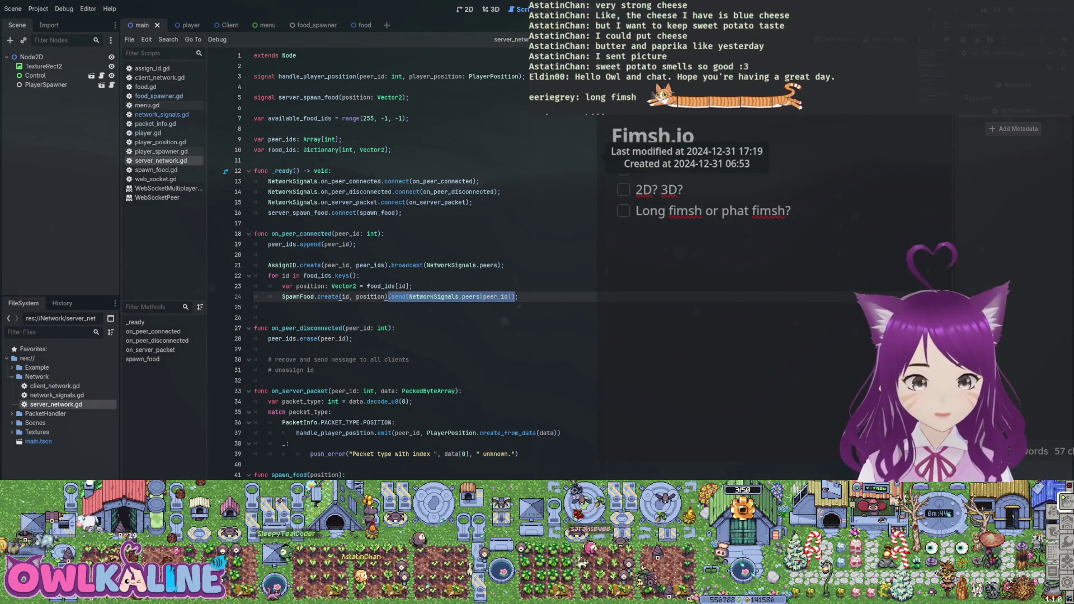
pyautogui.click(413, 286)
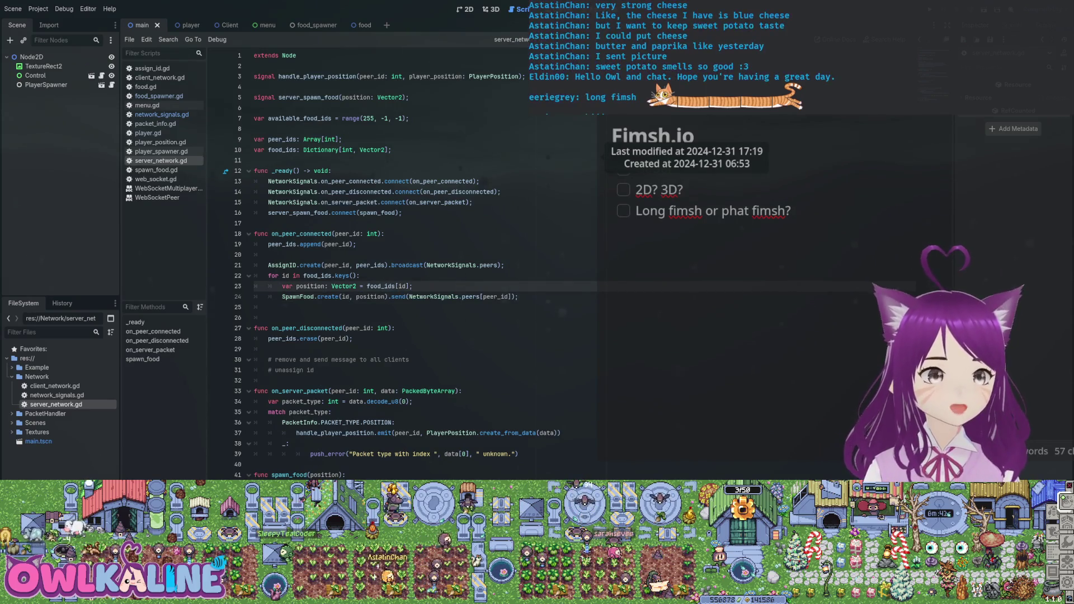
pyautogui.click(402, 297)
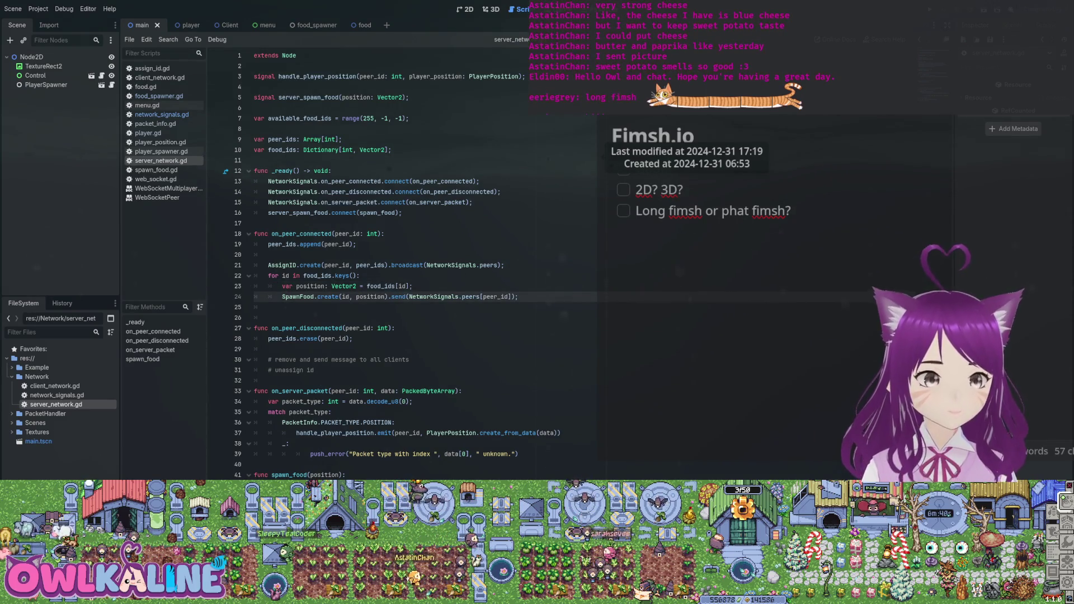
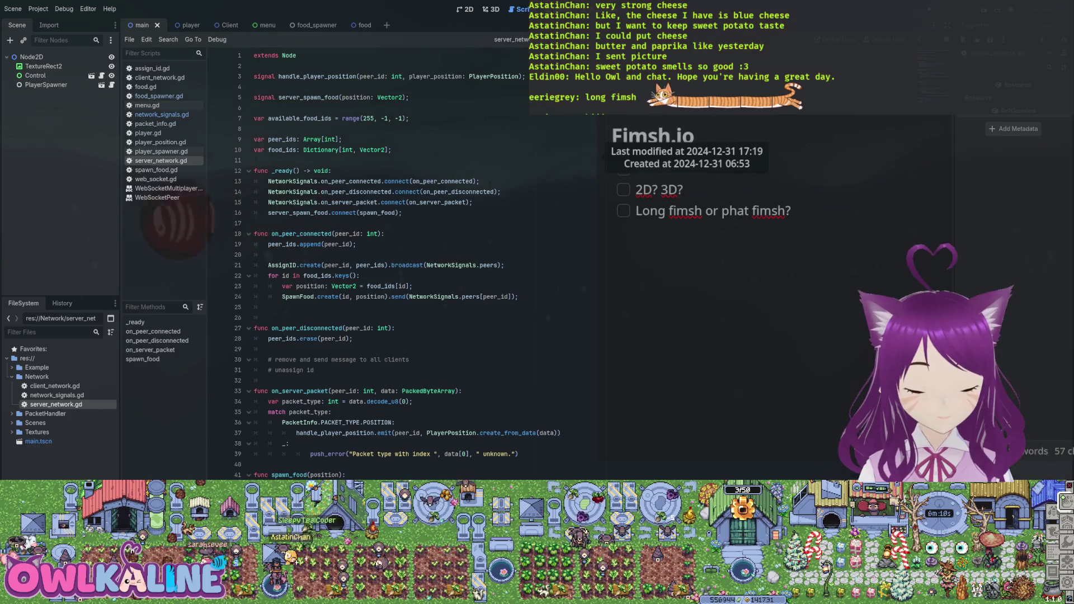
# Step: Save server_network.gd and check the code suggestions for the packet line 37
pyautogui.hotkey('ctrl', 's')
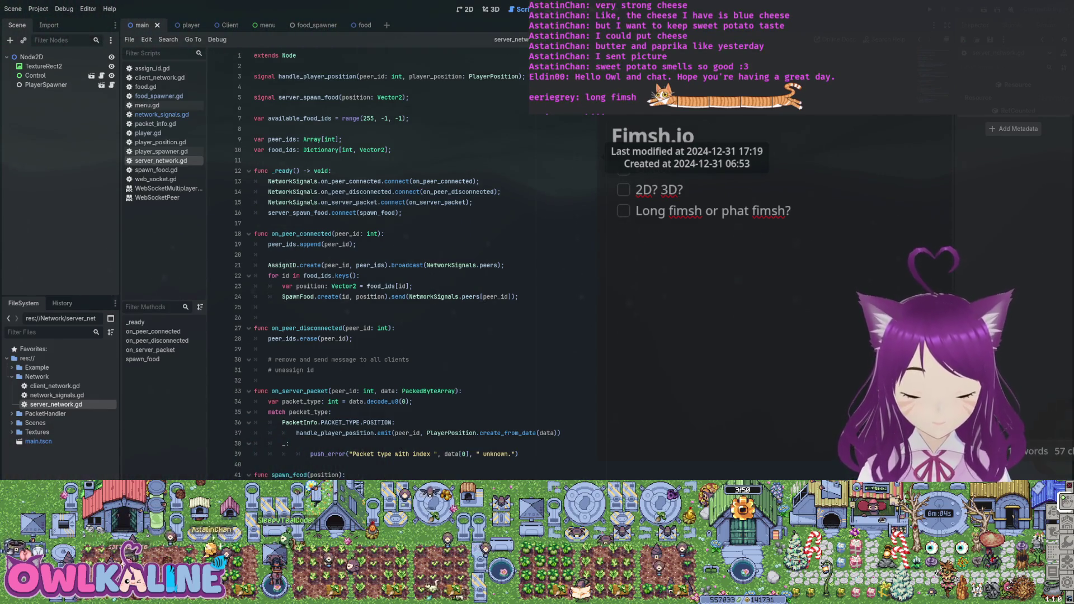
pyautogui.hotkey('ctrl', 'space')
pyautogui.press('Escape')
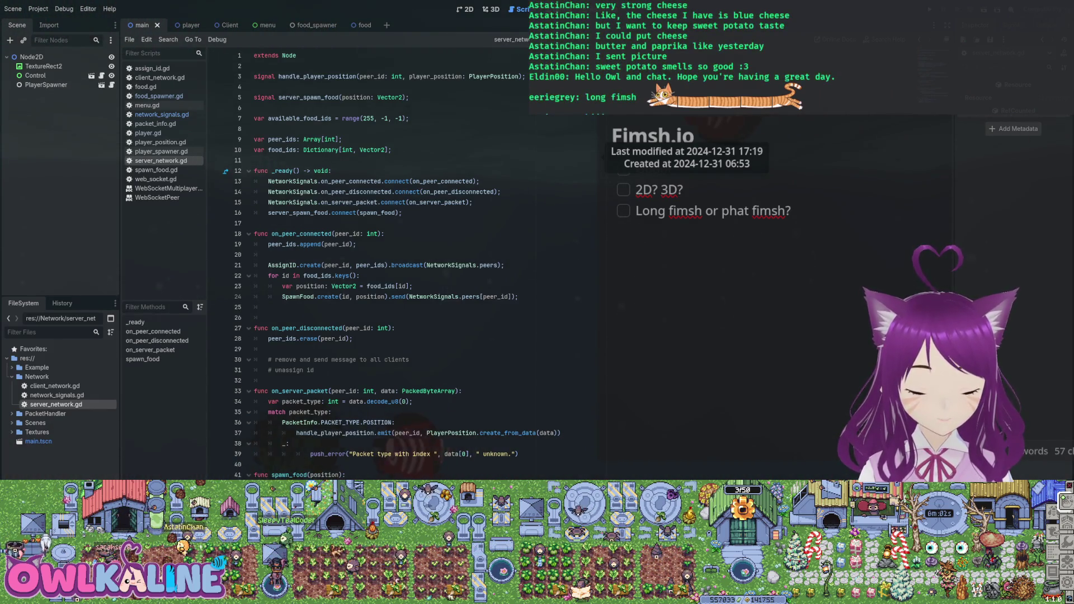
pyautogui.hotkey('ctrl', 'space')
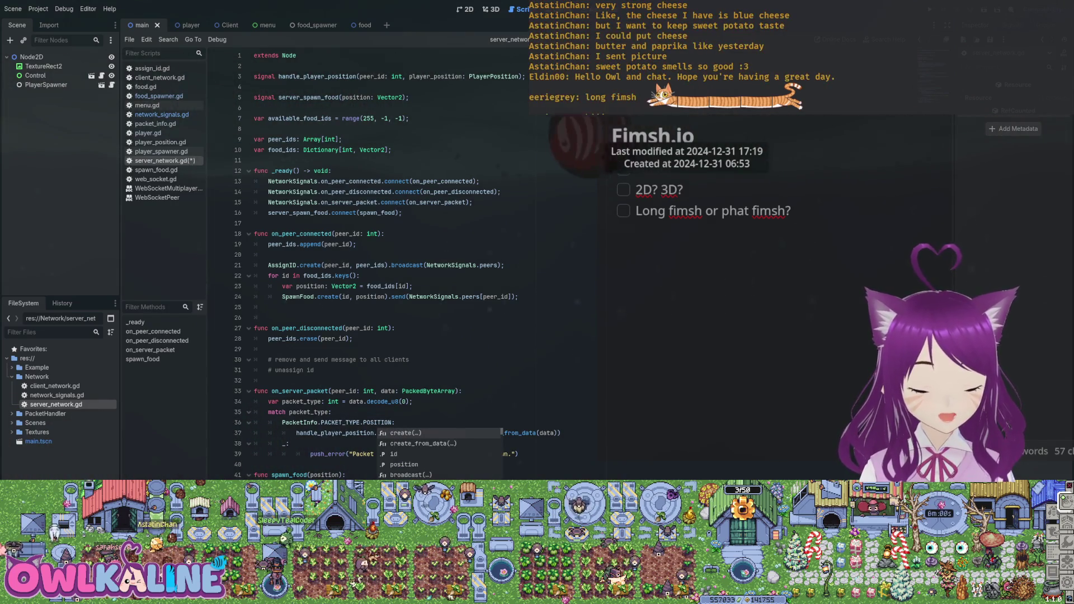
pyautogui.press('Escape')
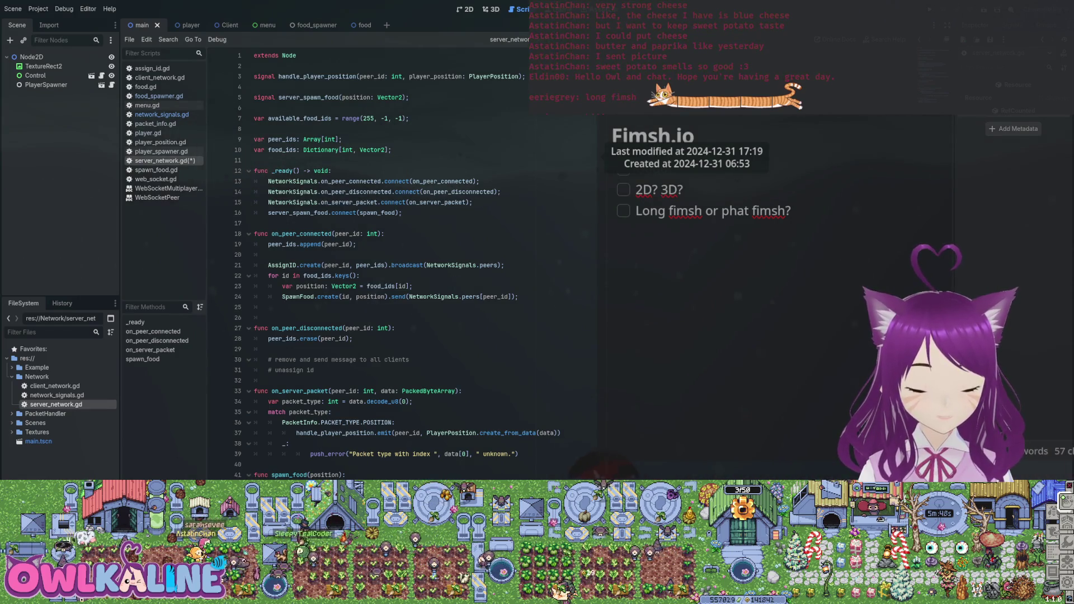
# Step: Type 'Net' on line 37, save server_network.gd again, and open player_spawner.gd
pyautogui.write('Net')
pyautogui.press('Escape')
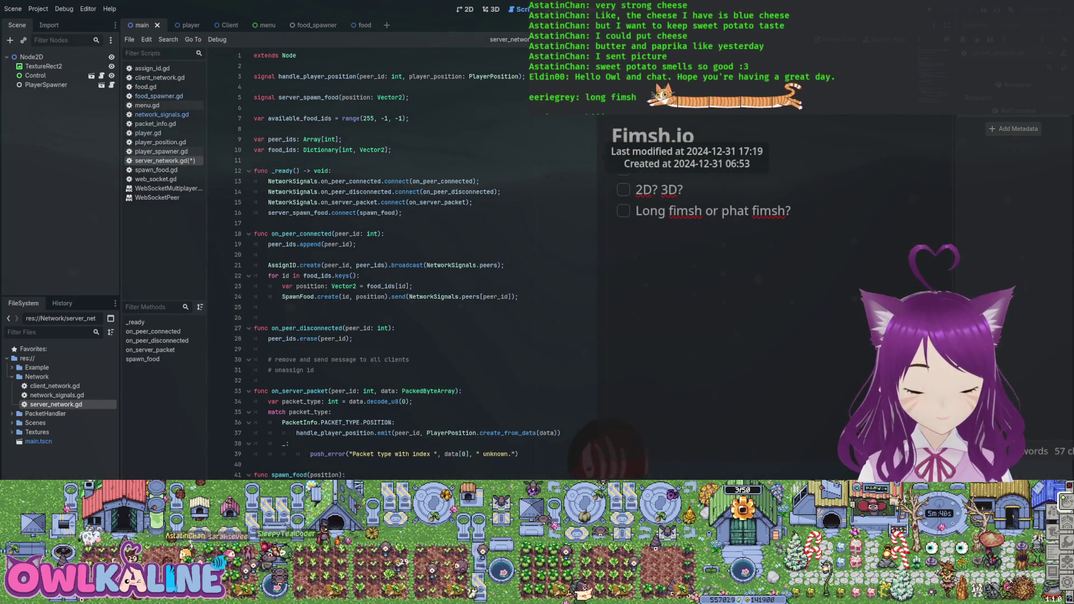
pyautogui.hotkey('ctrl', 'space')
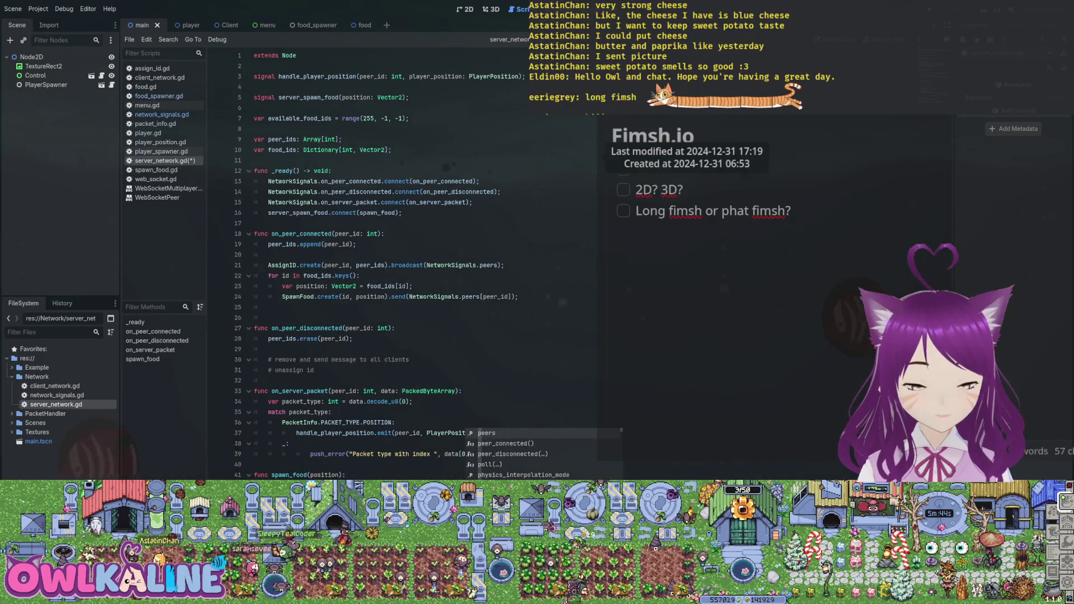
pyautogui.press('Escape')
pyautogui.hotkey('ctrl', 's')
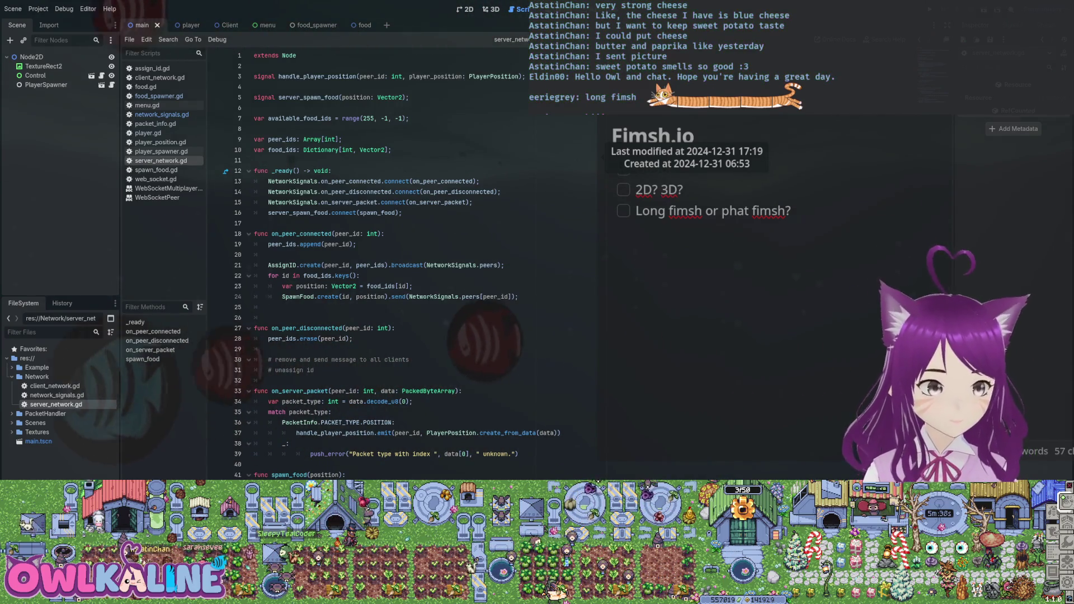
pyautogui.click(161, 152)
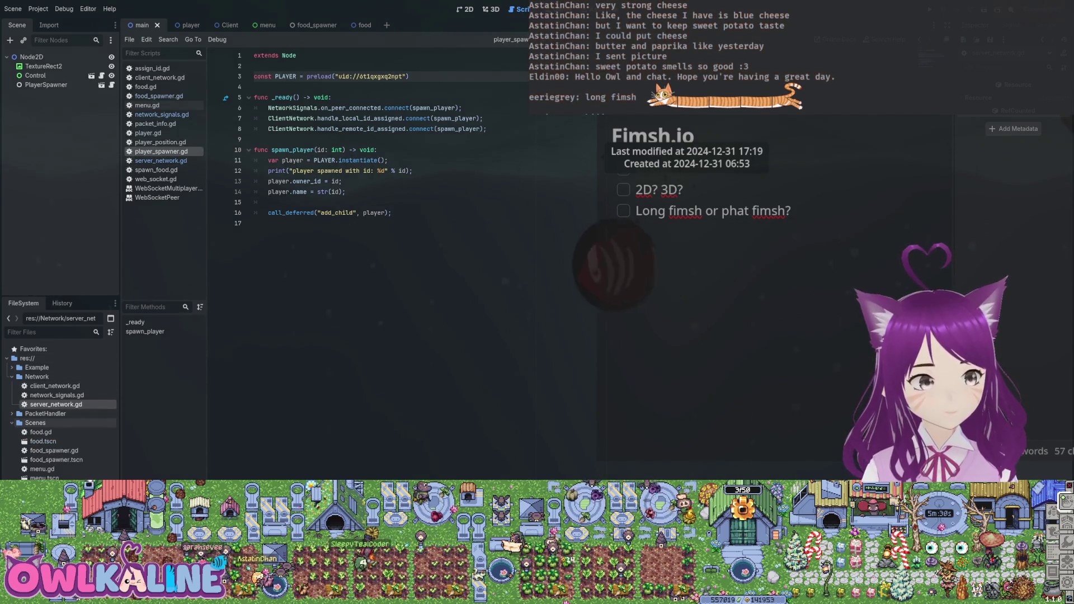
# Step: Open food_spawner.gd, review its server-only spawning loop in _ready, and run the project
pyautogui.click(12, 423)
pyautogui.doubleClick(54, 450)
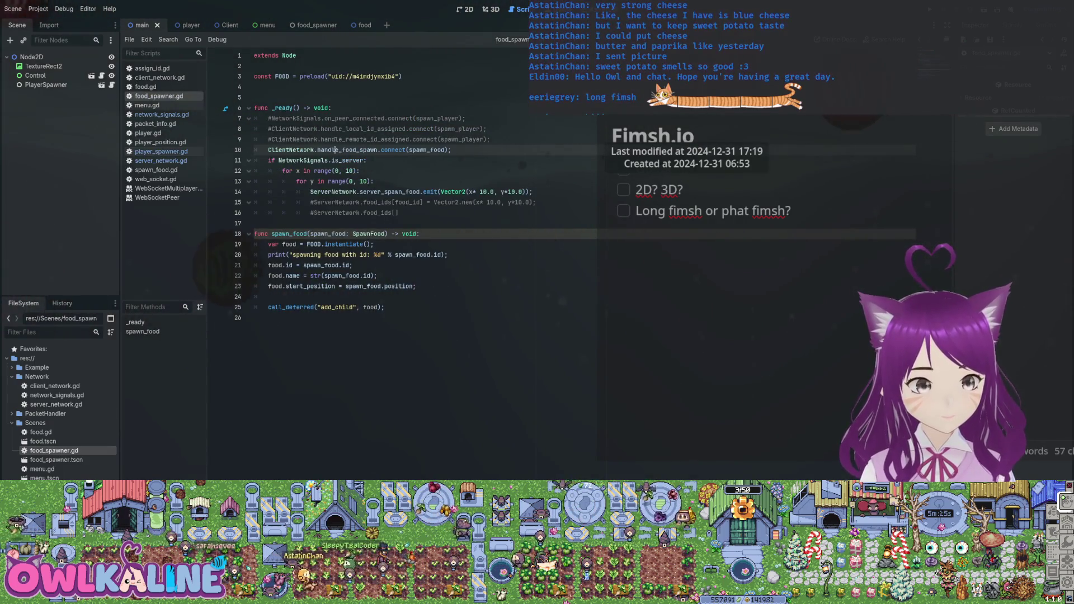
pyautogui.click(329, 160)
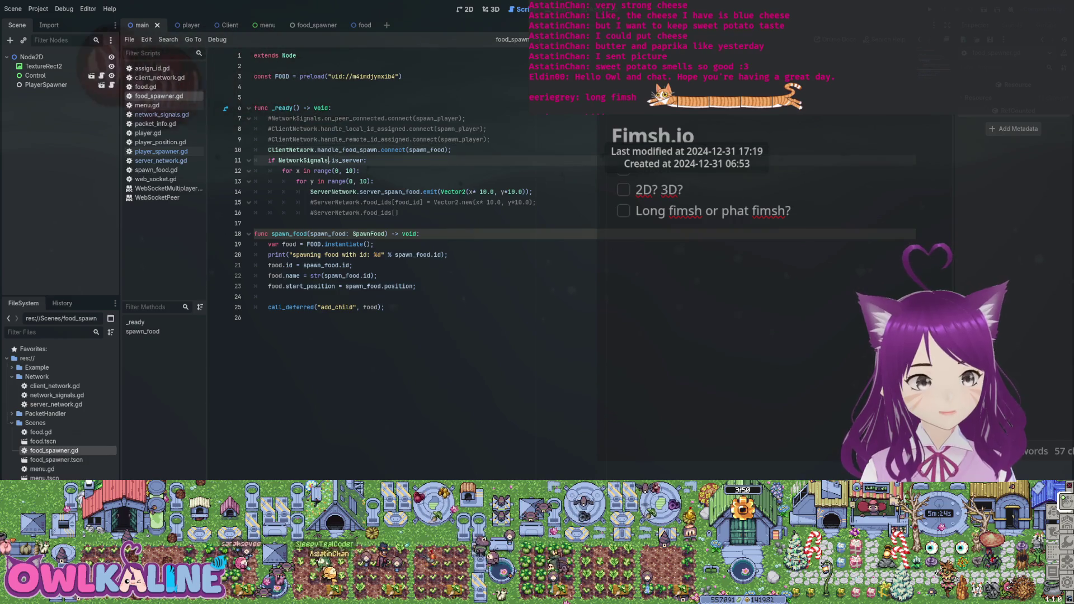
pyautogui.moveTo(254, 176); pyautogui.dragTo(369, 202)
pyautogui.click(370, 202)
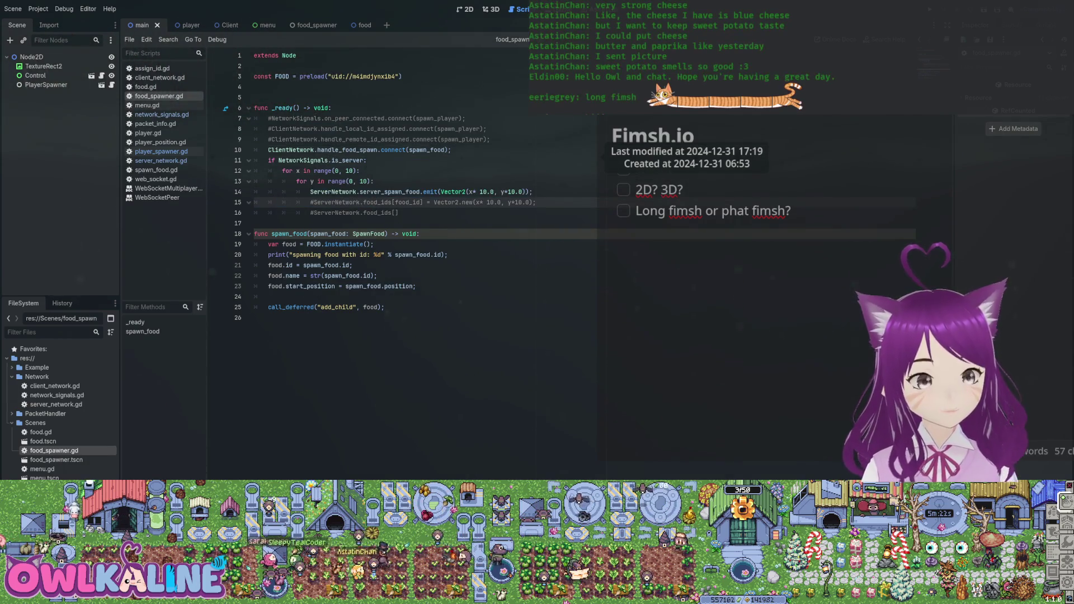
pyautogui.click(373, 182)
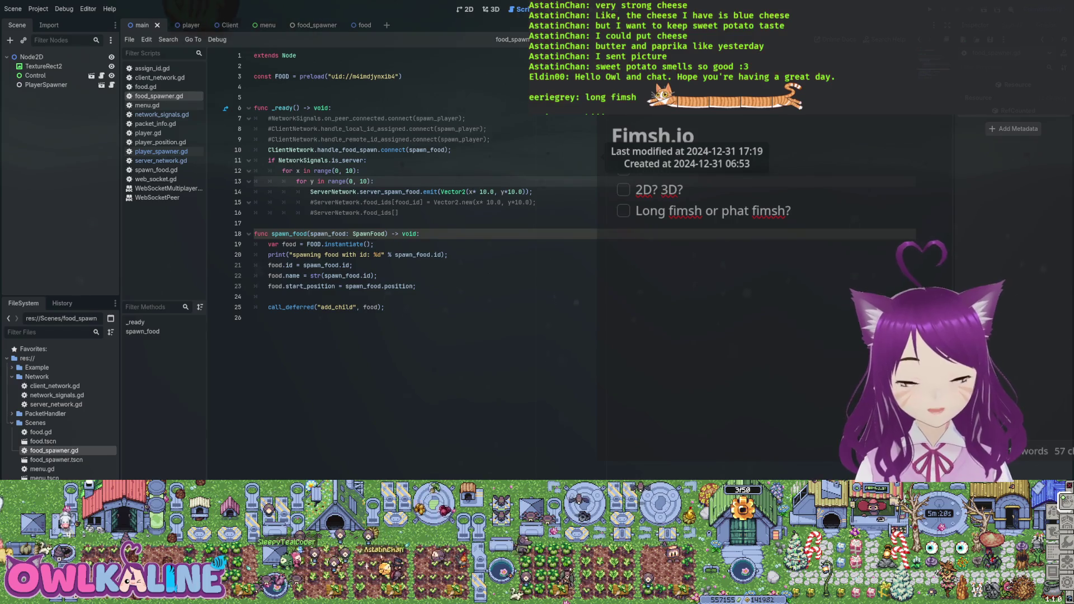
pyautogui.press('F5')
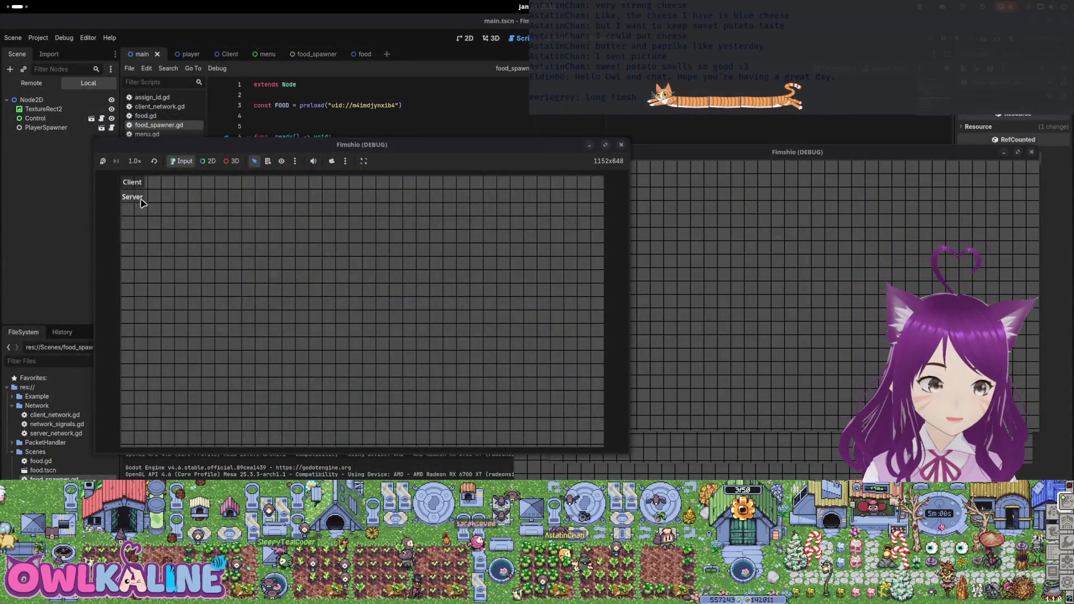
# Step: Start one game window as the Server and connect the other as a Client
pyautogui.click(141, 201)
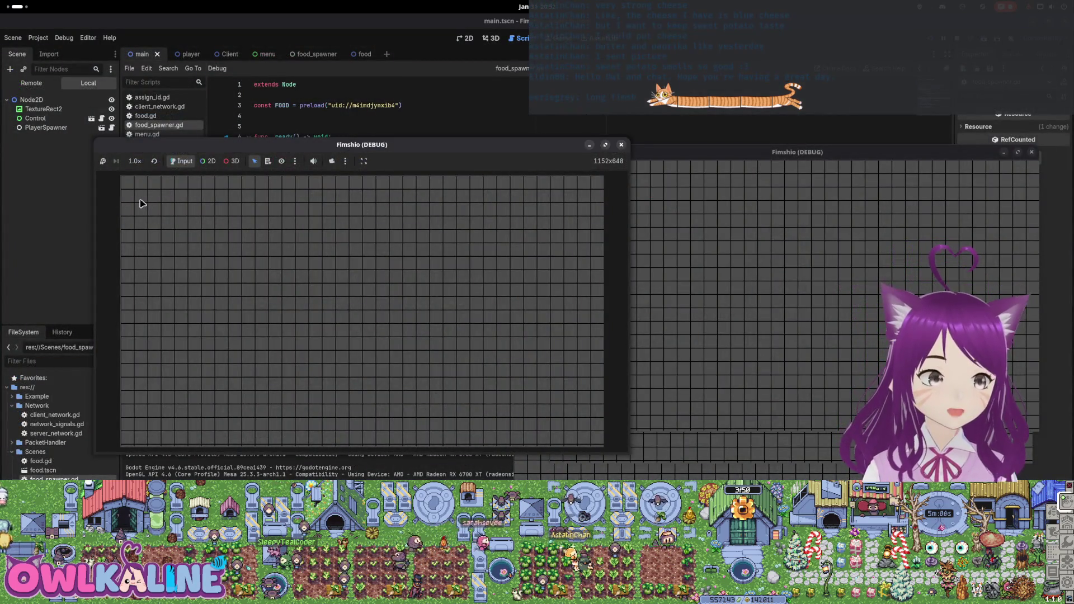
pyautogui.moveTo(266, 138); pyautogui.dragTo(210, 128)
pyautogui.click(750, 263)
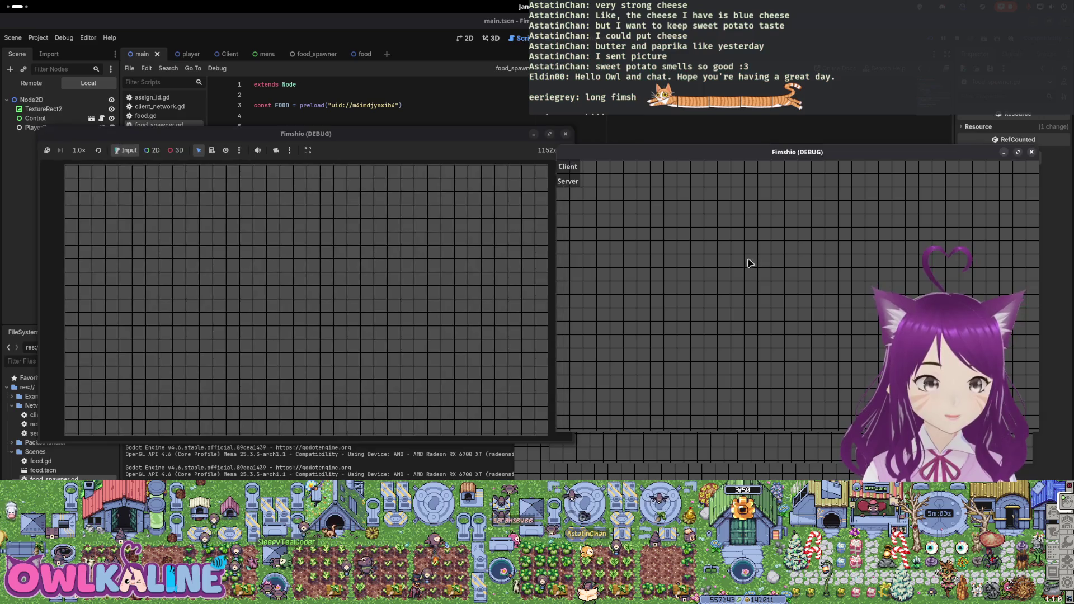
pyautogui.click(577, 168)
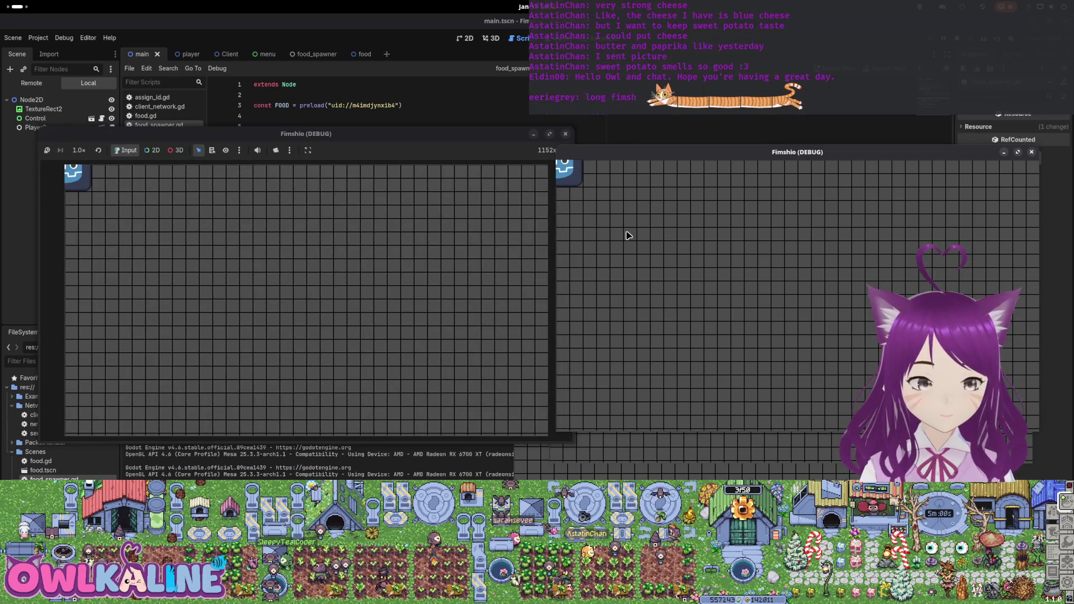
# Step: Move the player right, down and left around the grid, then stop the game
pyautogui.press('Right')
pyautogui.press('Down')
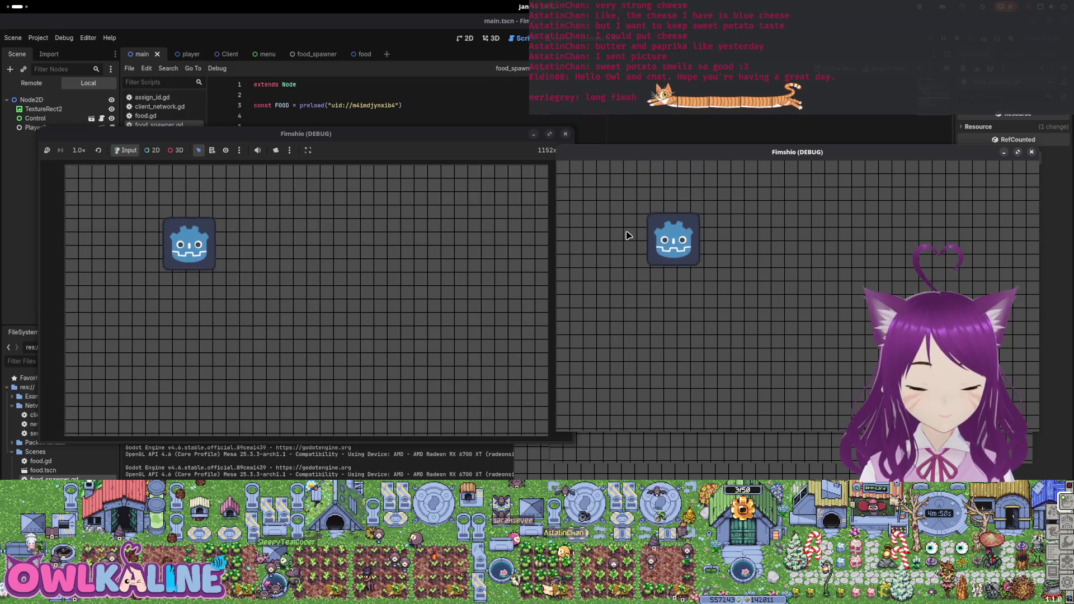
pyautogui.press('Right')
pyautogui.press('Right')
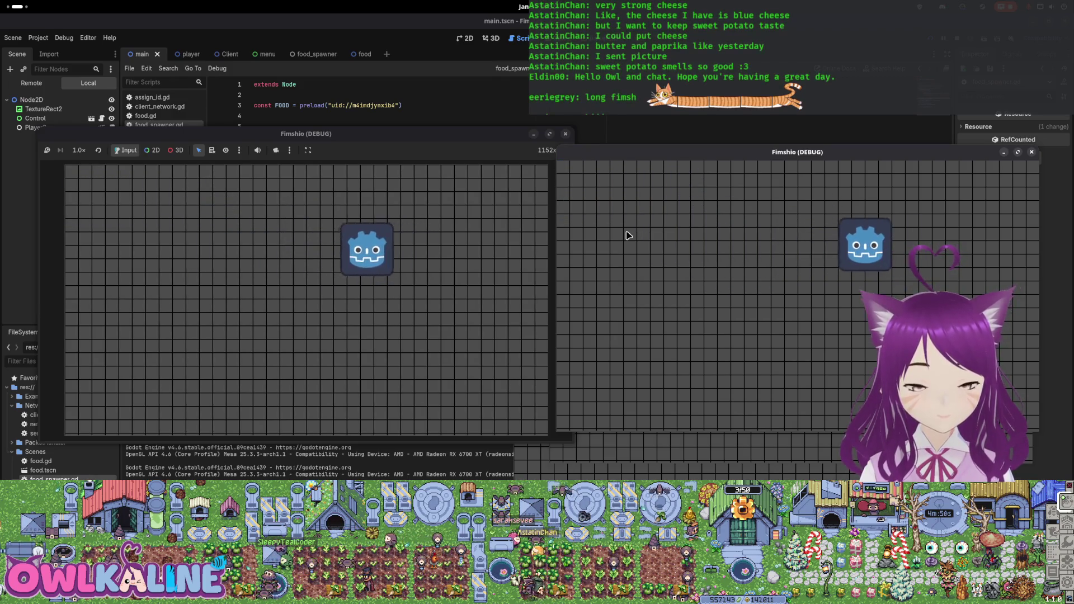
pyautogui.press('Down')
pyautogui.press('Left')
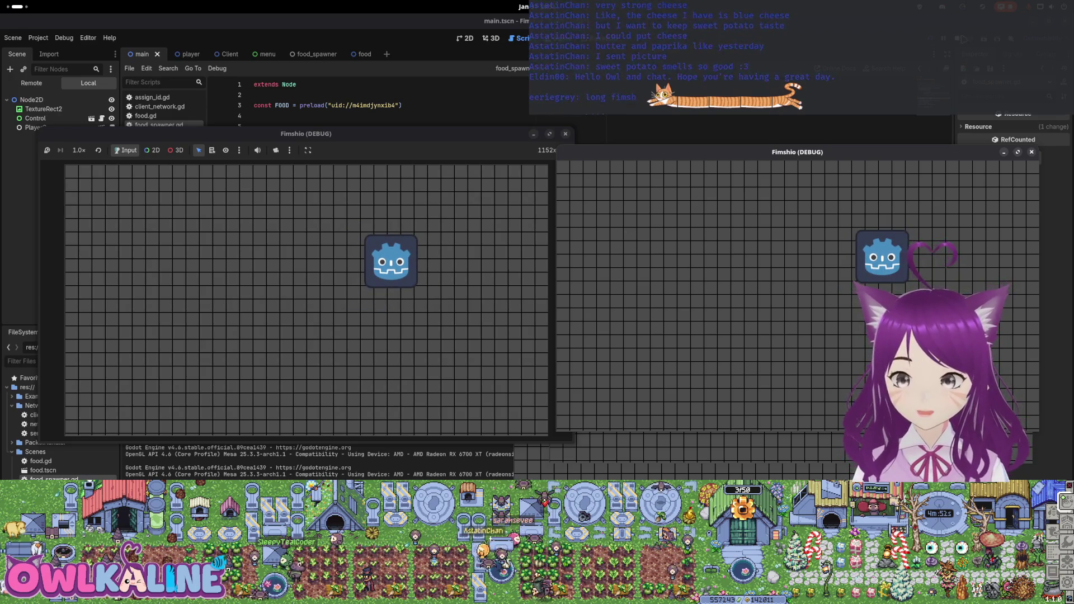
pyautogui.press('F8')
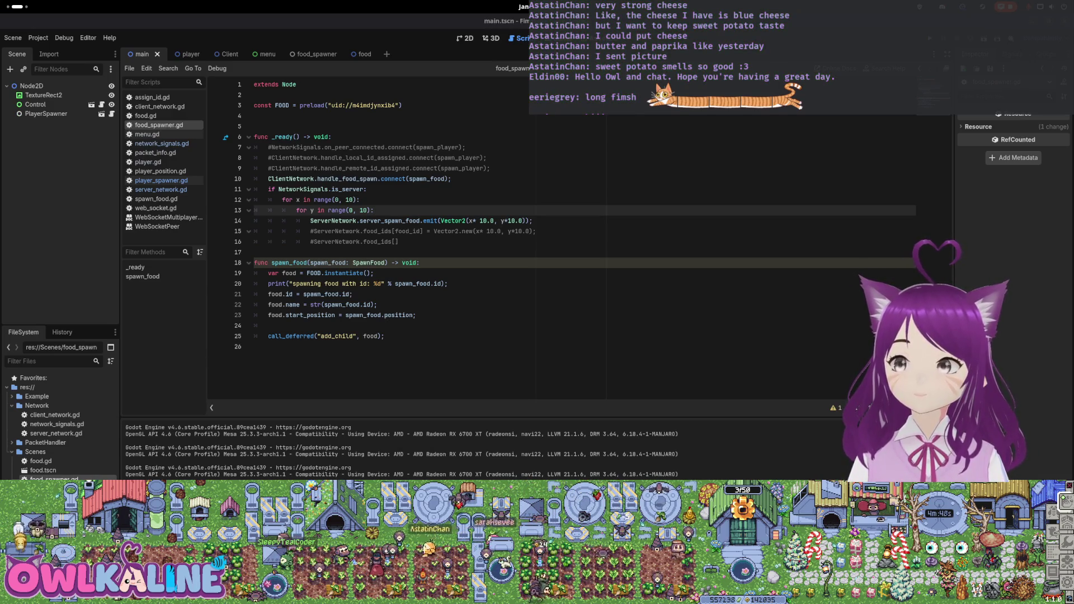
# Step: Step through the x loop and spawn emit call on lines 12–14, then switch to the 2D workspace
pyautogui.press('F5')
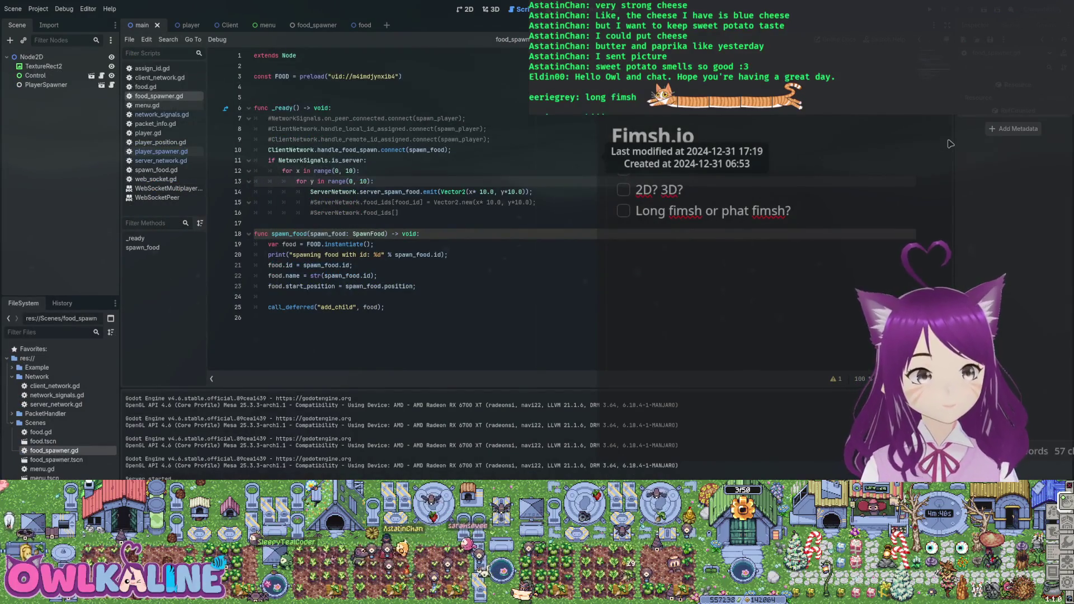
pyautogui.press('Up')
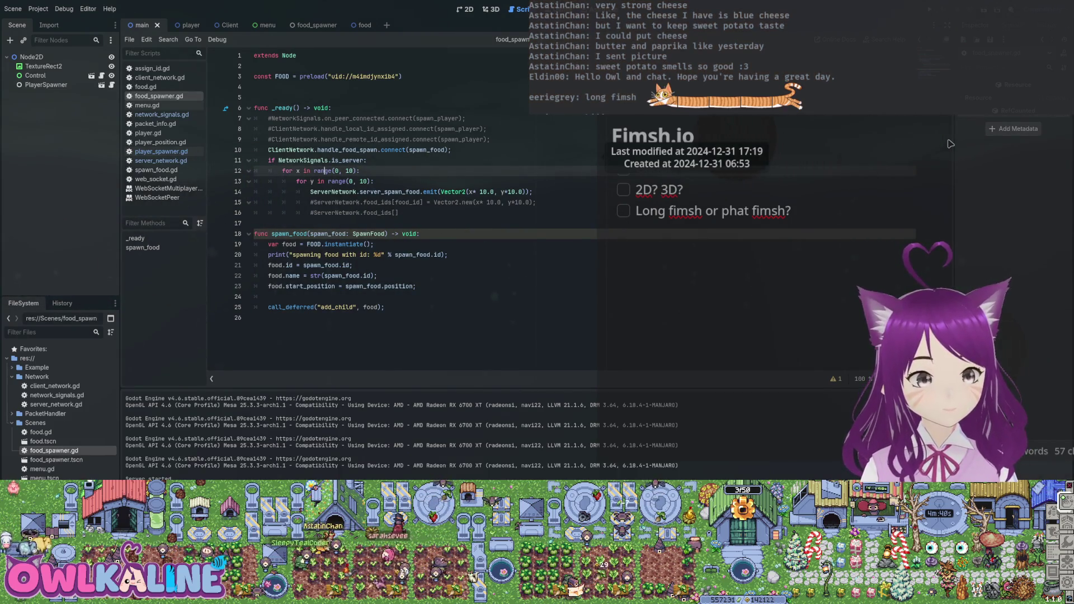
pyautogui.press('Down')
pyautogui.press('Down')
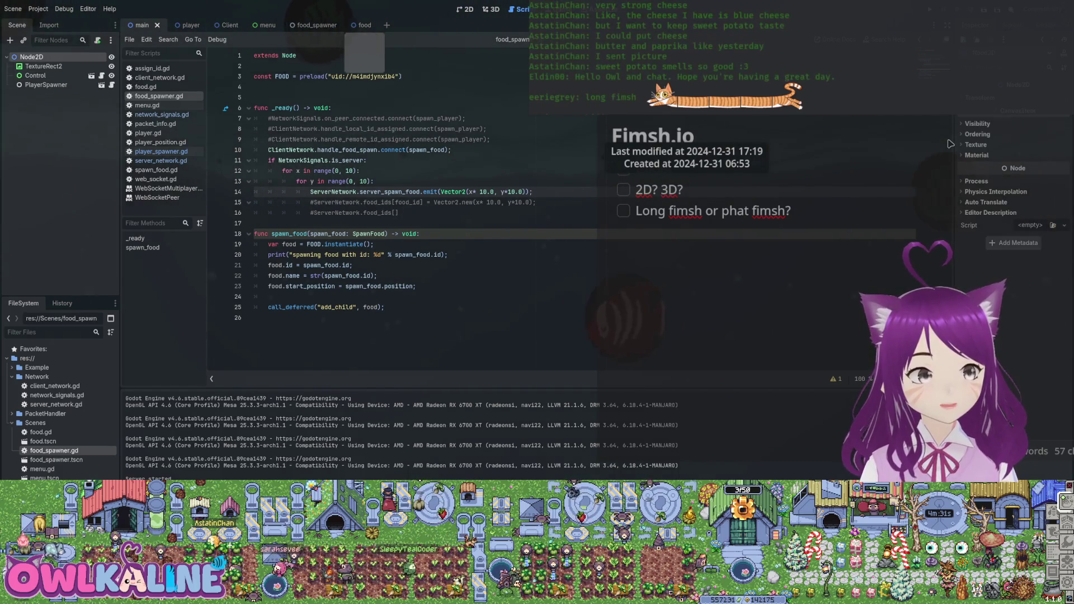
pyautogui.hotkey('ctrl', 'F1')
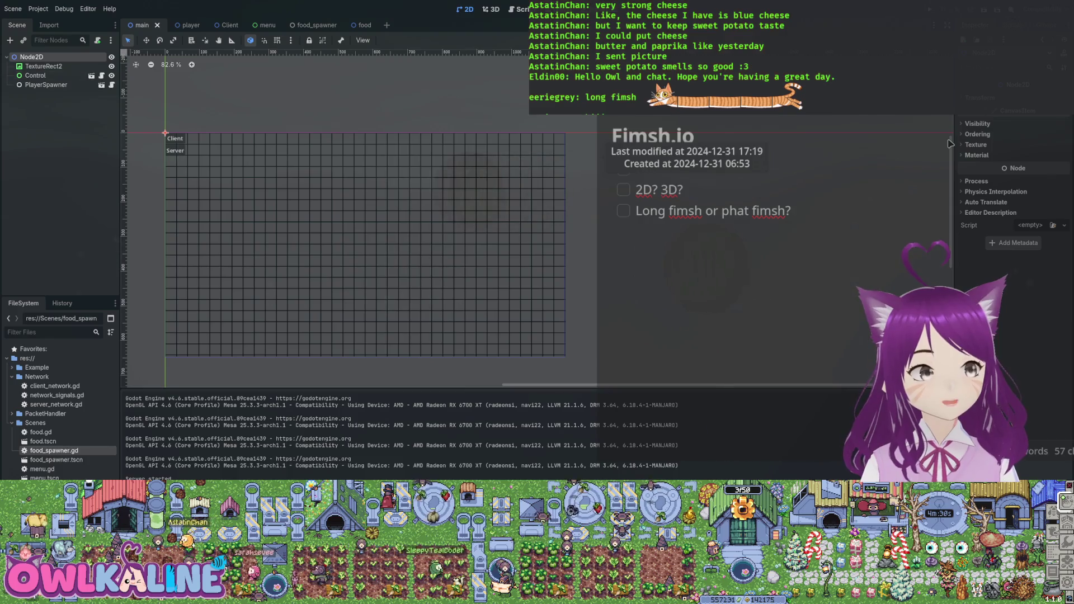
# Step: Instance food_spawner.tscn as FoodSpawner under Node2D, undoing the accidental script attach to Node2D
pyautogui.moveTo(54, 451); pyautogui.dragTo(51, 57)
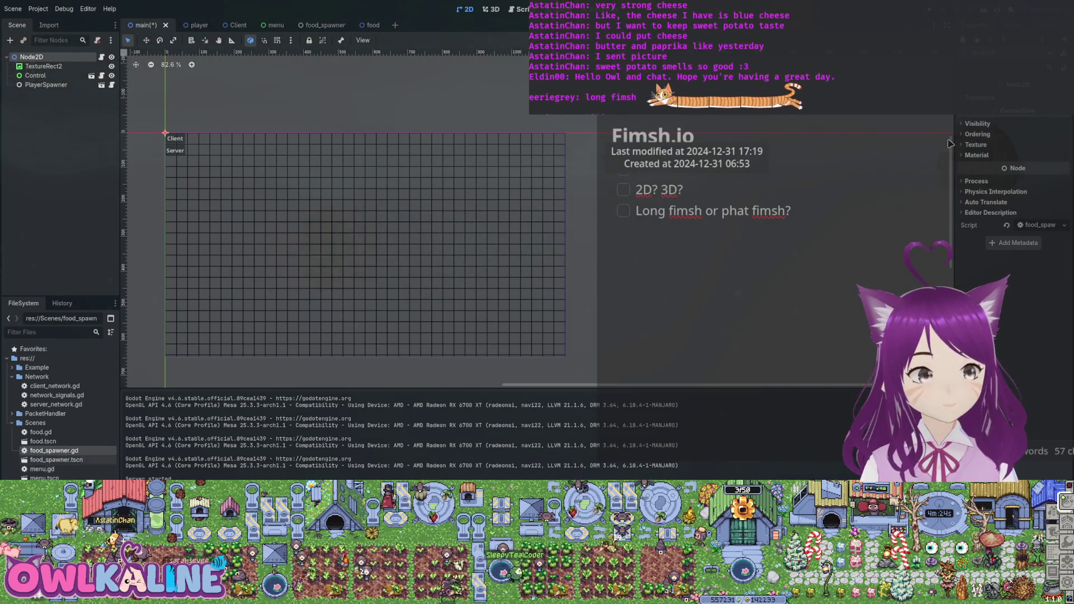
pyautogui.moveTo(56, 460)
pyautogui.mouseDown()
pyautogui.moveTo(577, 157)
pyautogui.moveTo(296, 162)
pyautogui.moveTo(34, 140)
pyautogui.mouseUp()
pyautogui.hotkey('ctrl', 'F3')
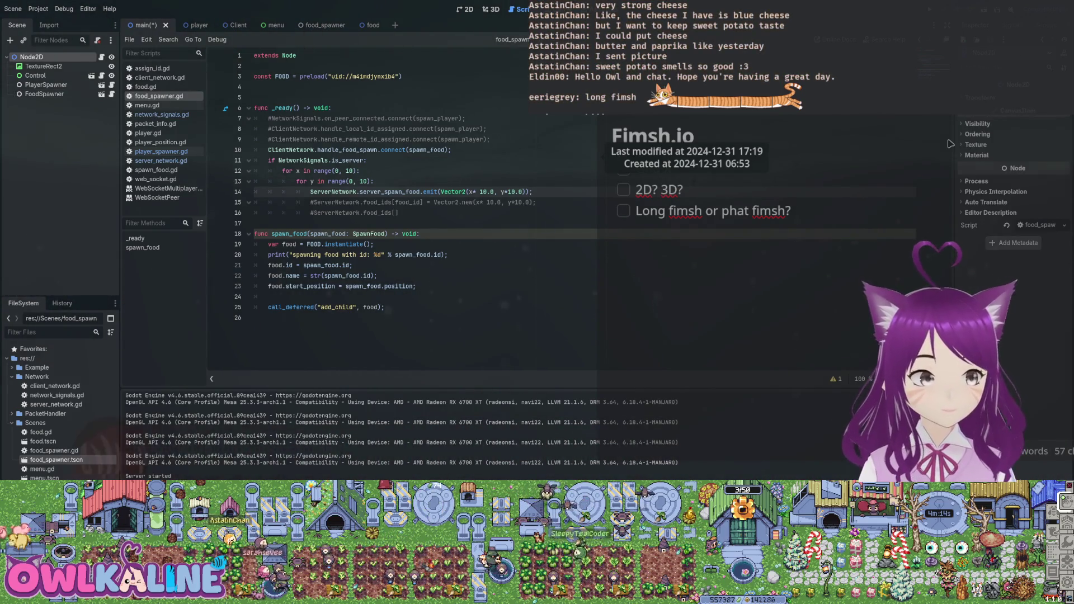
pyautogui.hotkey('ctrl', 'z')
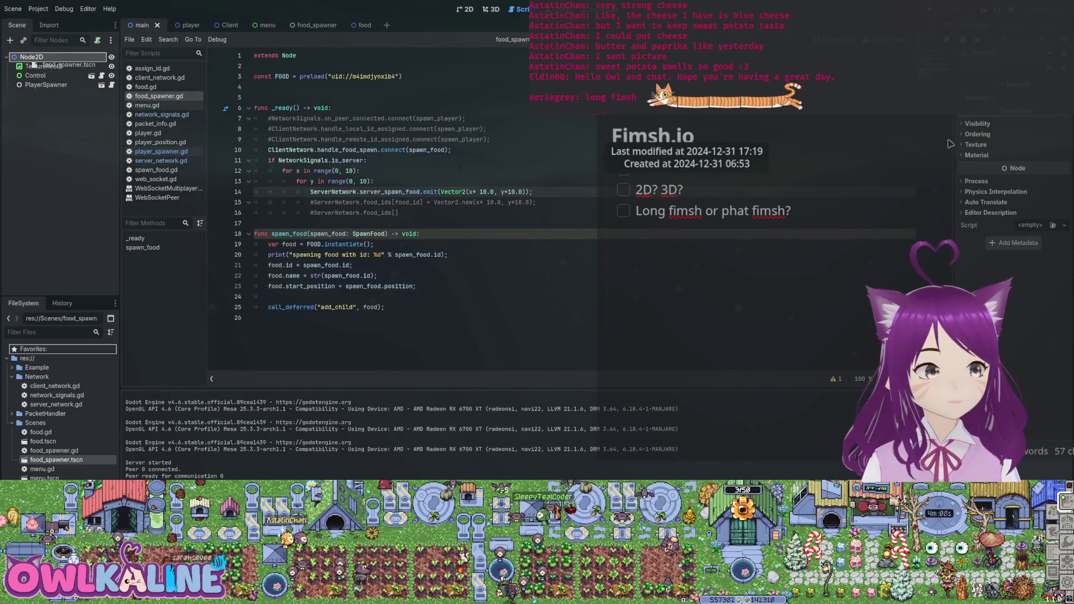
pyautogui.moveTo(35, 64); pyautogui.dragTo(35, 62)
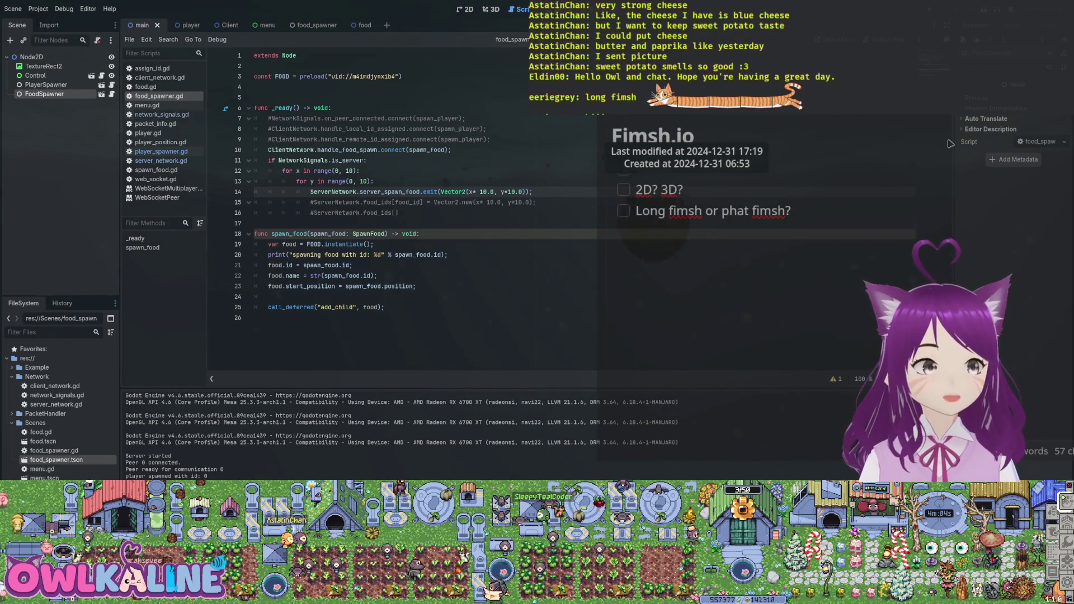
pyautogui.click(31, 57)
pyautogui.hotkey('ctrl', 'F1')
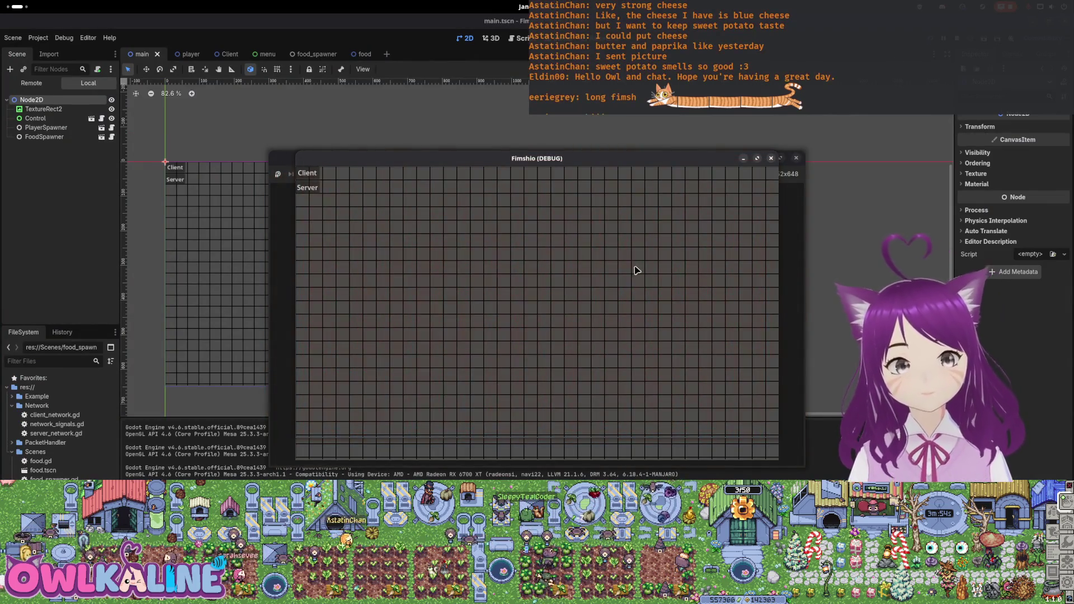
# Step: Spread out the stacked server and client game windows side by side
pyautogui.moveTo(473, 161)
pyautogui.mouseDown()
pyautogui.moveTo(714, 214)
pyautogui.moveTo(703, 115)
pyautogui.moveTo(742, 90)
pyautogui.mouseUp()
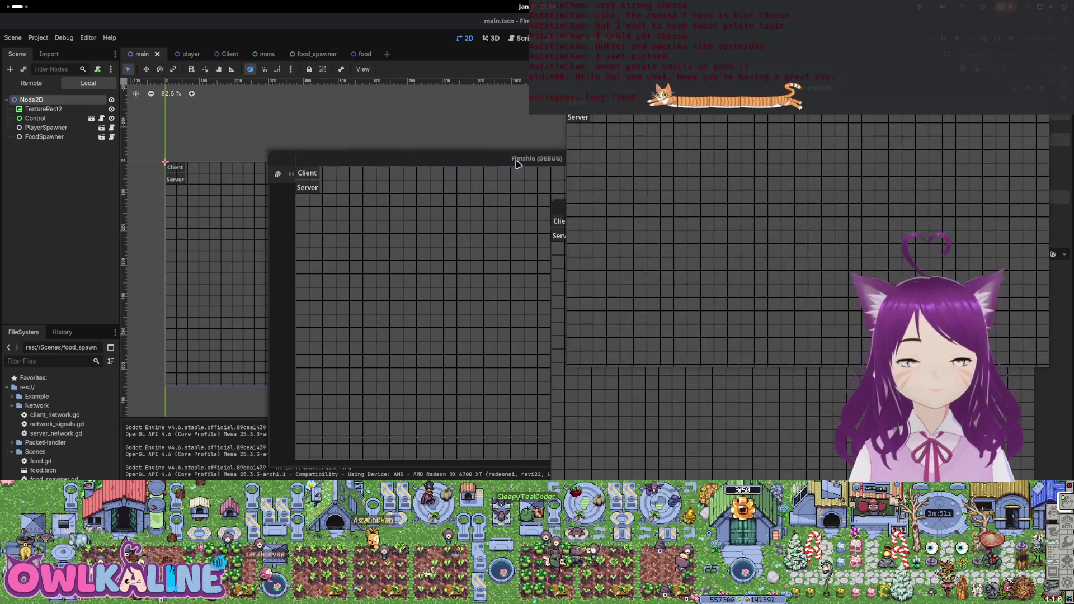
pyautogui.moveTo(517, 163); pyautogui.dragTo(778, 276)
pyautogui.click(451, 254)
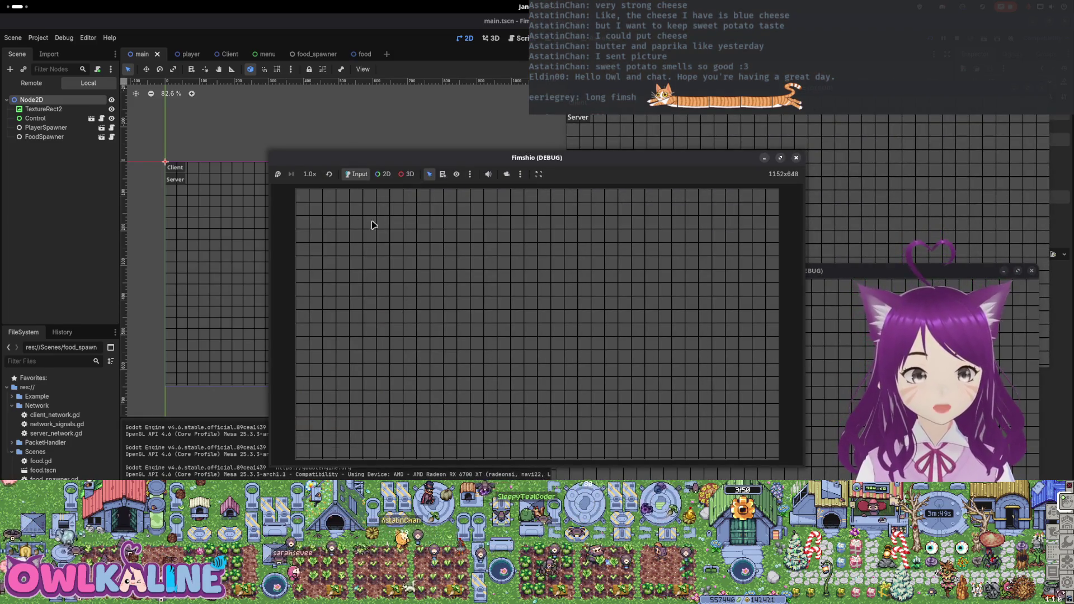
pyautogui.moveTo(655, 155); pyautogui.dragTo(477, 161)
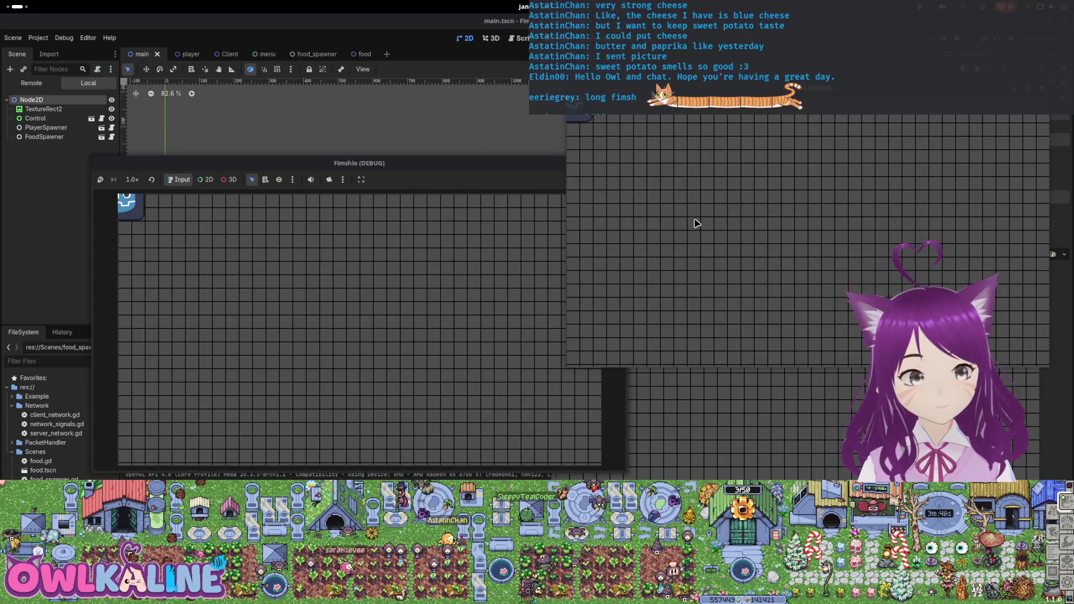
# Step: Move the player diagonally down-right, then stop all running game instances
pyautogui.press('Right')
pyautogui.press('Down')
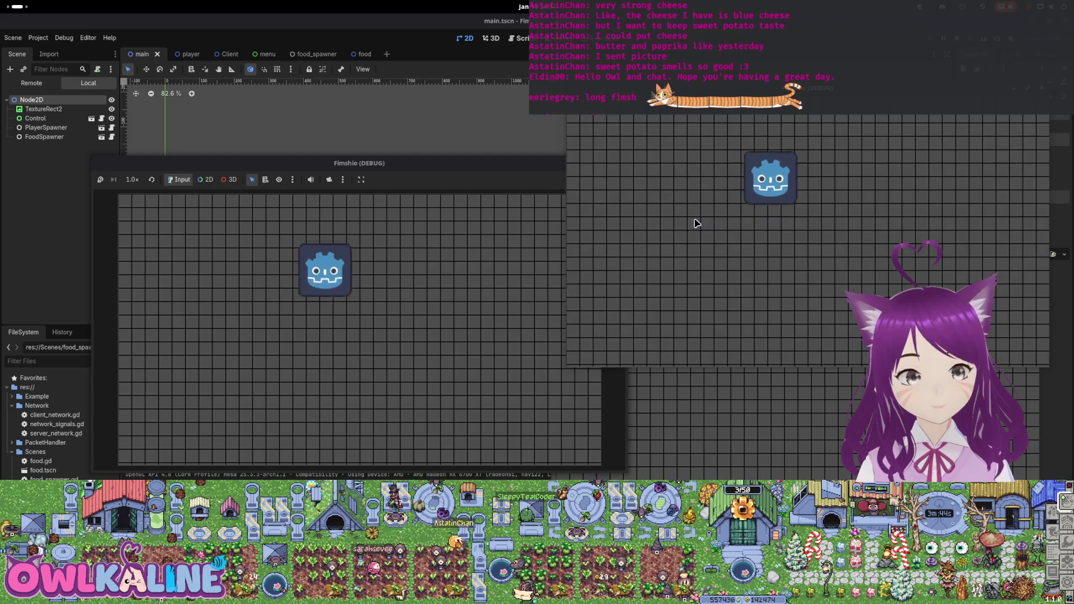
pyautogui.press('Right')
pyautogui.press('Down')
pyautogui.press('F8')
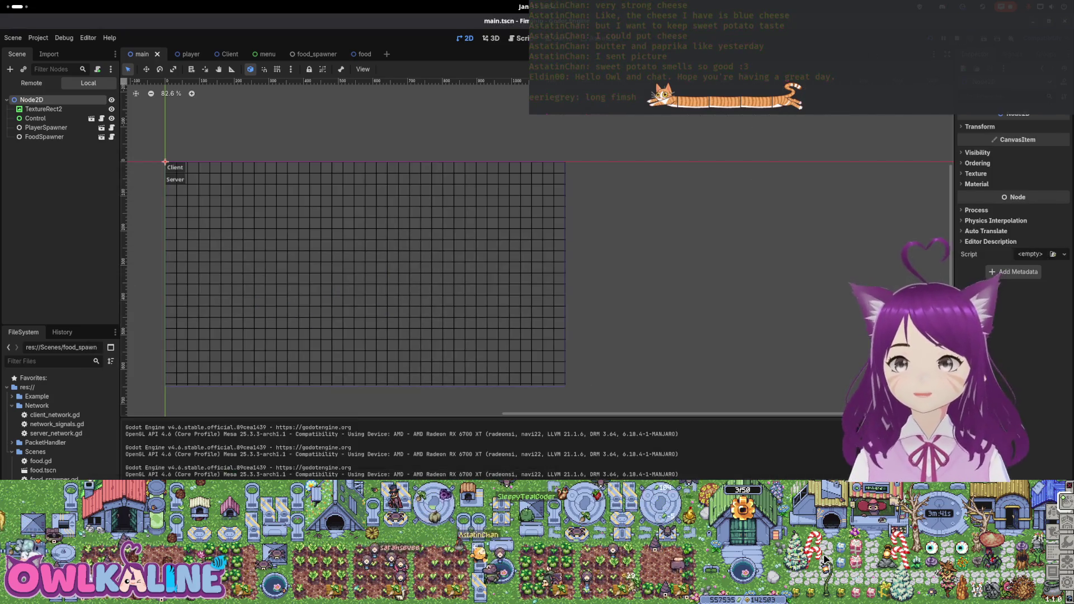
pyautogui.press('super+2')
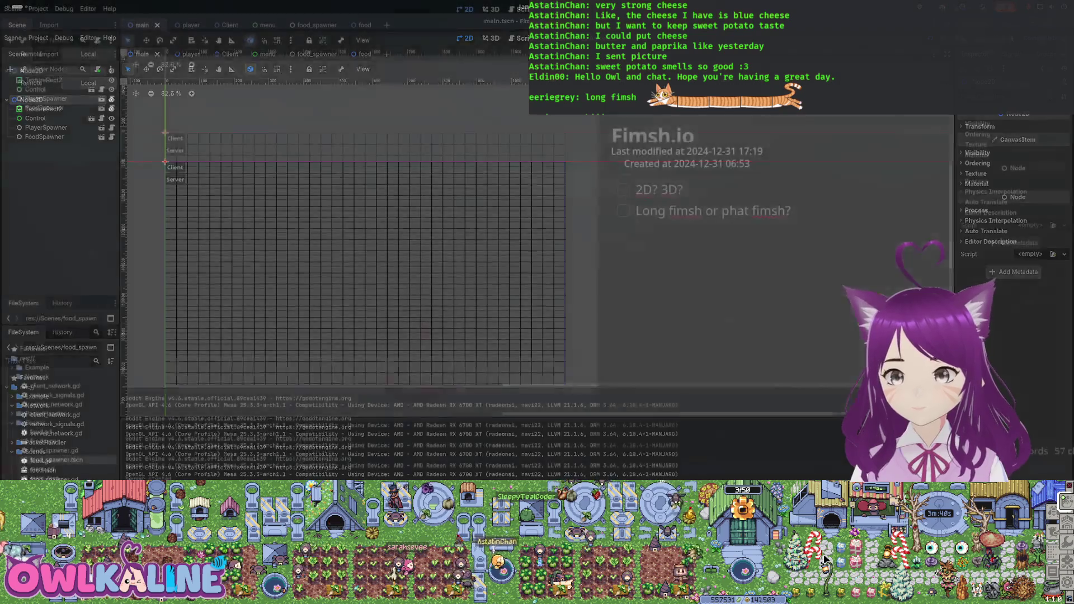
# Step: Select the FoodSpawner node and open its scene and the food_spawner.gd script
pyautogui.click(45, 108)
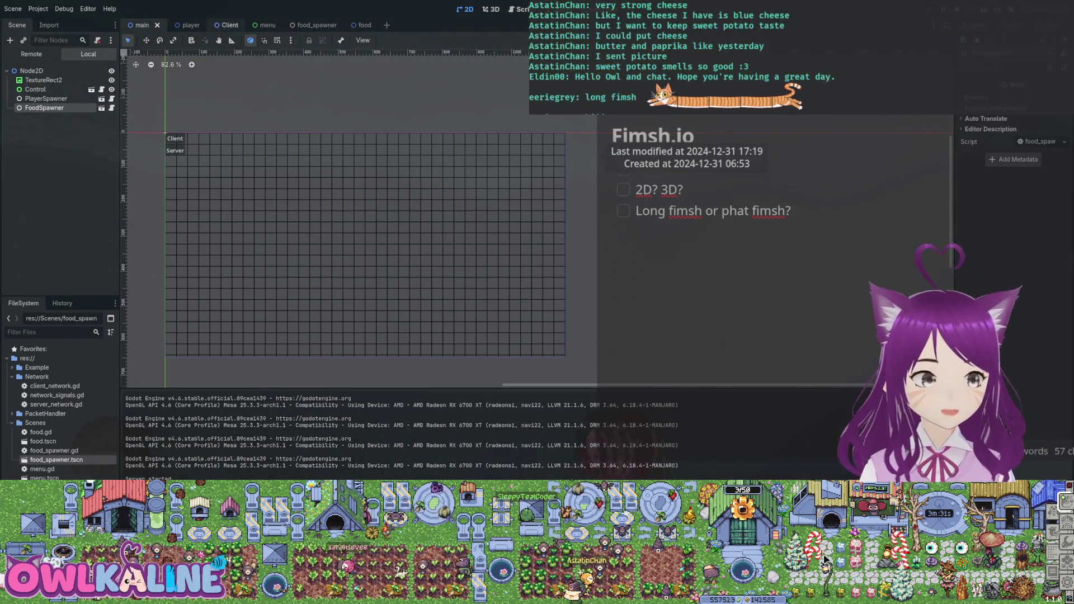
pyautogui.click(305, 25)
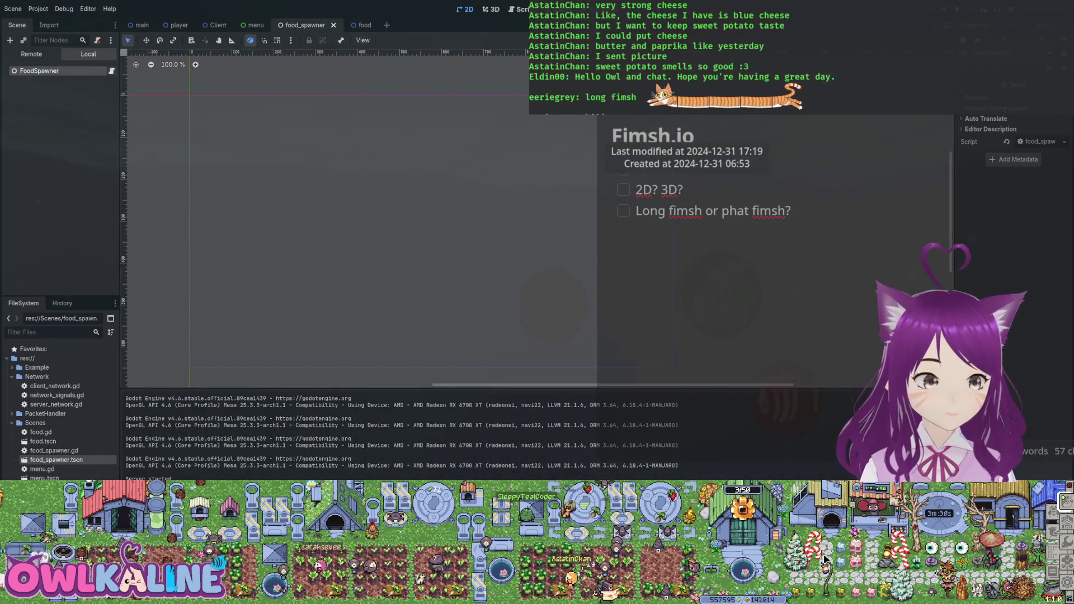
pyautogui.doubleClick(54, 451)
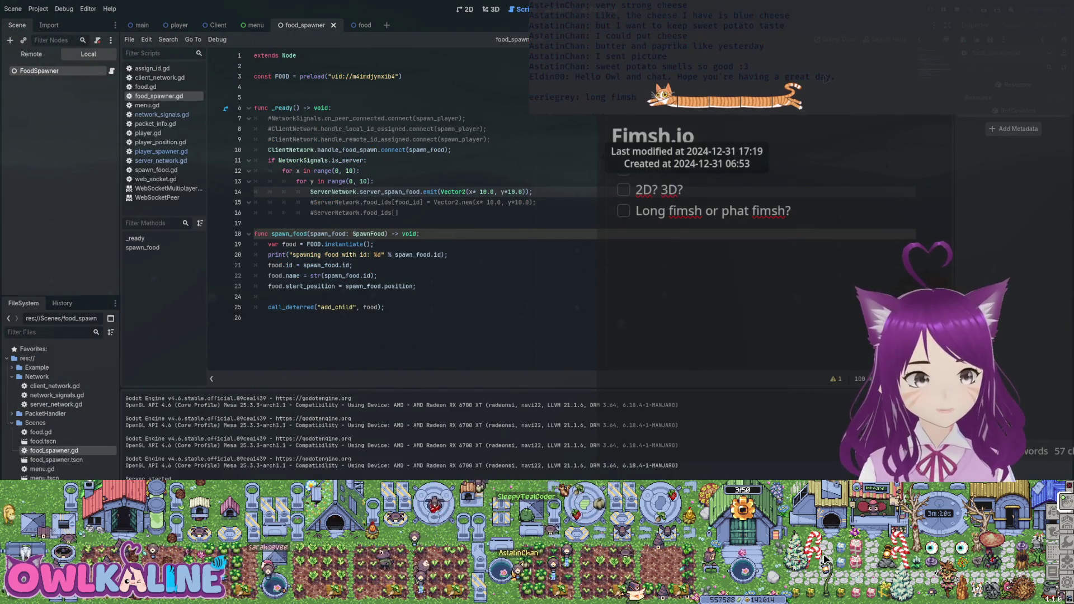
pyautogui.click(273, 108)
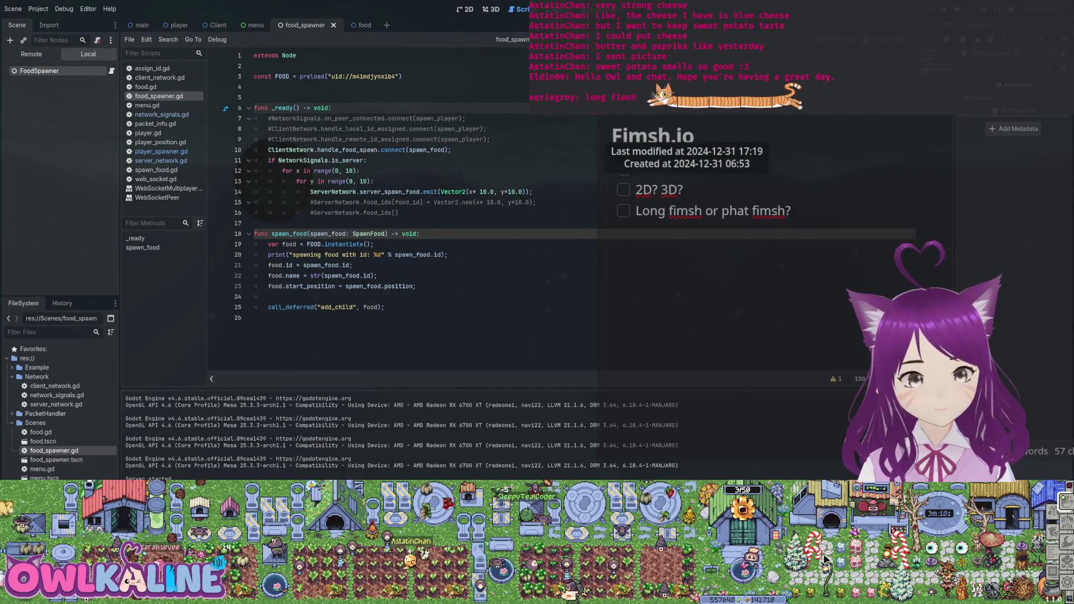
# Step: Insert print("spawning some food") above the server_spawn_food emit in the inner loop
pyautogui.click(367, 161)
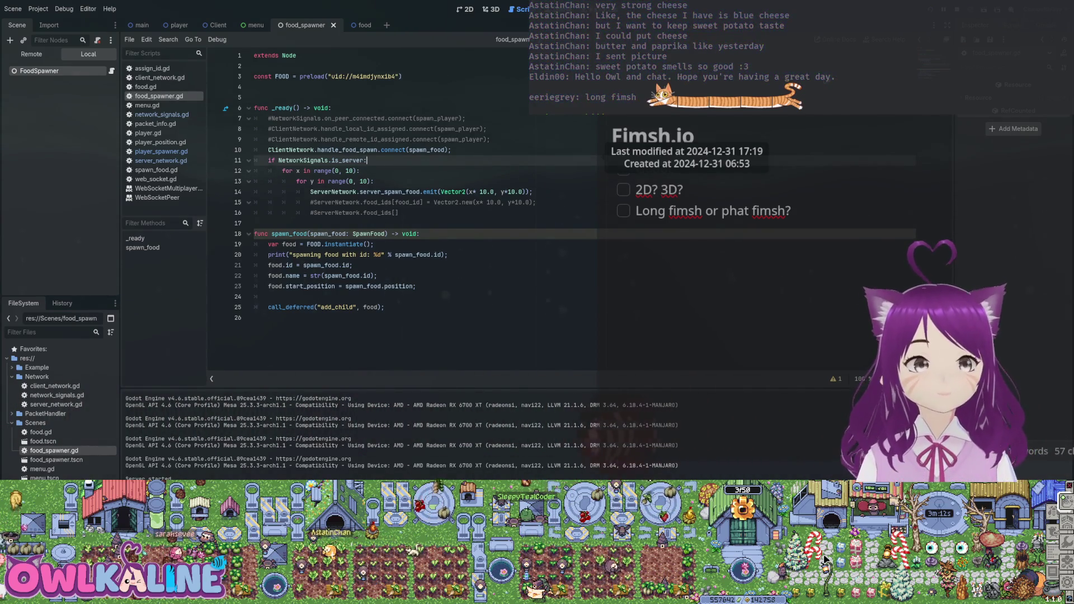
pyautogui.doubleClick(390, 192)
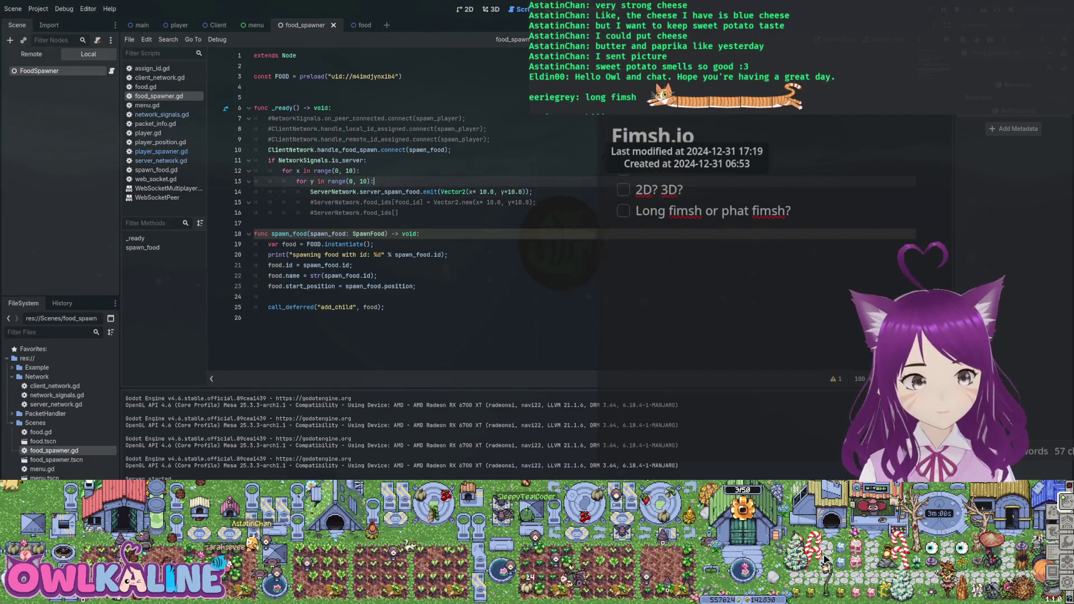
pyautogui.hotkey('ctrl', 'shift', 'Return')
pyautogui.write('prin')
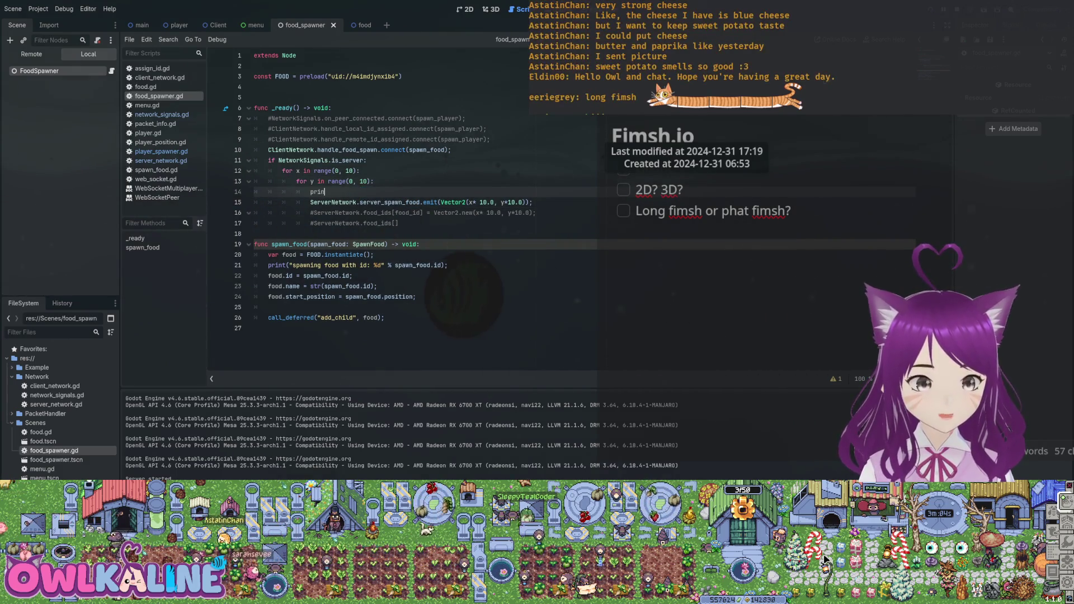
pyautogui.write('t()spawning some food");')
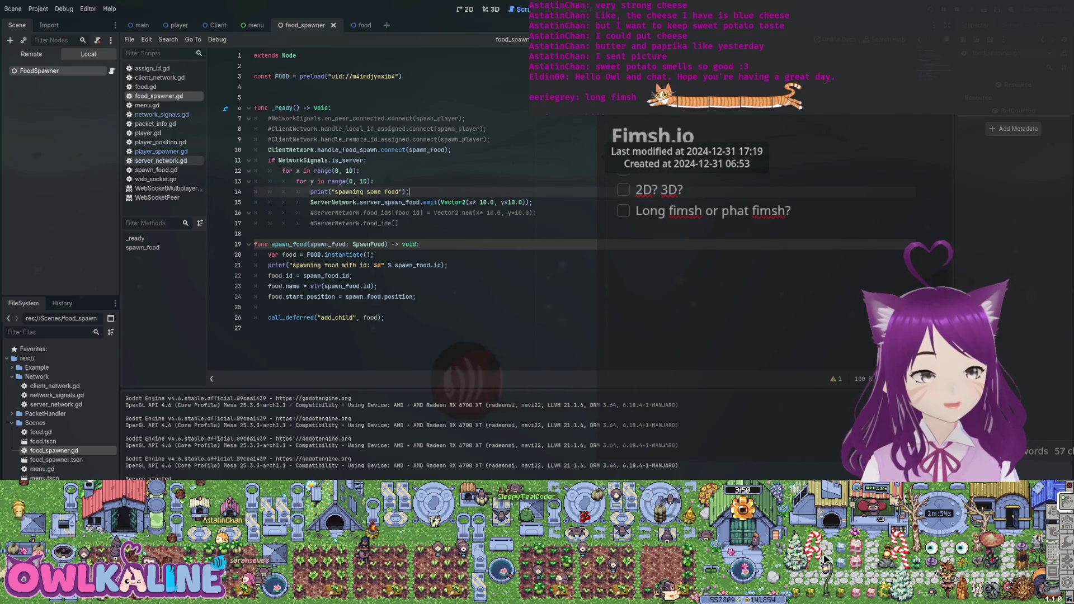
pyautogui.hotkey('alt', 'Left')
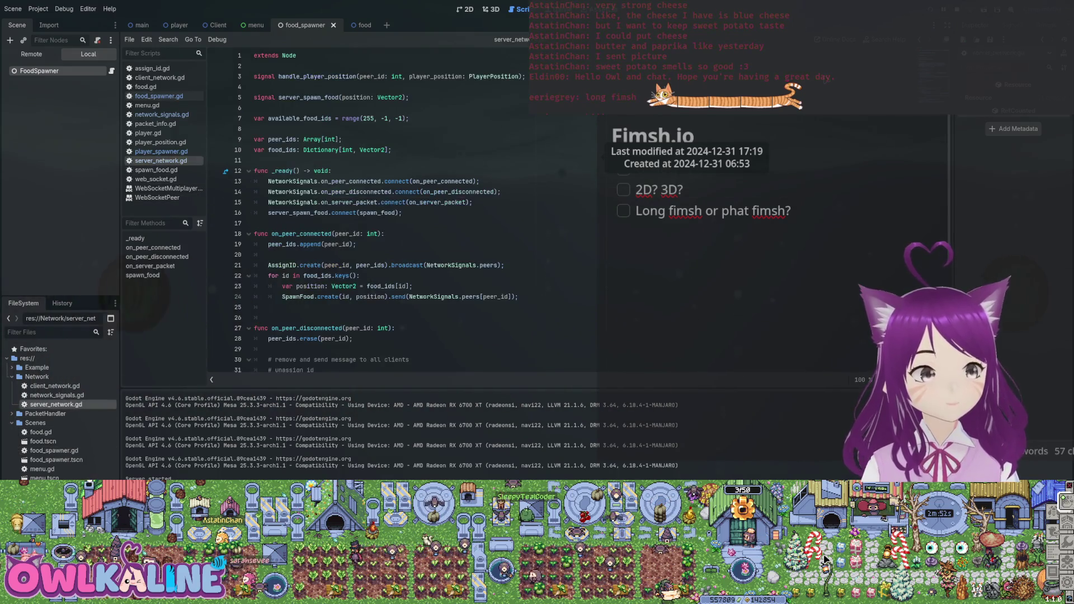
# Step: Add print("broadcasting food to all peers") as the first line of spawn_food
pyautogui.press('Down')
pyautogui.press('Down')
pyautogui.press('Down')
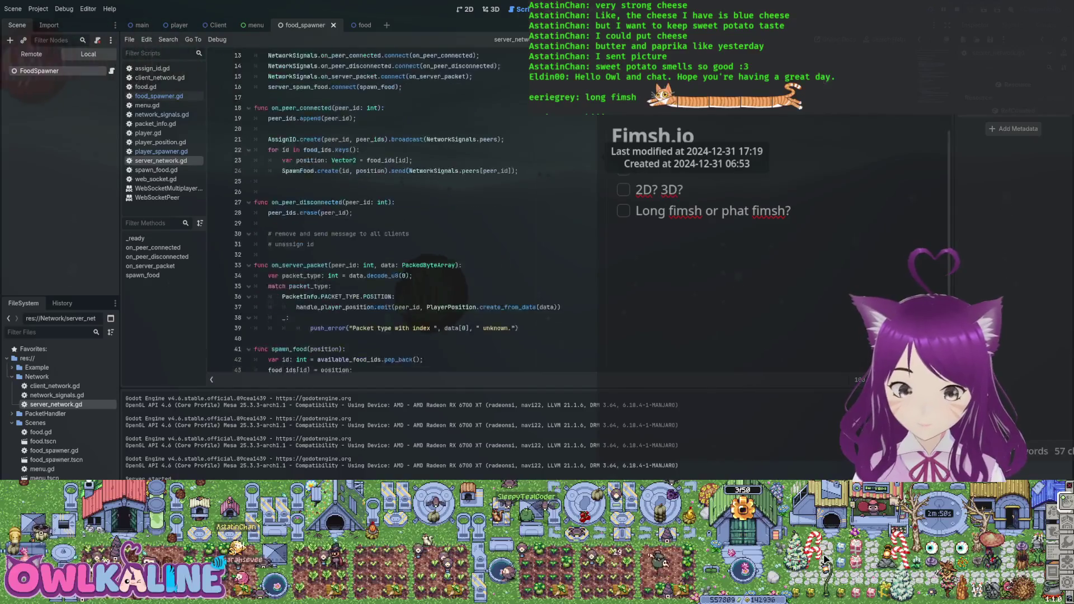
pyautogui.press('Up')
pyautogui.press('Up')
pyautogui.press('Up')
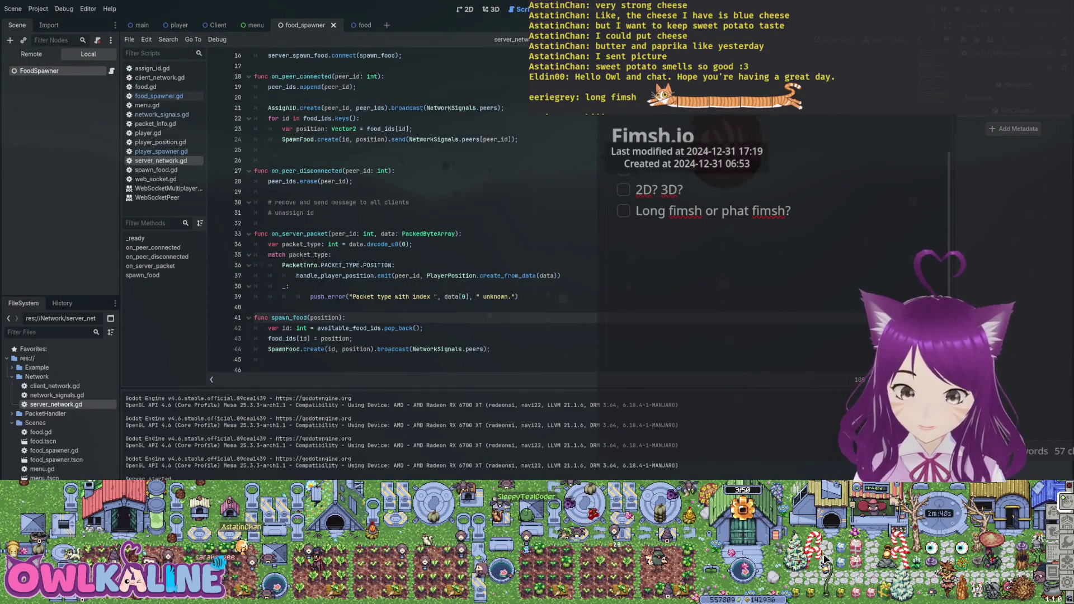
pyautogui.press('Return')
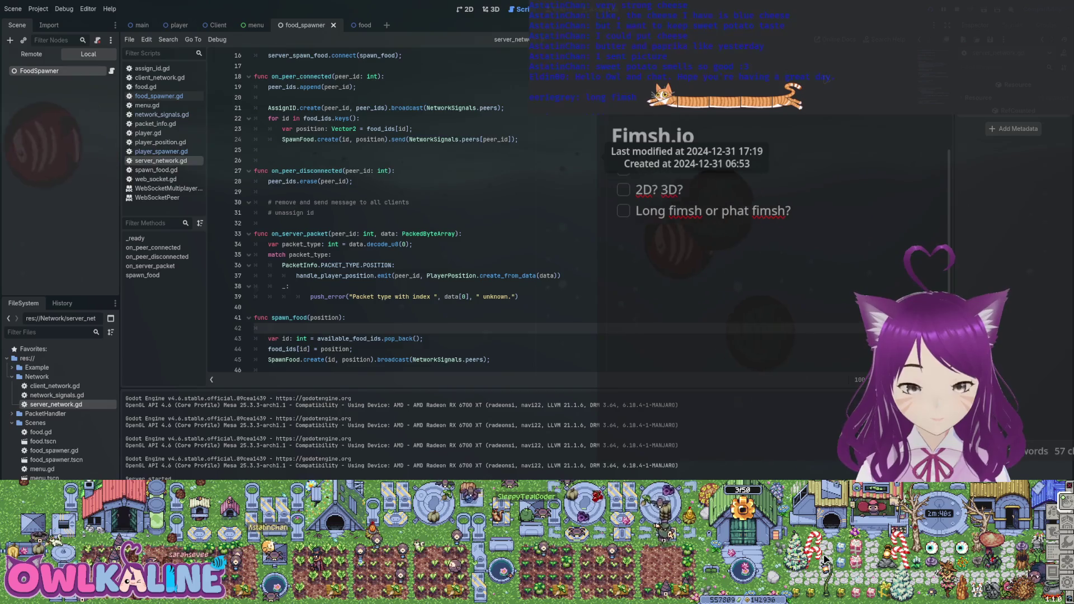
pyautogui.write('print("')
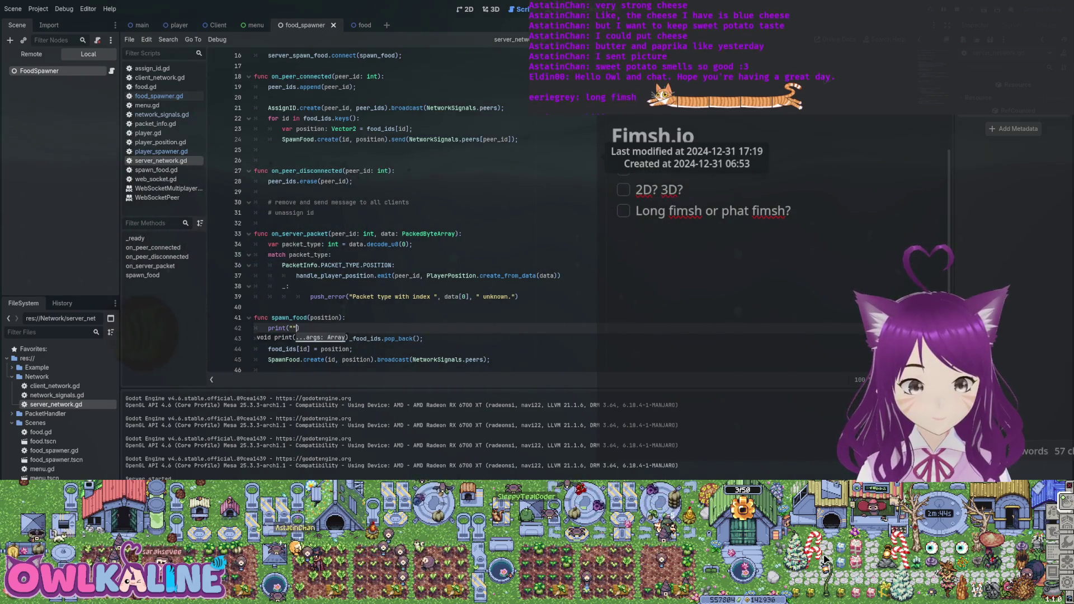
pyautogui.write('broadcast')
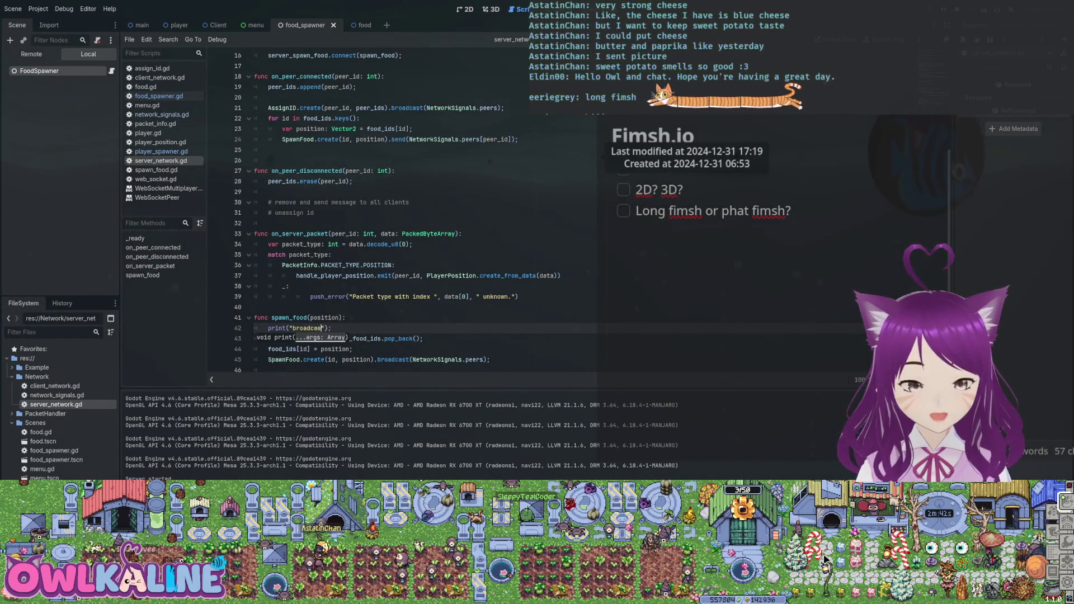
pyautogui.write('ing food ')
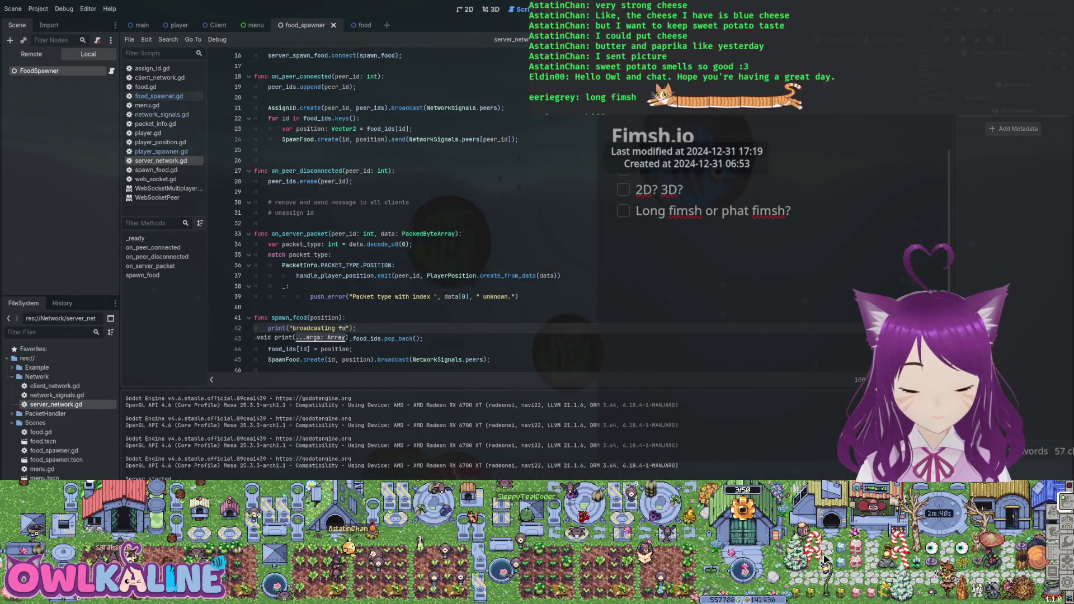
pyautogui.write('to all peer')
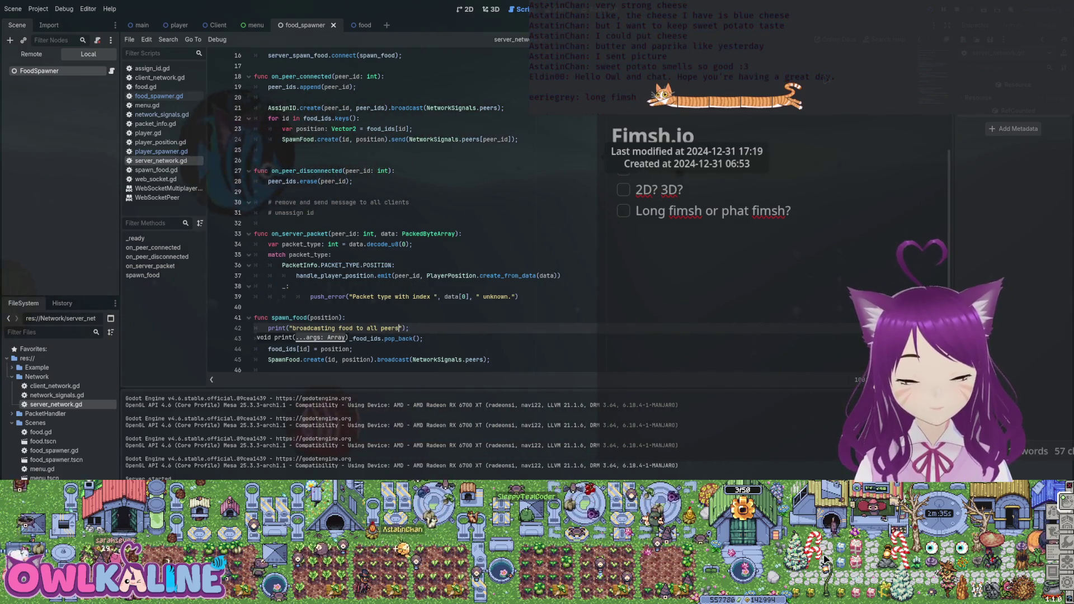
pyautogui.write('s')
pyautogui.press('Down')
pyautogui.press('Down')
pyautogui.press('Down')
pyautogui.press('Down')
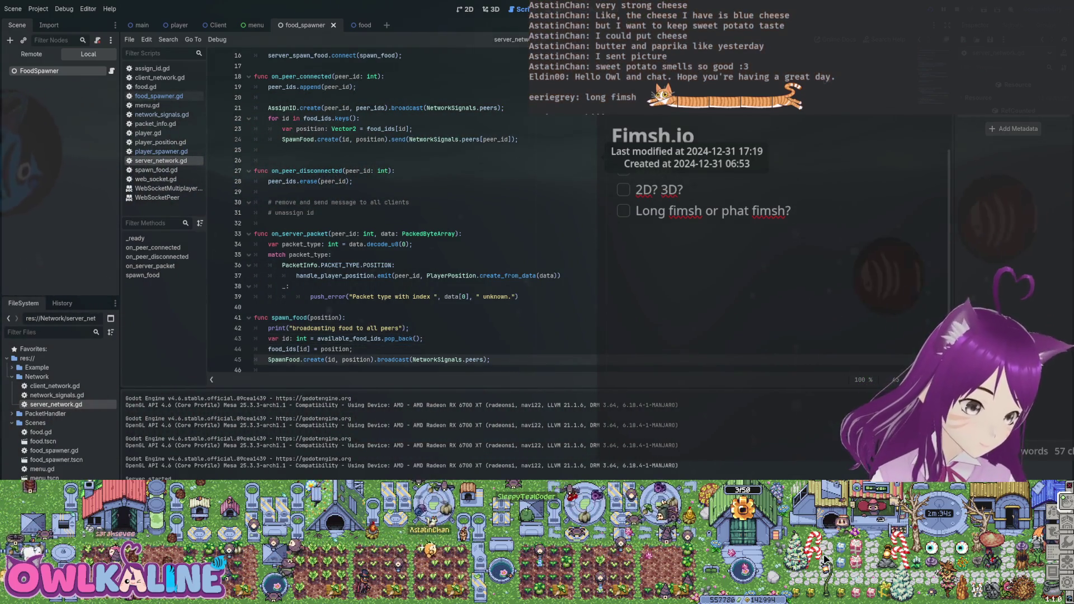
# Step: Add blank lines after the broadcast call and start typing a ClientNetwork.s call
pyautogui.press('Return')
pyautogui.press('Return')
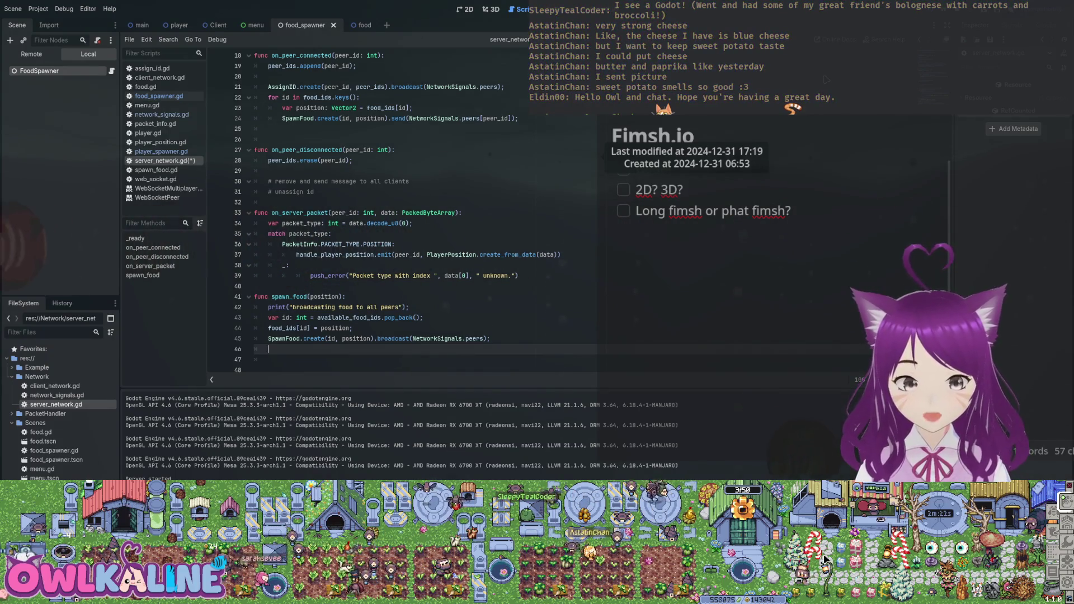
pyautogui.press('Return')
pyautogui.press('Down')
pyautogui.press('Up')
pyautogui.press('Up')
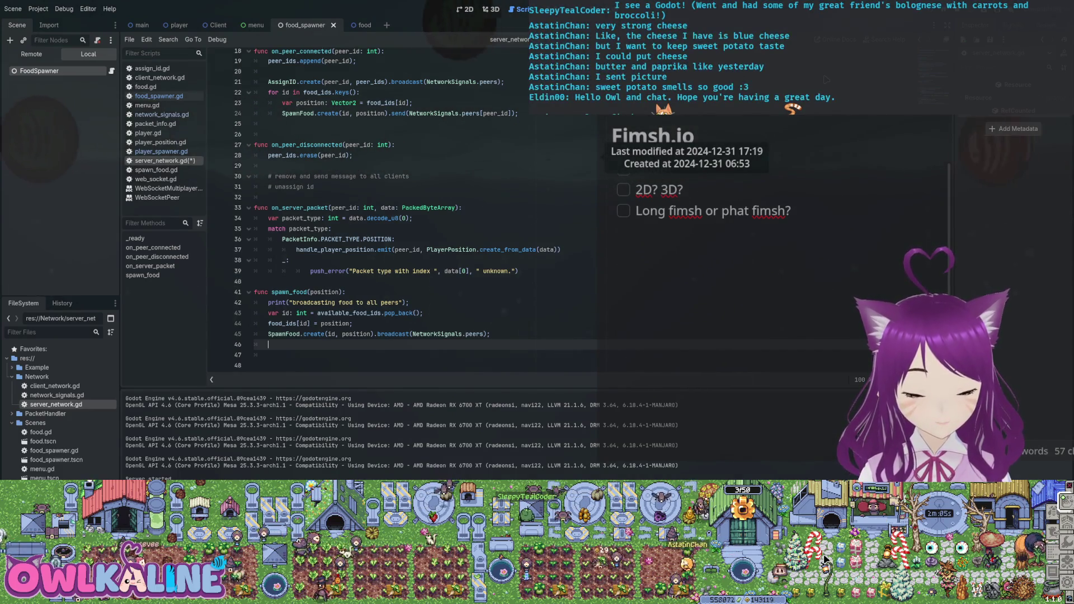
pyautogui.write('ClientNetwork.')
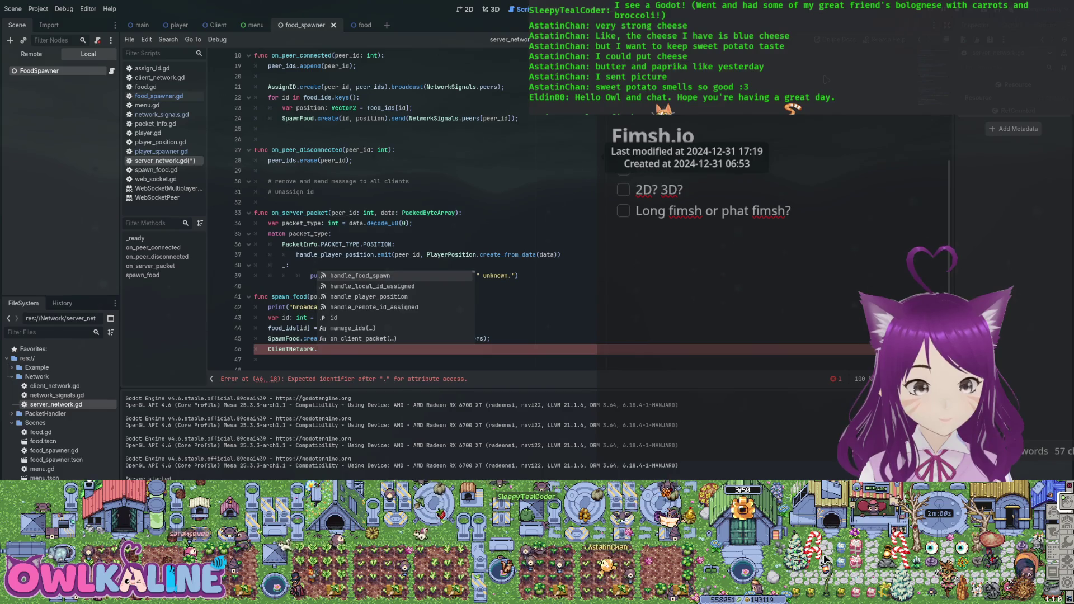
pyautogui.write('sp')
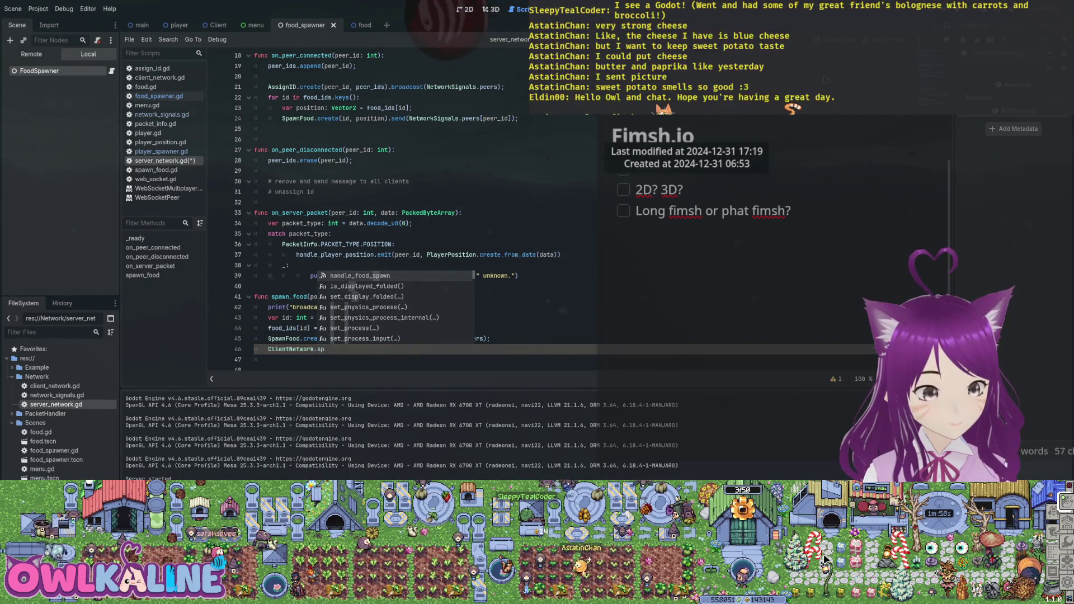
# Step: Complete the spawn_food() call and save server_network.gd
pyautogui.write('awn.emit(')
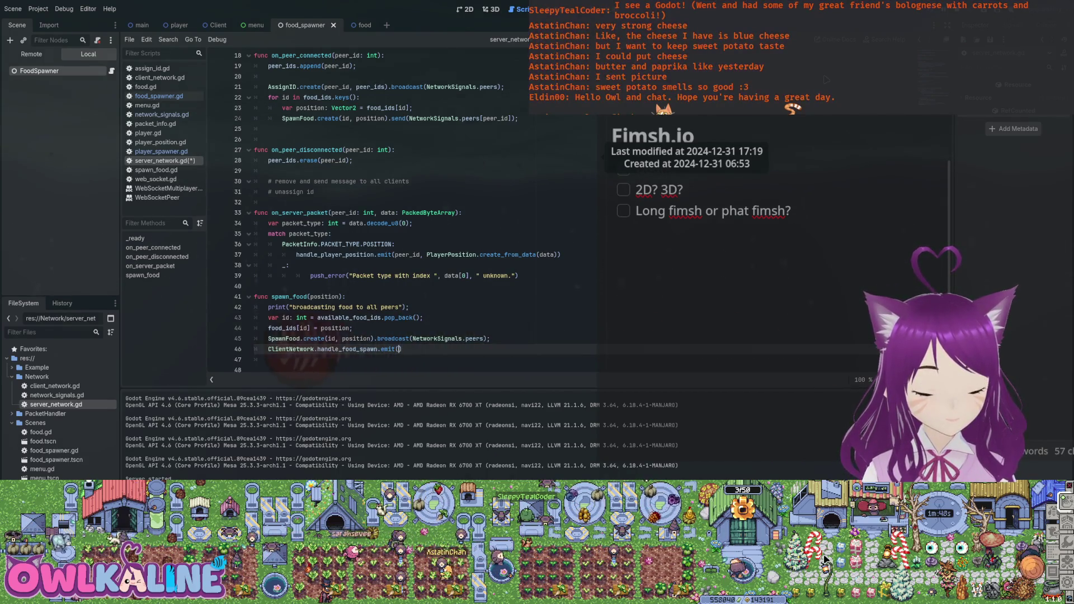
pyautogui.write('pawn')
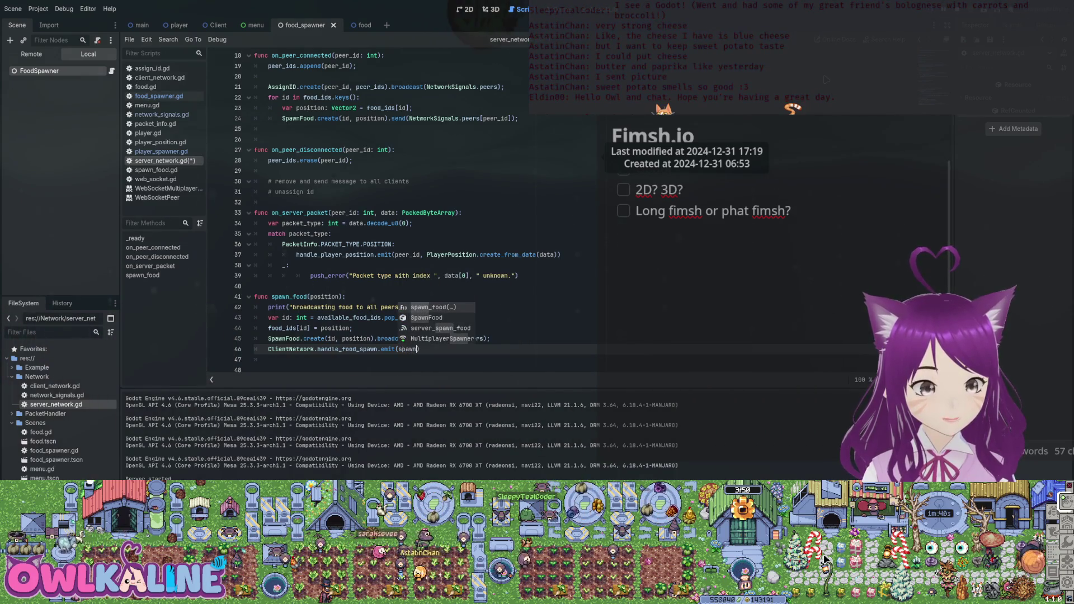
pyautogui.press('Return')
pyautogui.write(');')
pyautogui.hotkey('ctrl', 's')
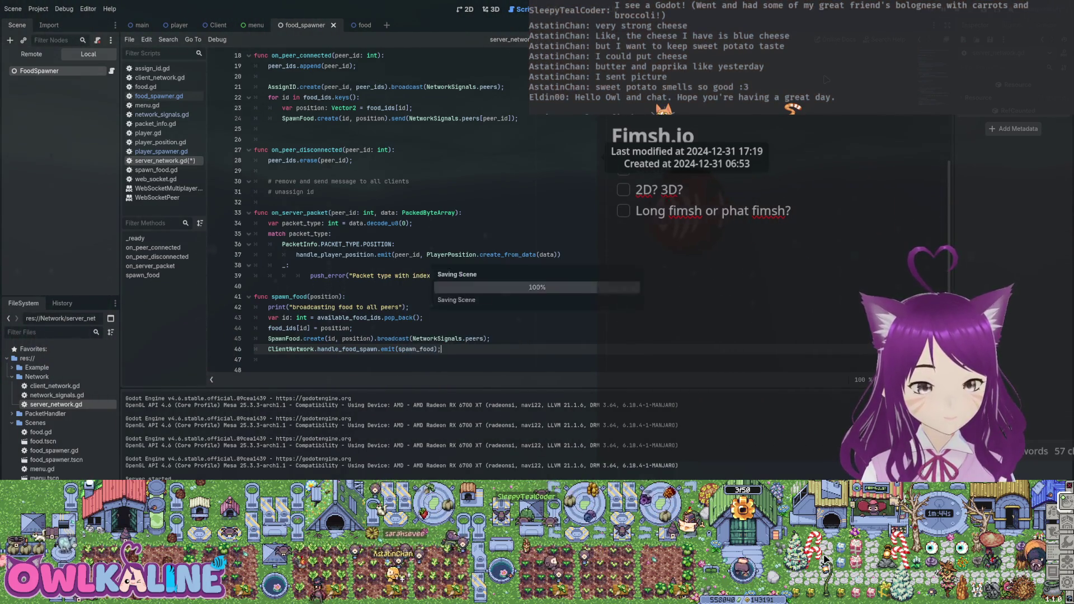
# Step: Store SpawnFood.create in var spawn_food: SpawnFood and move the broadcast onto its own line
pyautogui.press('Up')
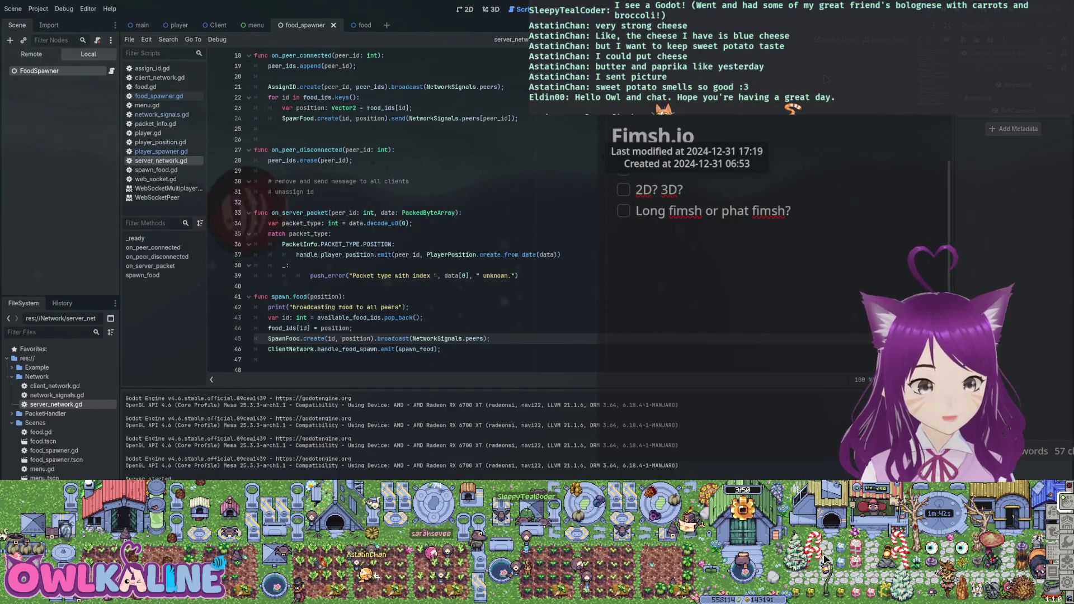
pyautogui.write('var spawn_food')
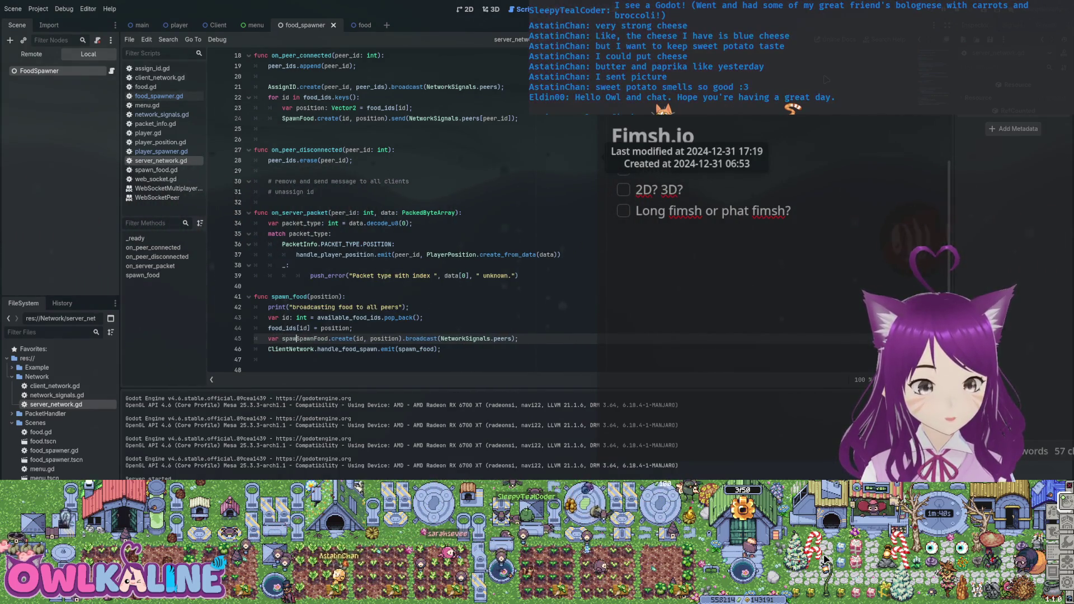
pyautogui.write(': SpawnFood =')
pyautogui.hotkey('ctrl', 'Right')
pyautogui.hotkey('ctrl', 'Right')
pyautogui.hotkey('ctrl', 'Right')
pyautogui.press('Return')
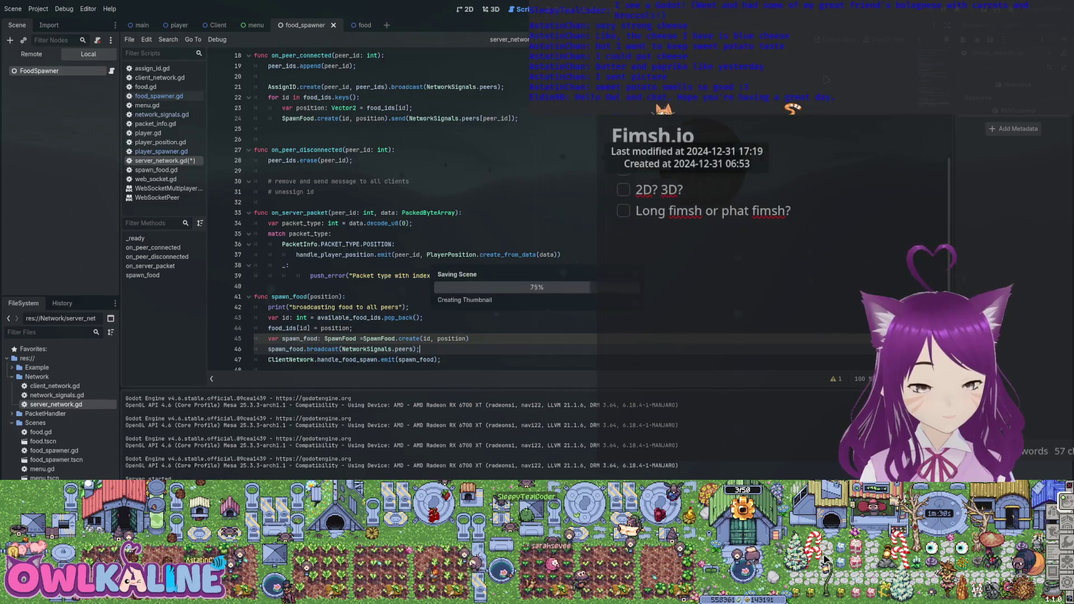
pyautogui.write('spawn_food')
# Step: Cut the spawn_food broadcast line out of server_network.gd's spawn_food function
pyautogui.hotkey('ctrl', 'Down')
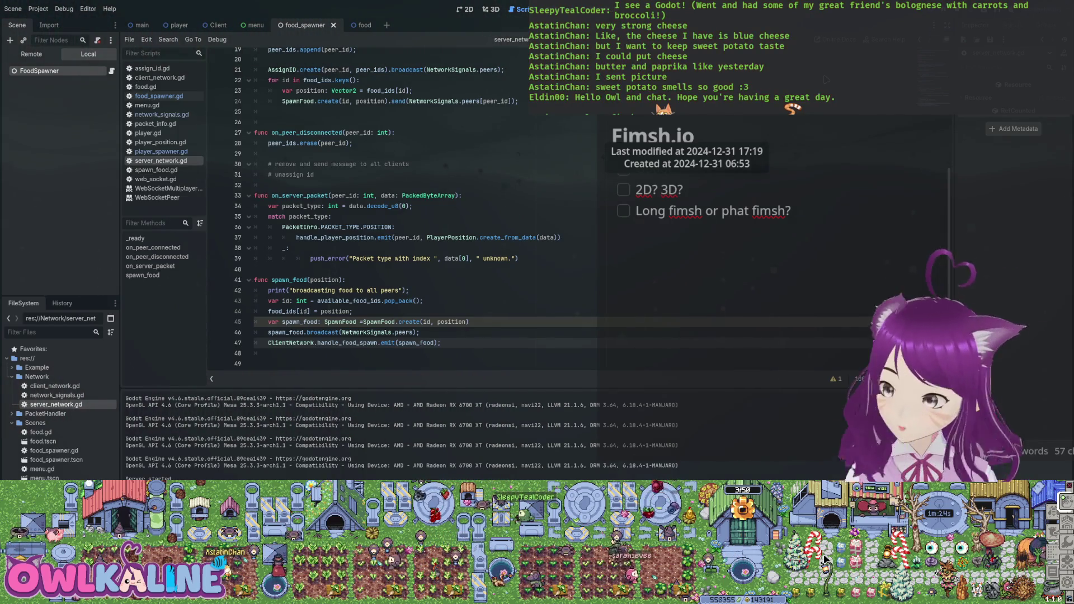
pyautogui.press('Up')
pyautogui.hotkey('shift', 'Home')
pyautogui.hotkey('shift', 'Home')
pyautogui.hotkey('ctrl', 'c')
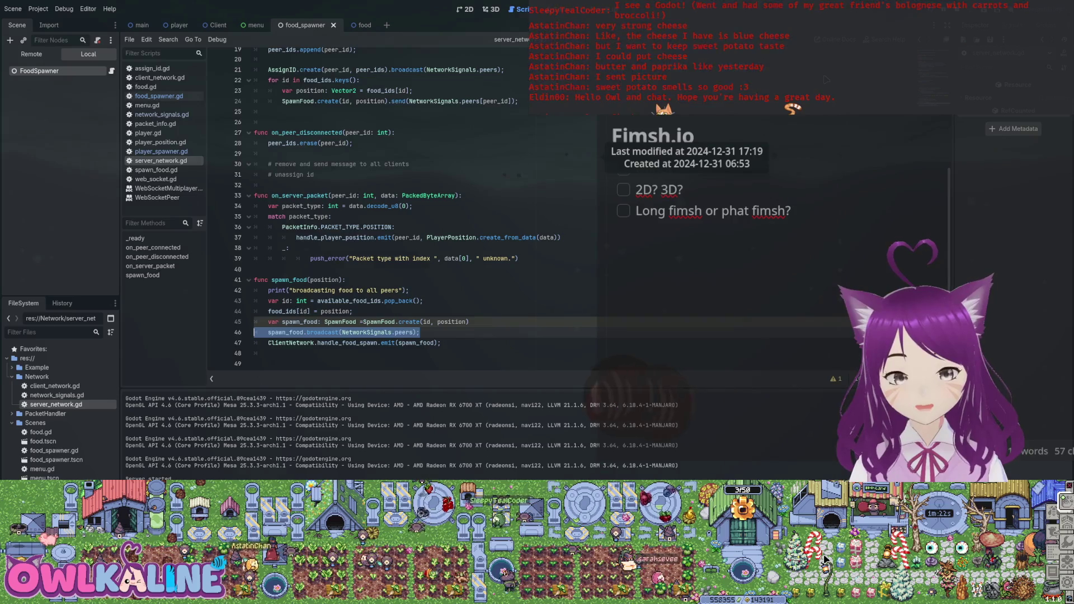
pyautogui.press('BackSpace')
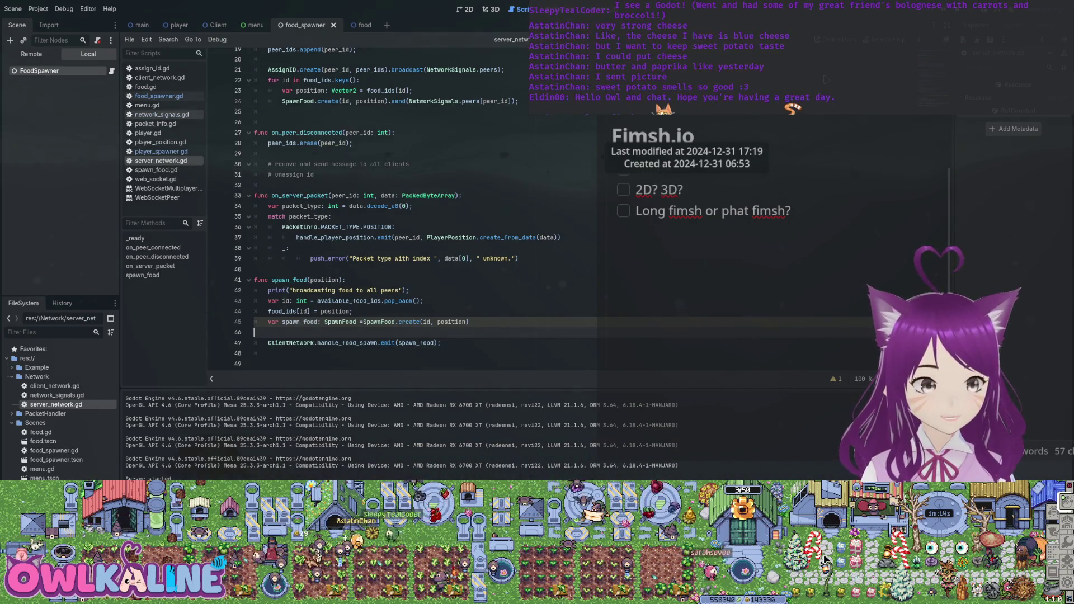
pyautogui.click(158, 96)
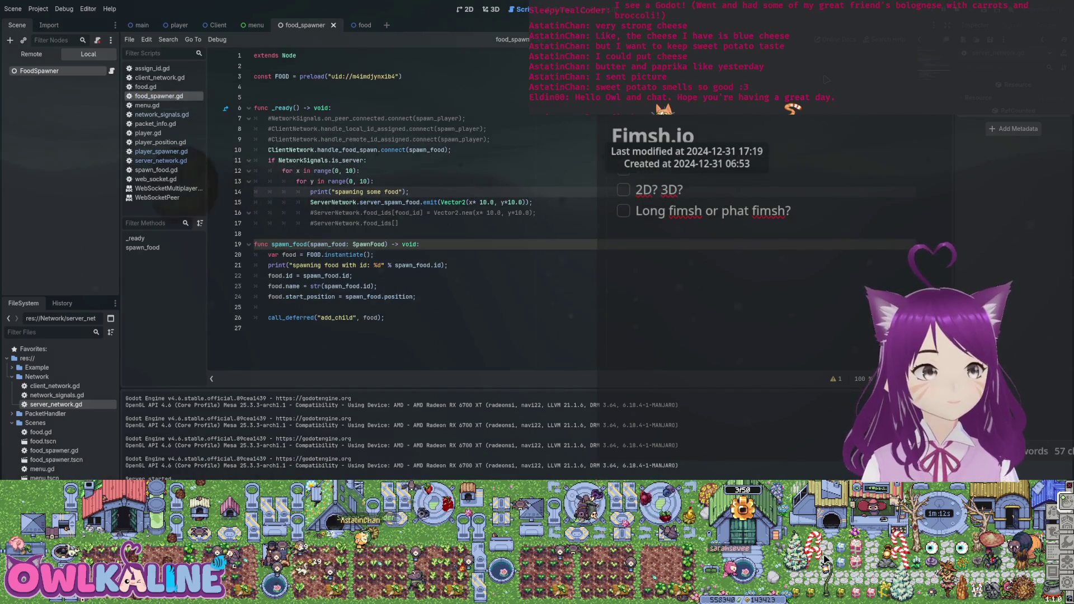
# Step: Paste the spawn_food broadcast line into food.gd's _enter_tree after global_position = start_position
pyautogui.click(145, 86)
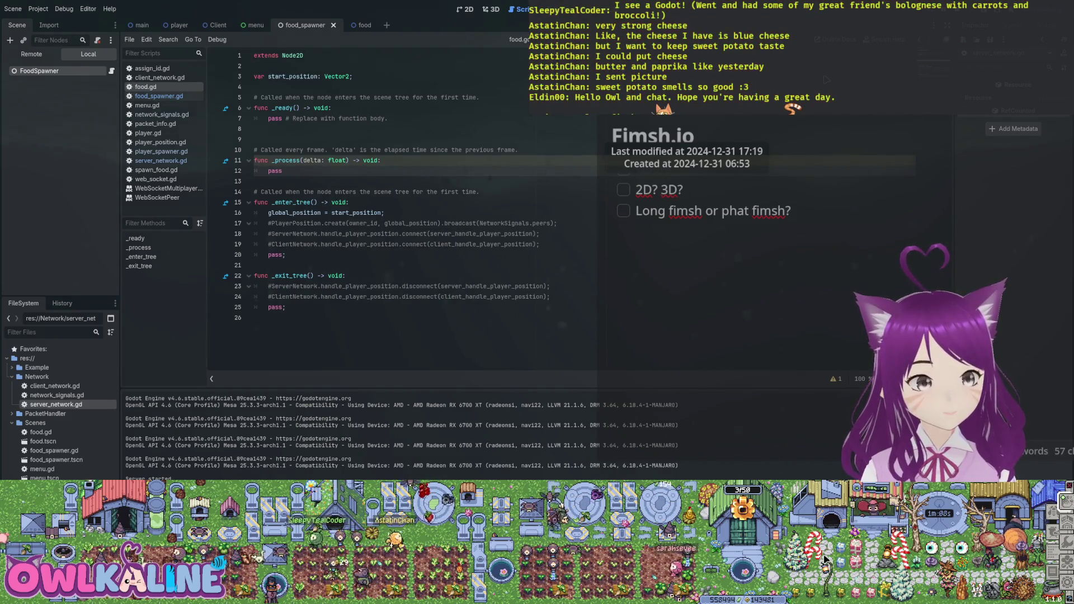
pyautogui.click(385, 212)
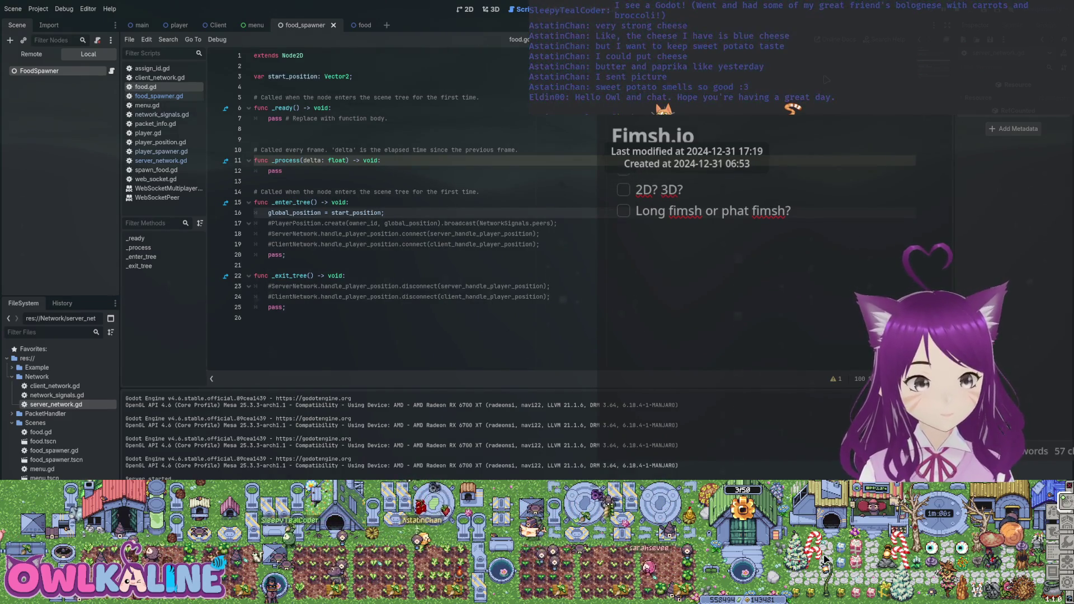
pyautogui.press('Return')
pyautogui.hotkey('ctrl', 'v')
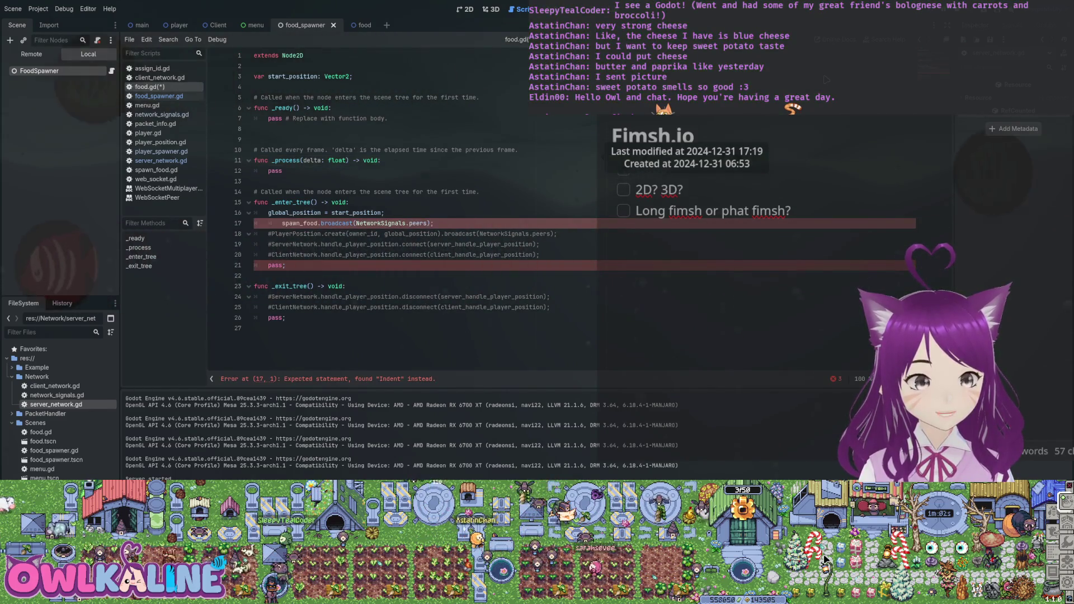
# Step: Comment out the pasted broadcast line and fix its indentation to clear the error
pyautogui.click(268, 223)
pyautogui.write('Next')
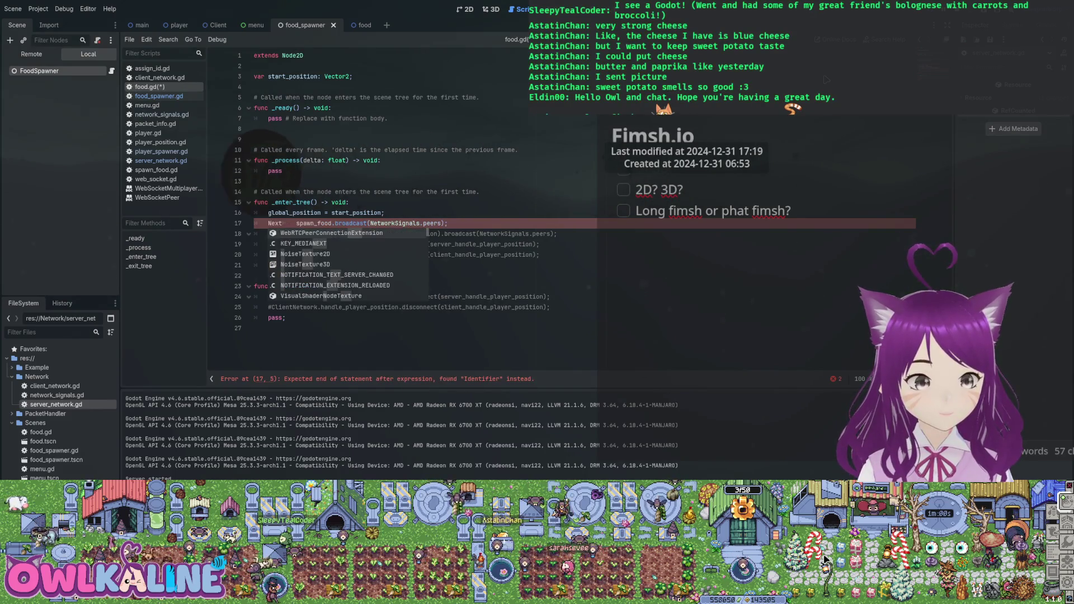
pyautogui.press('BackSpace')
pyautogui.press('BackSpace')
pyautogui.press('BackSpace')
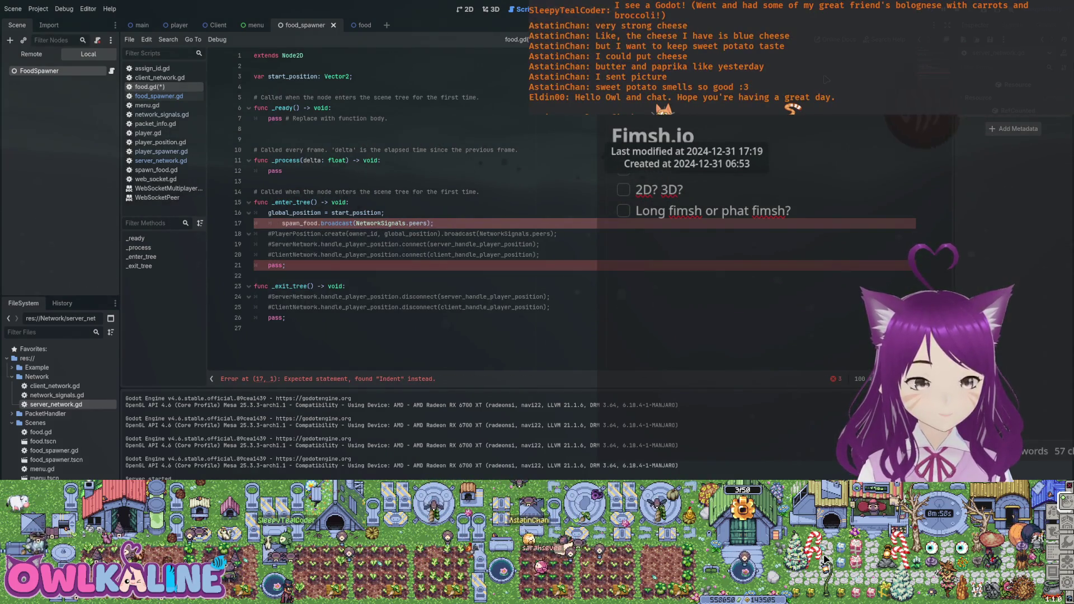
pyautogui.write('C')
pyautogui.press('BackSpace')
pyautogui.press('Return')
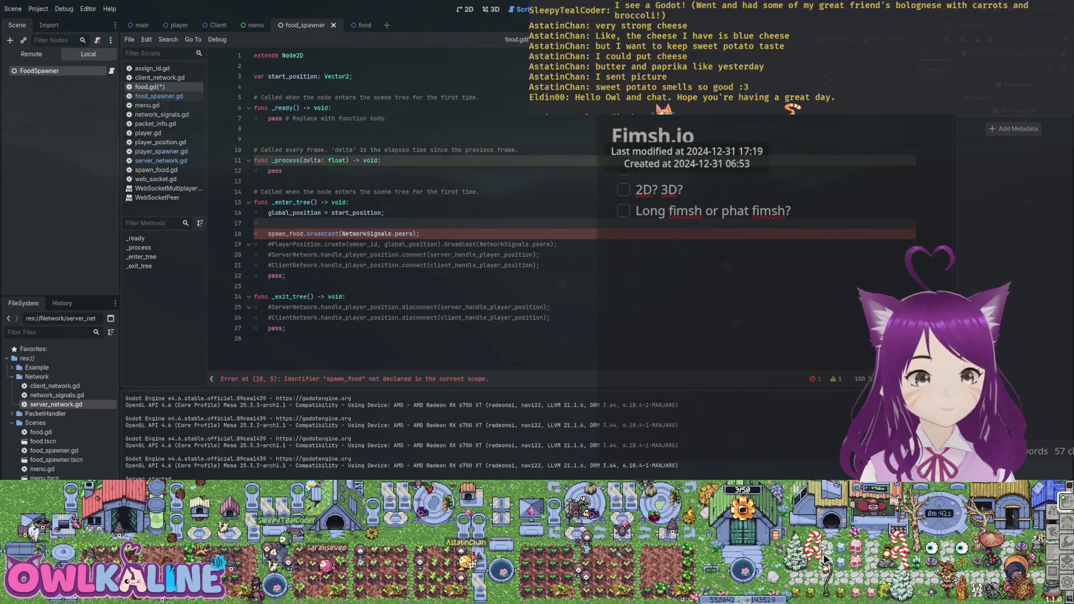
pyautogui.press('Down')
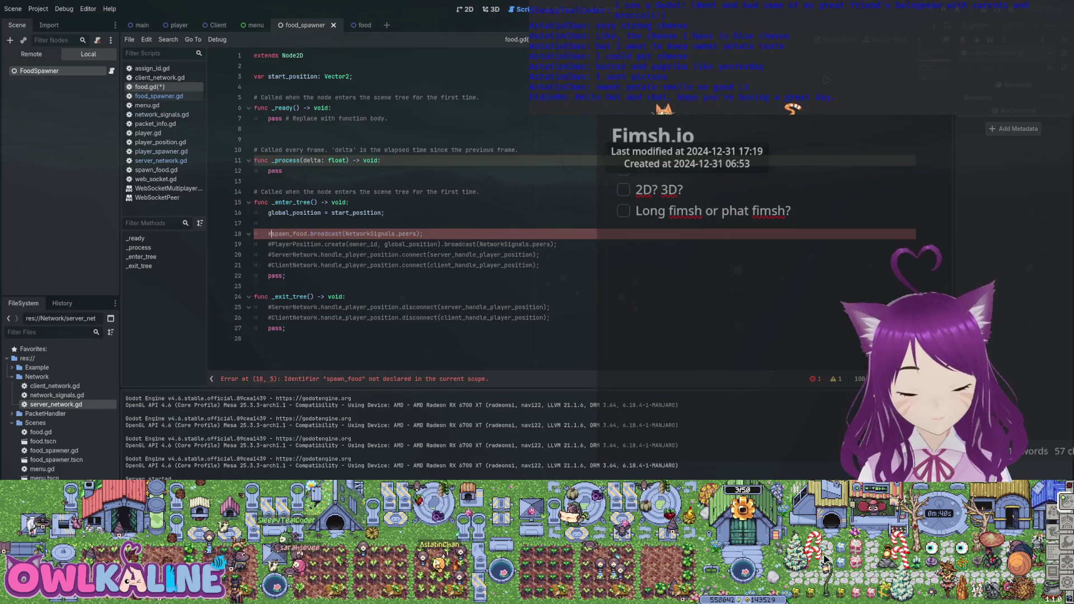
pyautogui.hotkey('alt', 'Left')
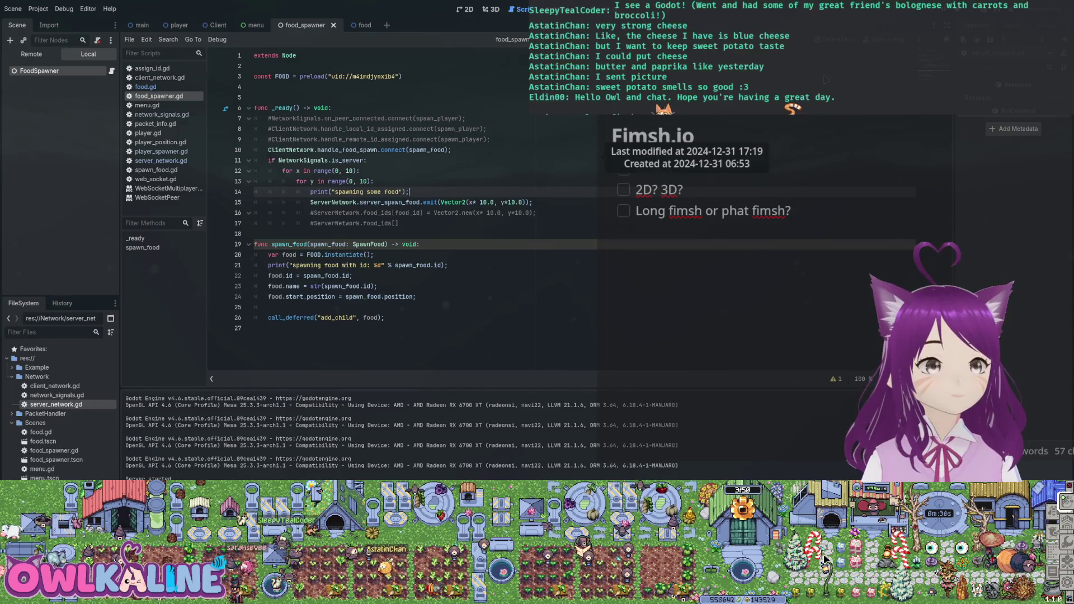
# Step: Insert a blank line after the handle_food_spawn connection on line 10, then view player_spawner.gd
pyautogui.hotkey('alt', 'Left')
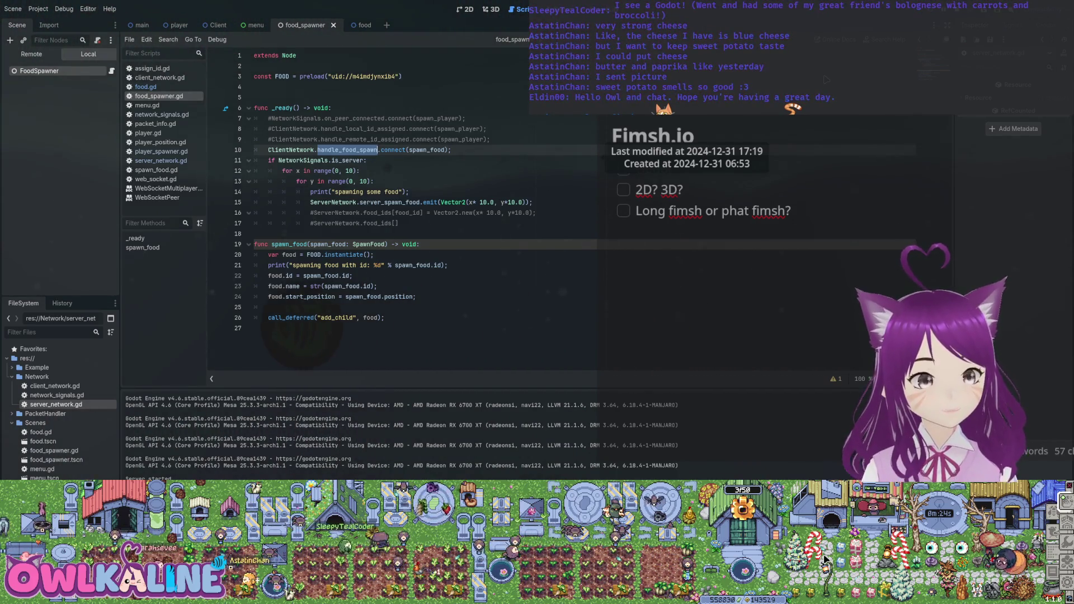
pyautogui.press('End')
pyautogui.press('Return')
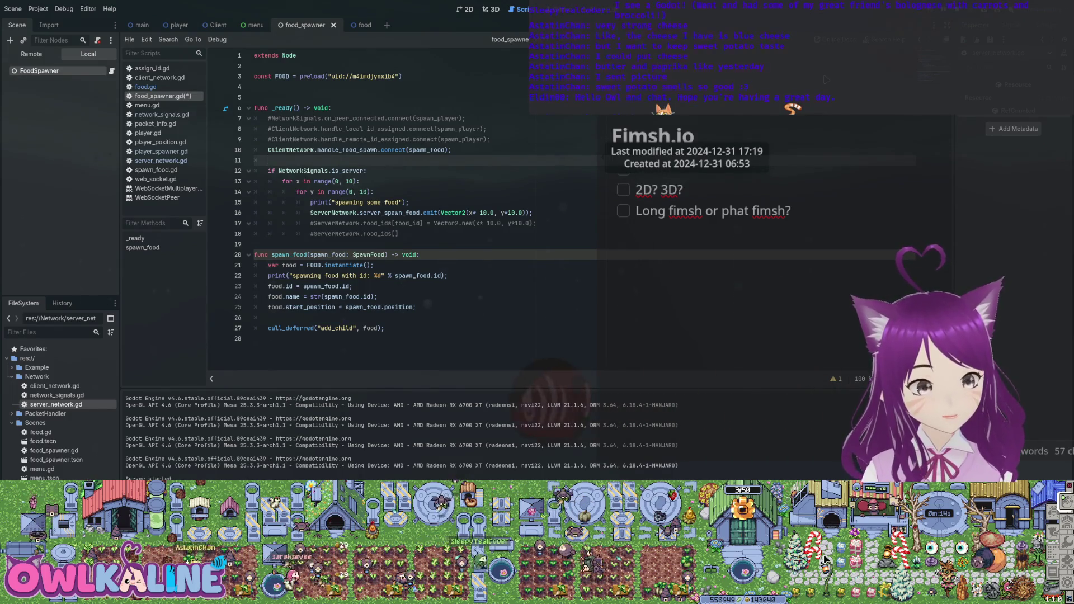
pyautogui.moveTo(297, 118); pyautogui.dragTo(403, 118)
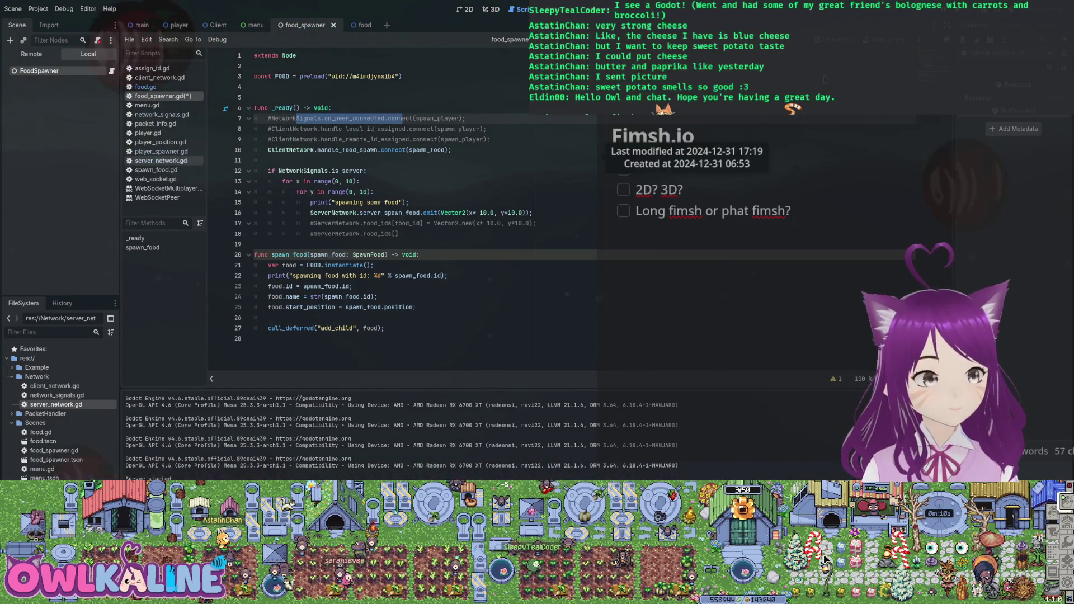
pyautogui.click(161, 151)
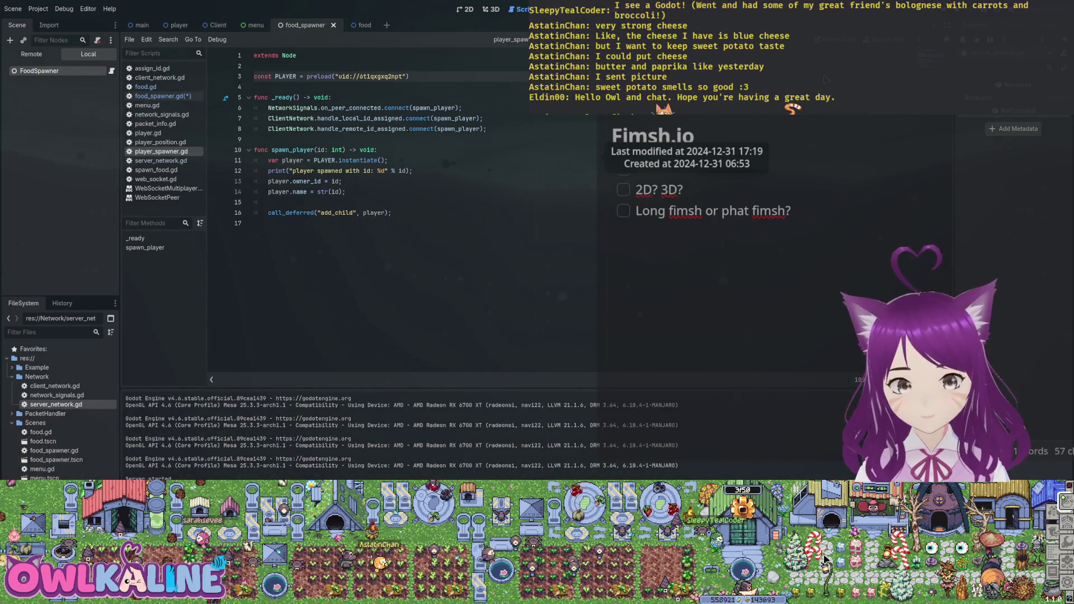
# Step: Switch from food_spawner.gd to food.gd and back, selecting handle_food_spawn on line 10
pyautogui.click(162, 96)
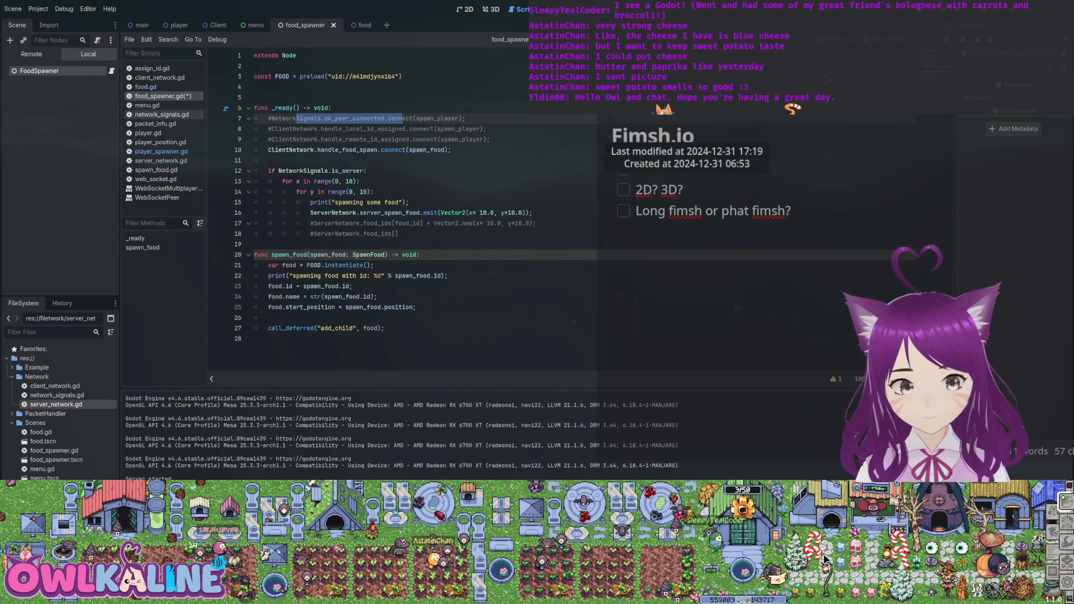
pyautogui.click(145, 86)
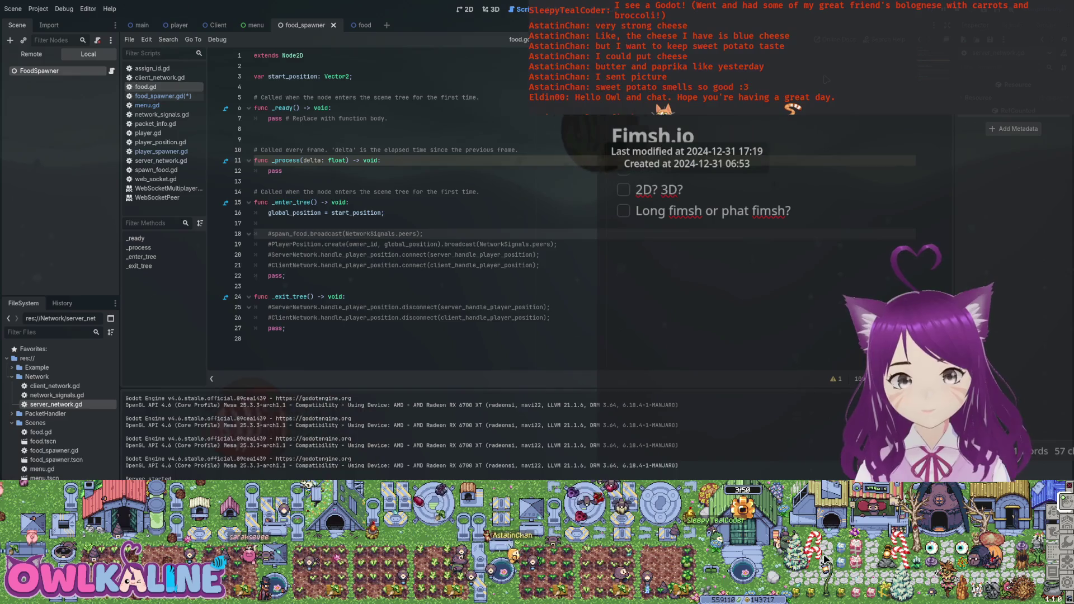
pyautogui.click(163, 96)
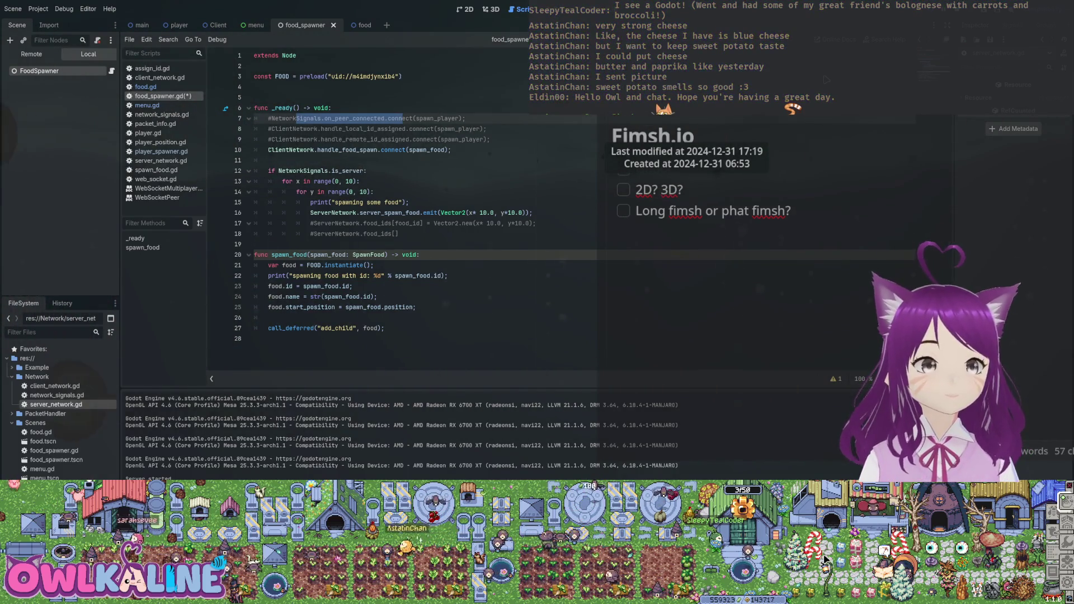
pyautogui.doubleClick(347, 150)
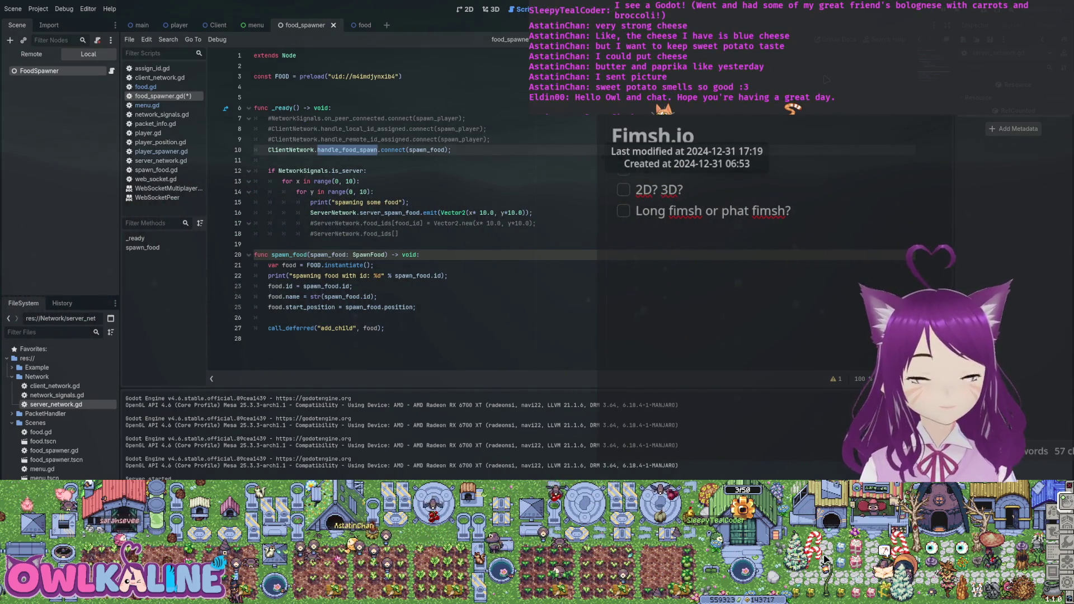
# Step: Try a NetworkSignals. line after line 10, discard it, and save food_spawner.gd
pyautogui.click(268, 318)
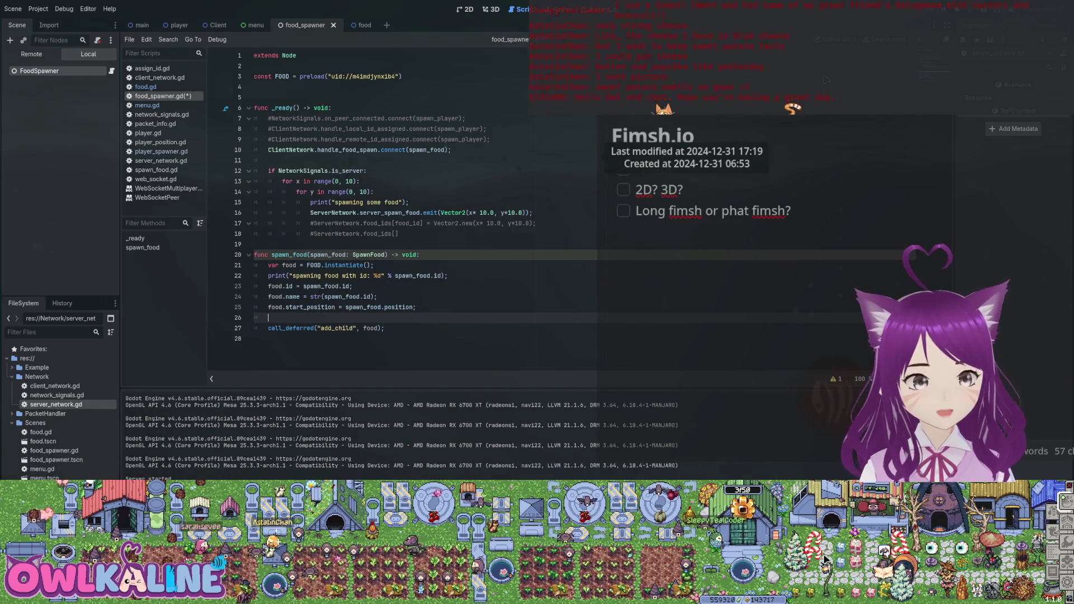
pyautogui.click(335, 150)
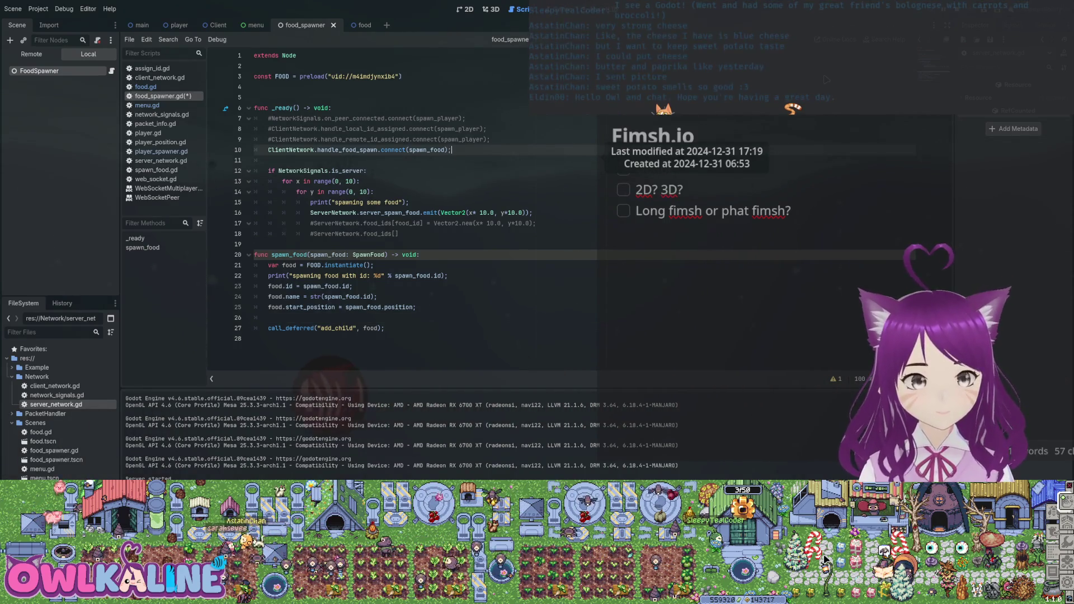
pyautogui.press('Return')
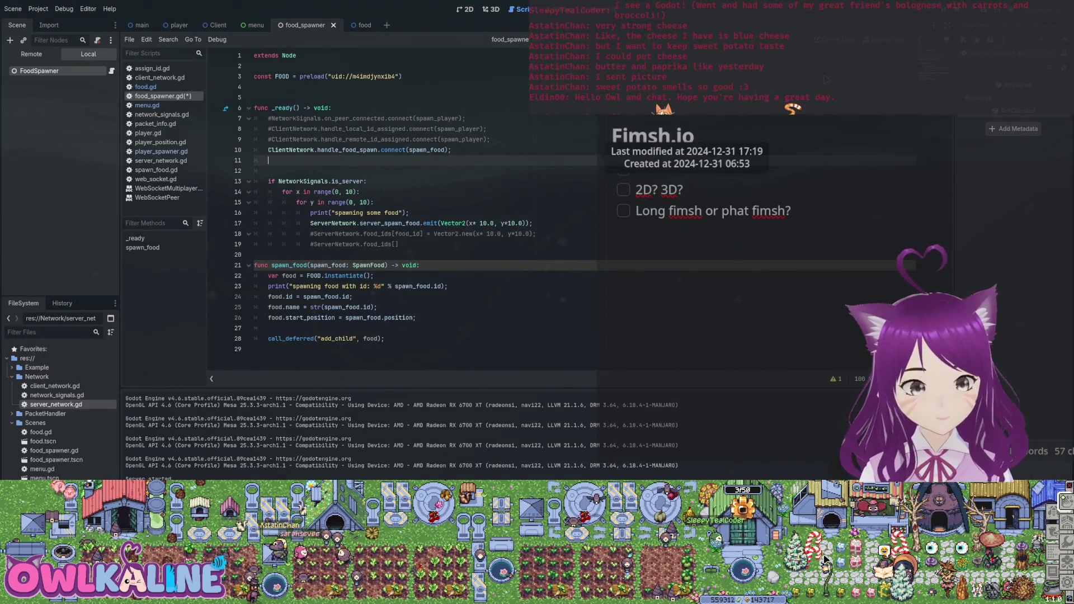
pyautogui.write('NetworkSignals.')
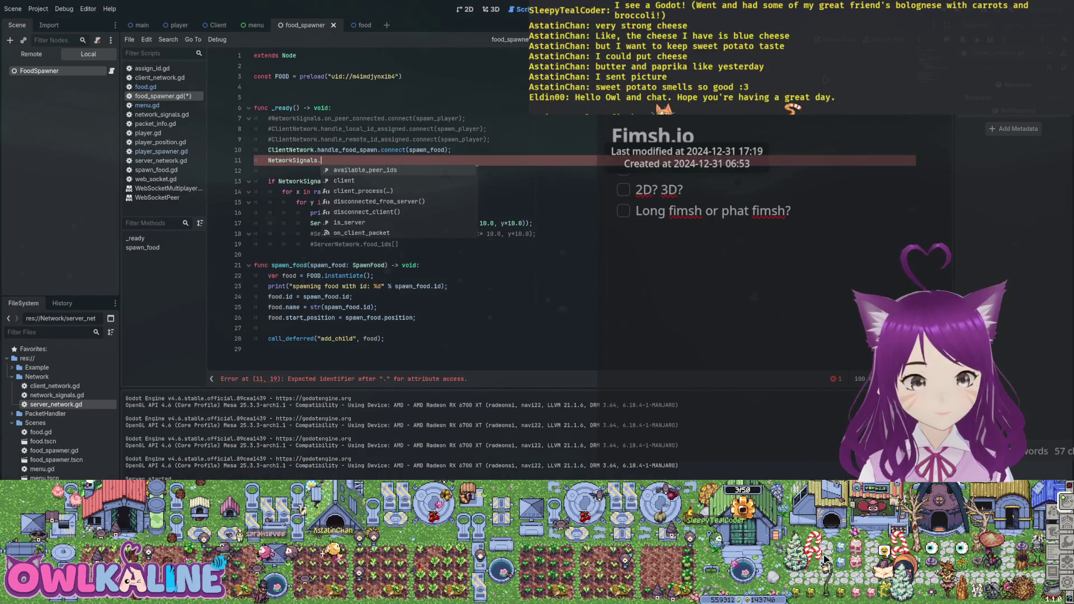
pyautogui.press('Escape')
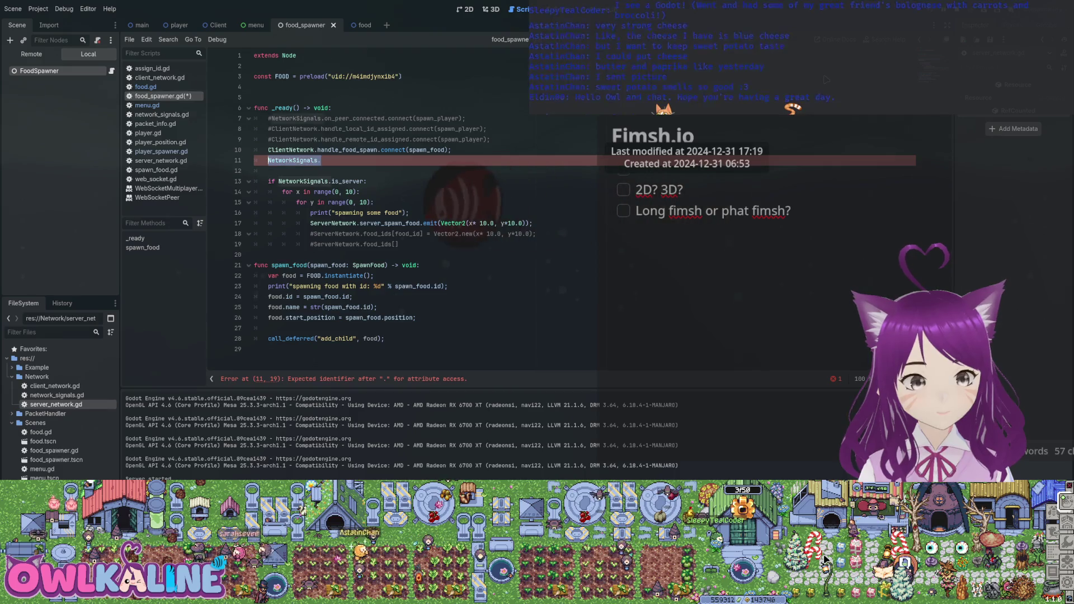
pyautogui.press('BackSpace')
pyautogui.press('BackSpace')
pyautogui.press('BackSpace')
pyautogui.hotkey('ctrl', 's')
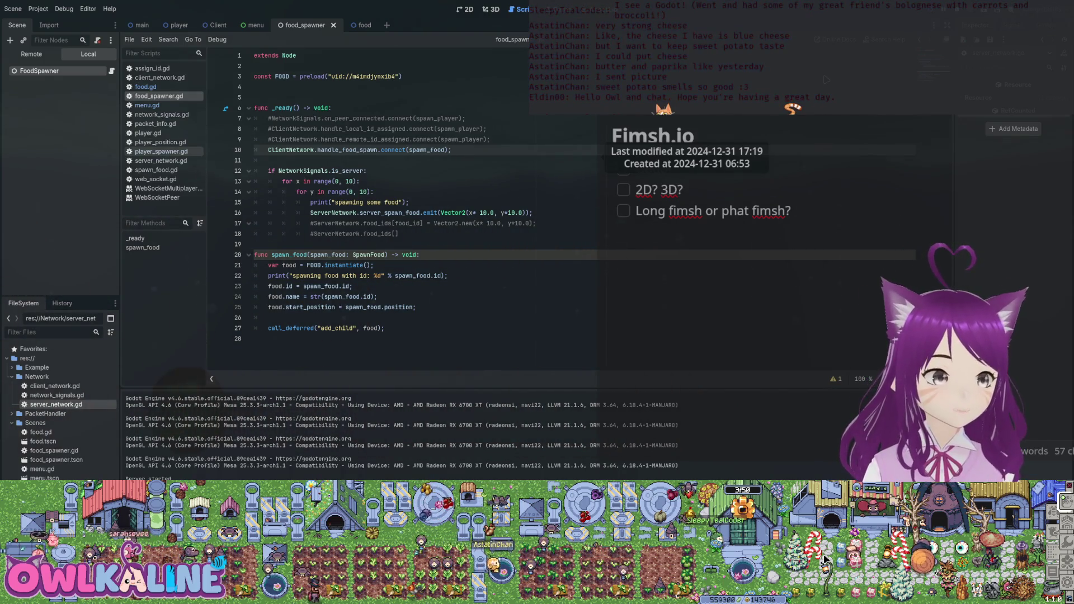
pyautogui.click(161, 161)
# Step: Glance at the spawn_food function header, then move through player_position.gd to player_spawner.gd
pyautogui.scroll(-1, 391, 207)
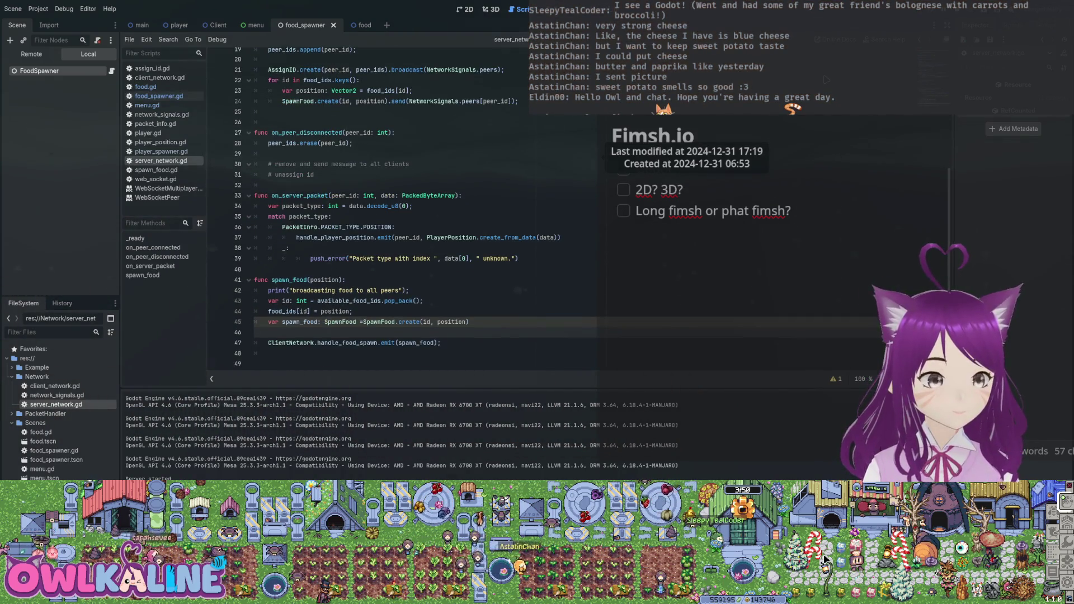
pyautogui.click(346, 280)
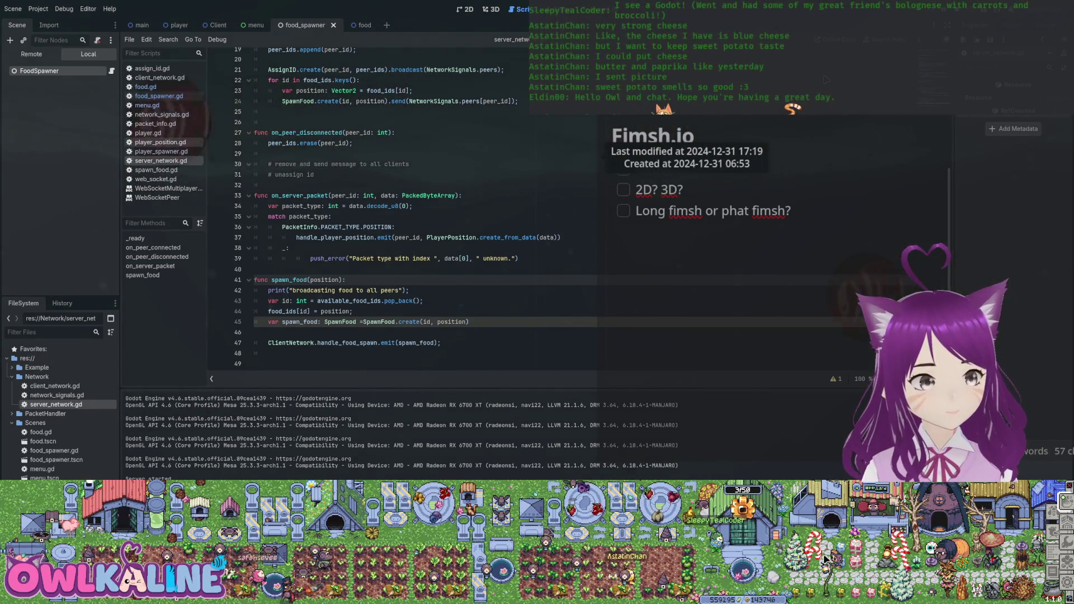
pyautogui.click(160, 142)
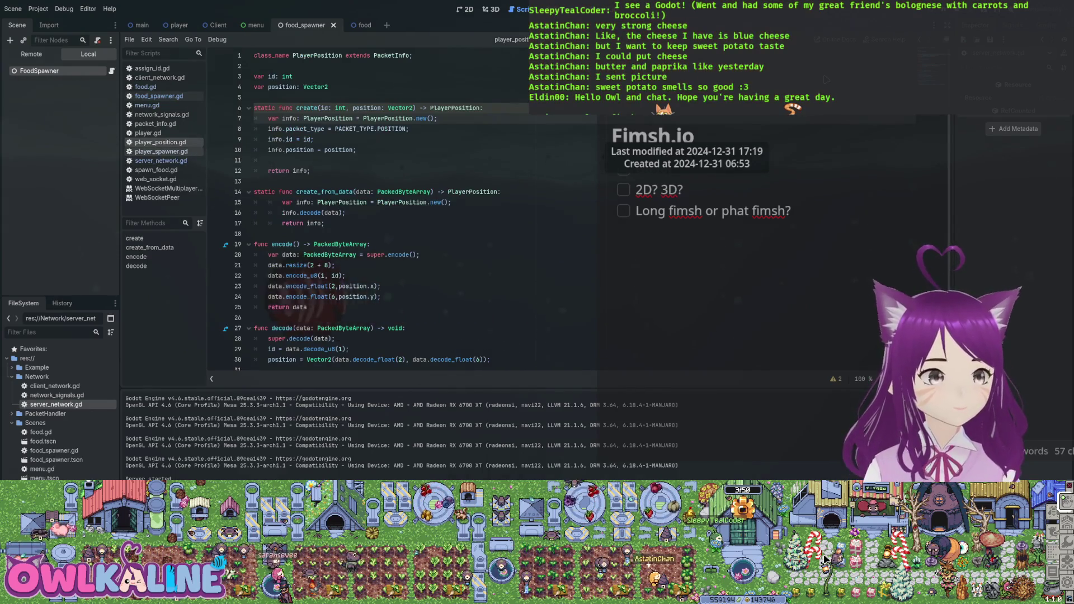
pyautogui.click(161, 151)
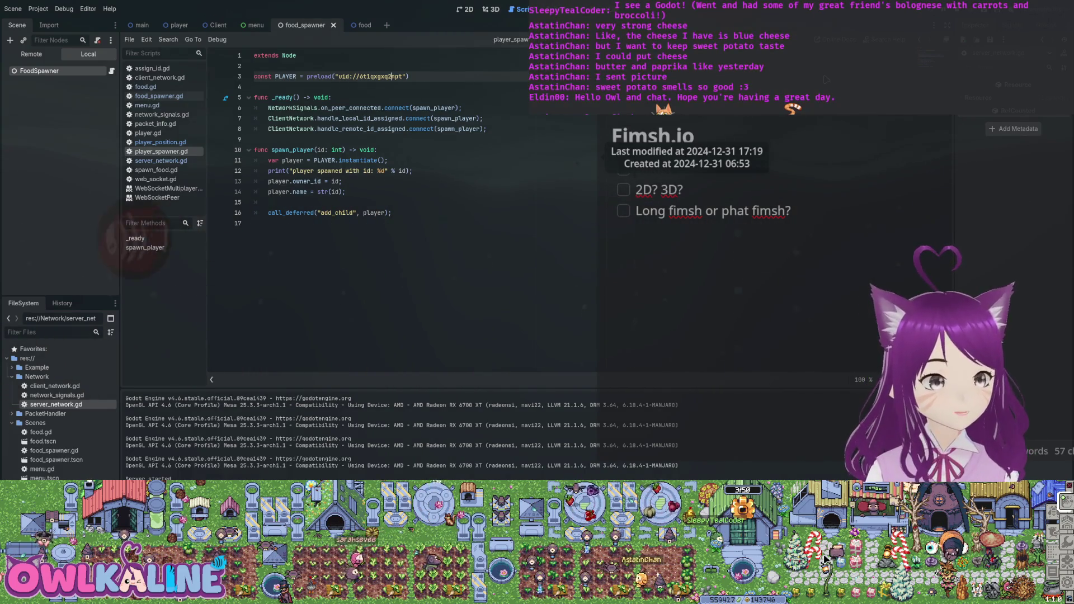
# Step: Inspect the on_peer_connected, handle_local_id_assigned and handle_remote_id_assigned connections on lines 6–8
pyautogui.doubleClick(351, 108)
pyautogui.doubleClick(360, 119)
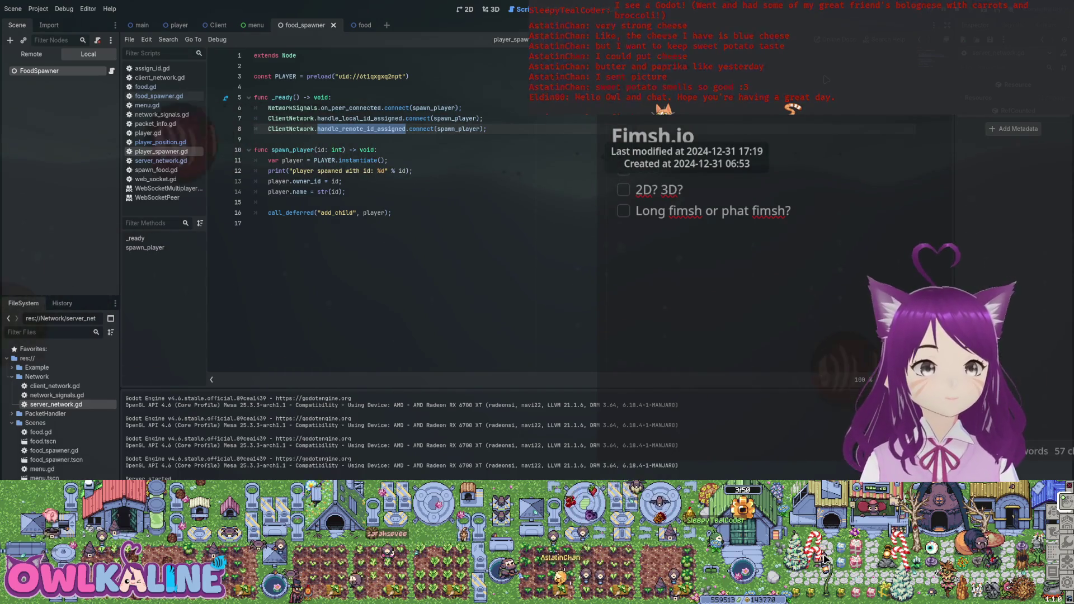
pyautogui.click(359, 119)
pyautogui.doubleClick(360, 118)
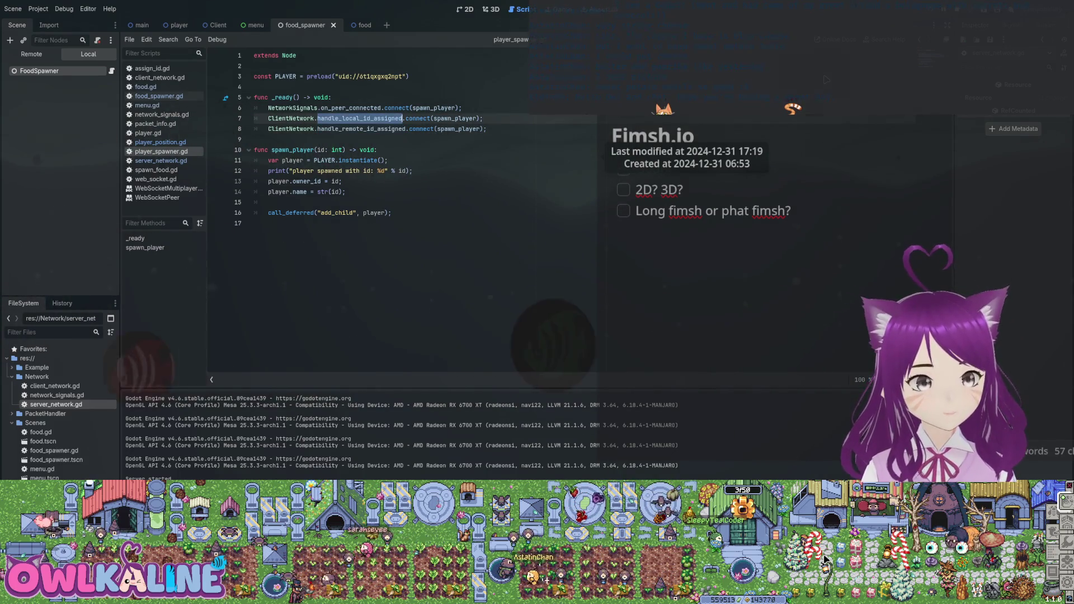
pyautogui.doubleClick(361, 128)
pyautogui.doubleClick(350, 107)
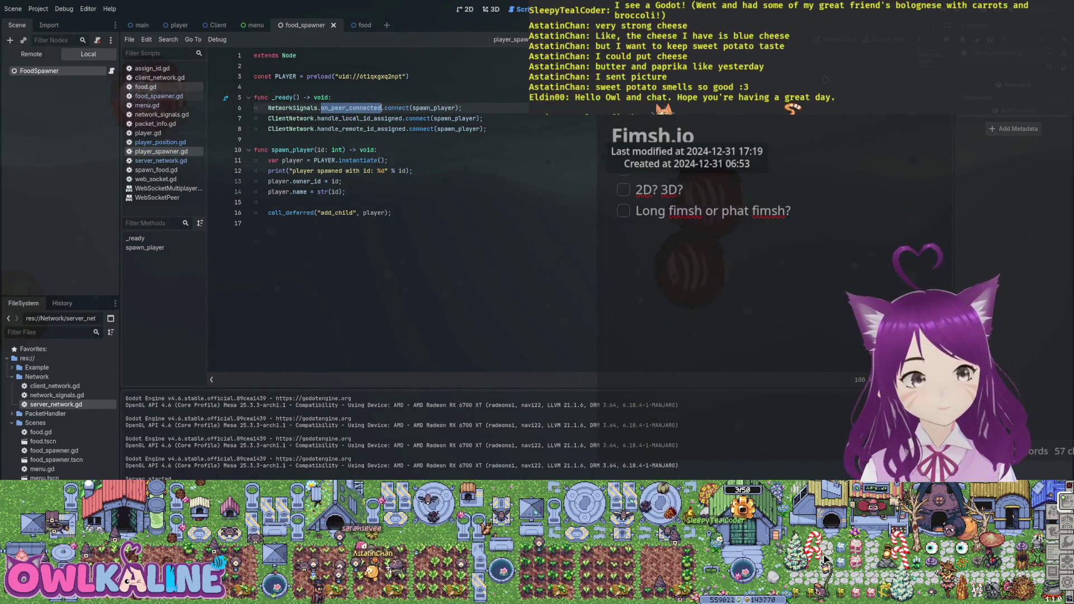
pyautogui.hotkey('alt', 'Left')
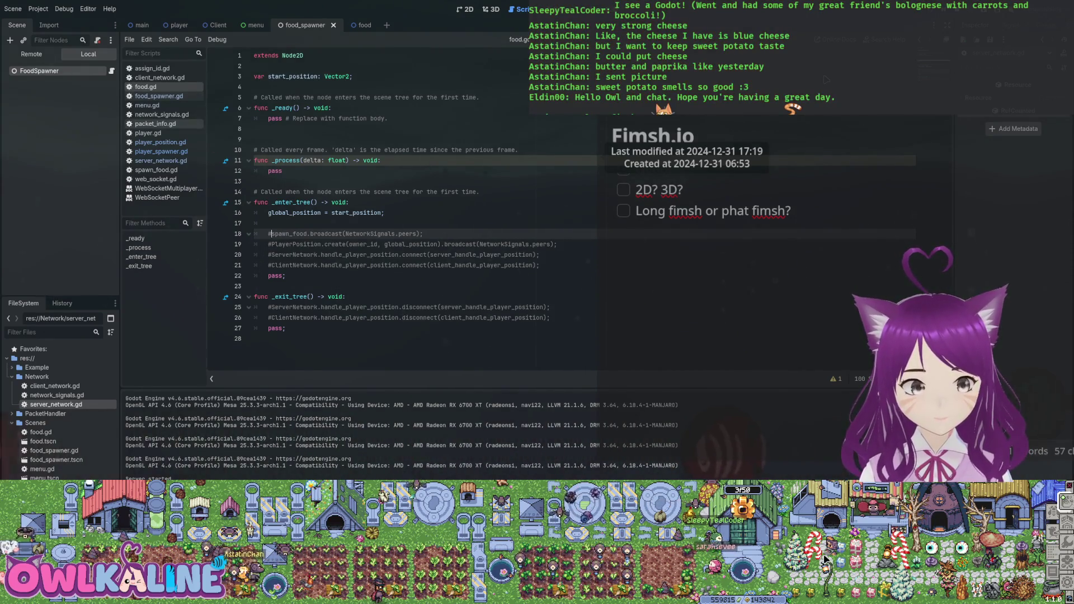
# Step: Browse player_position.gd, player_spawner.gd and player.gd for reference
pyautogui.click(160, 142)
pyautogui.click(161, 152)
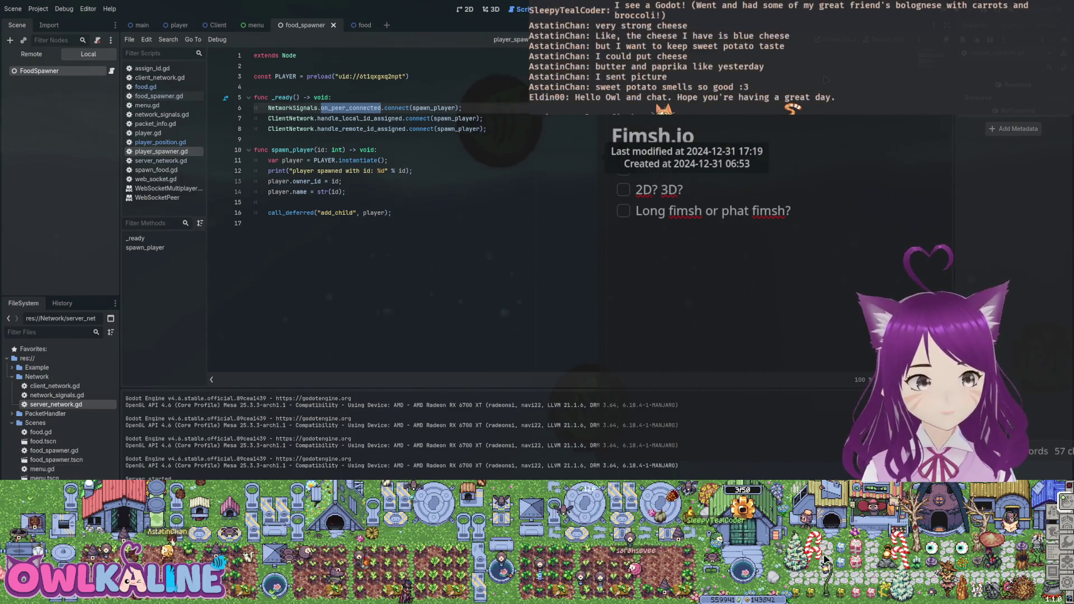
pyautogui.click(148, 132)
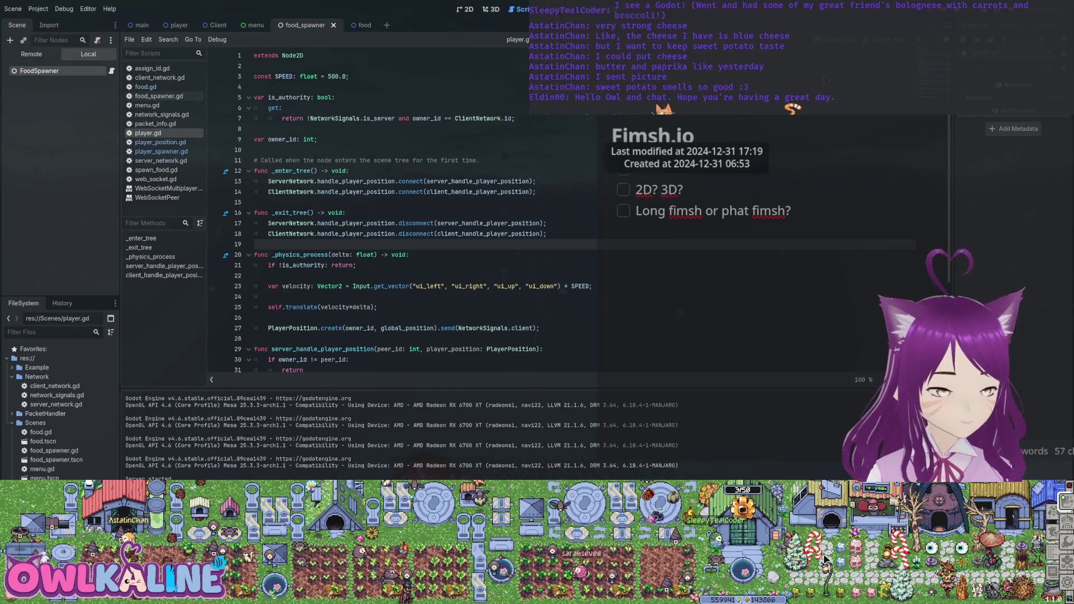
pyautogui.scroll(-4, 392, 212)
pyautogui.scroll(4, 391, 213)
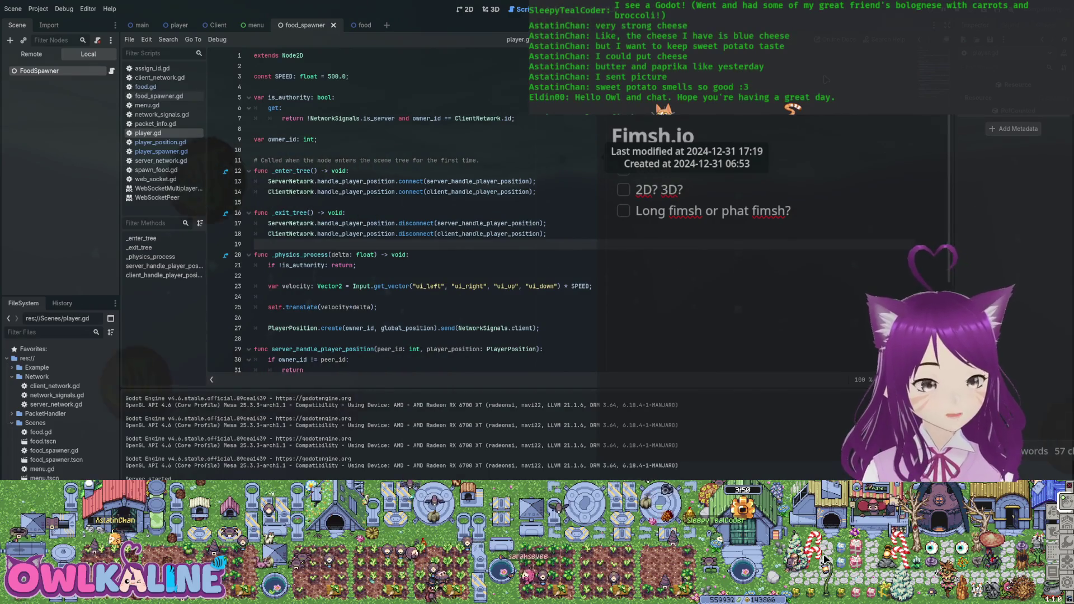
pyautogui.scroll(-2, 391, 213)
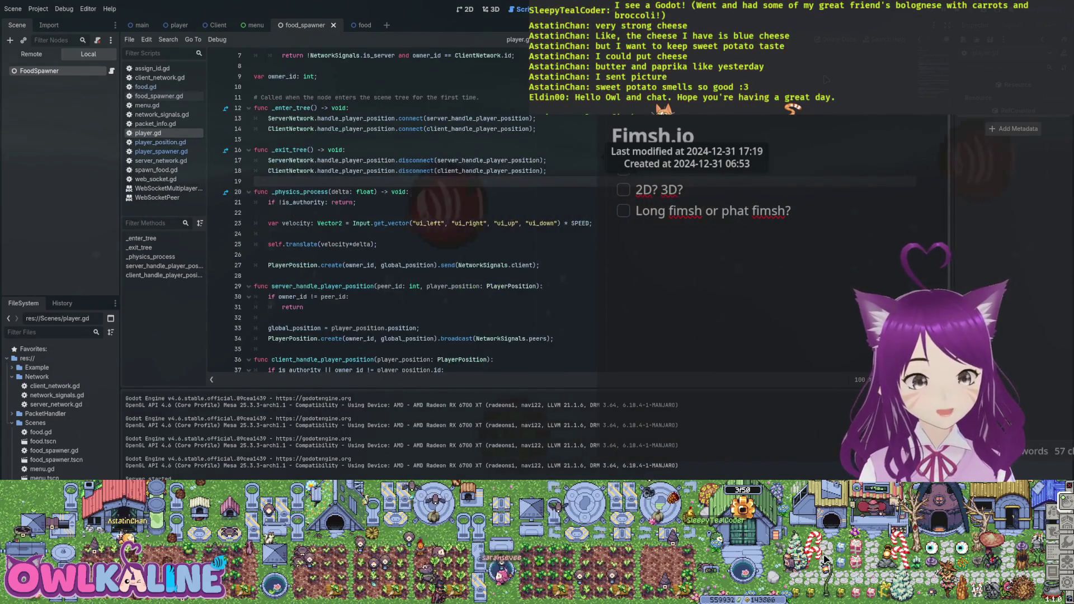
pyautogui.scroll(-1, 392, 213)
pyautogui.click(257, 254)
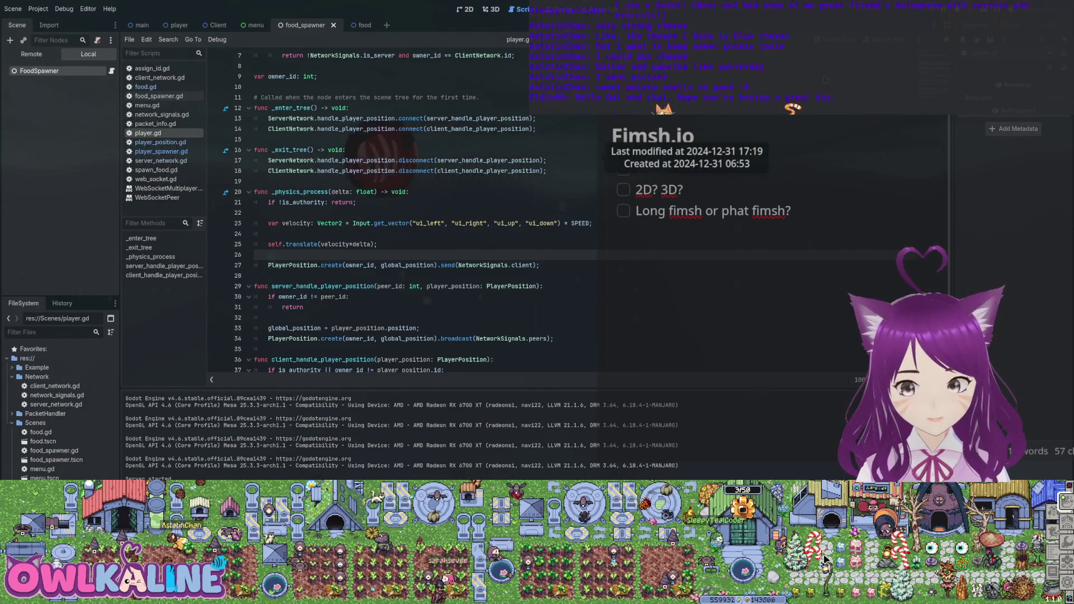
pyautogui.scroll(3, 392, 212)
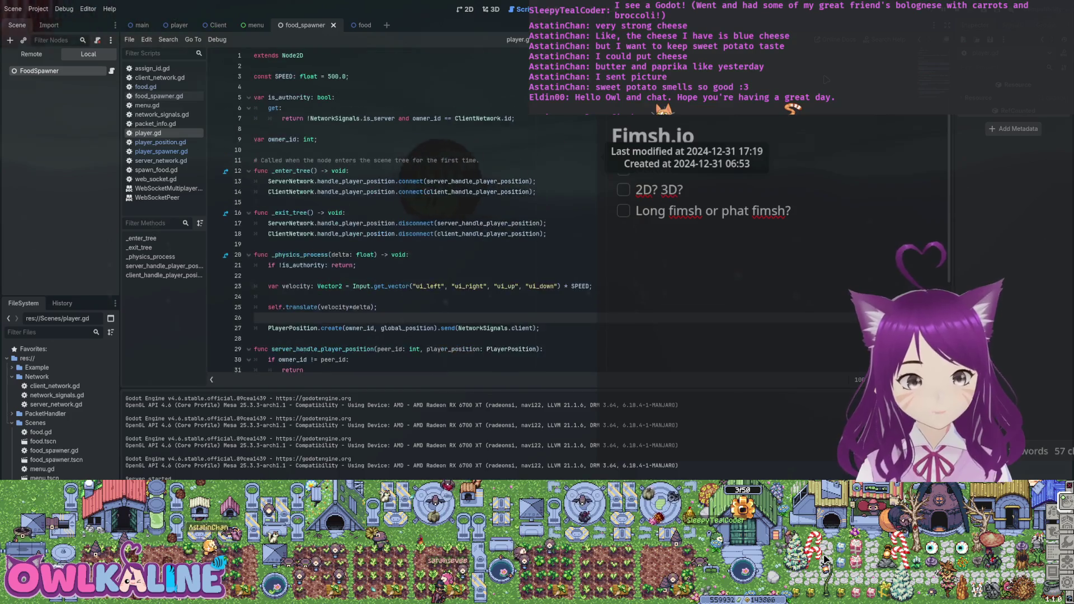
# Step: Delete the commented spawn_food broadcast line 18 from food.gd's _enter_tree
pyautogui.click(145, 87)
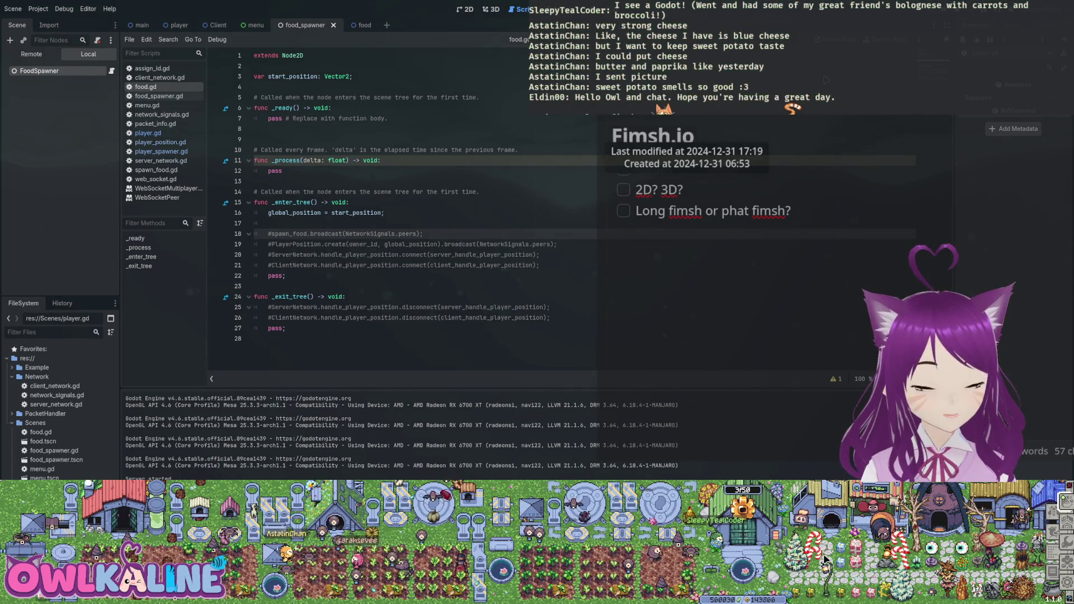
pyautogui.hotkey('shift', 'Up')
pyautogui.press('BackSpace')
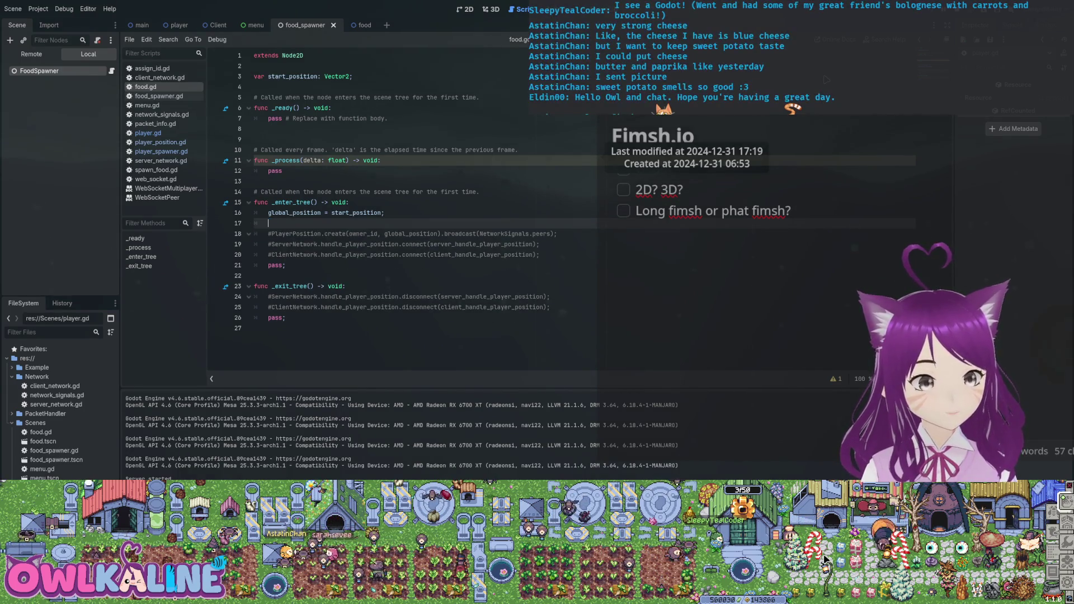
pyautogui.hotkey('alt', 'Left')
pyautogui.hotkey('alt', 'Left')
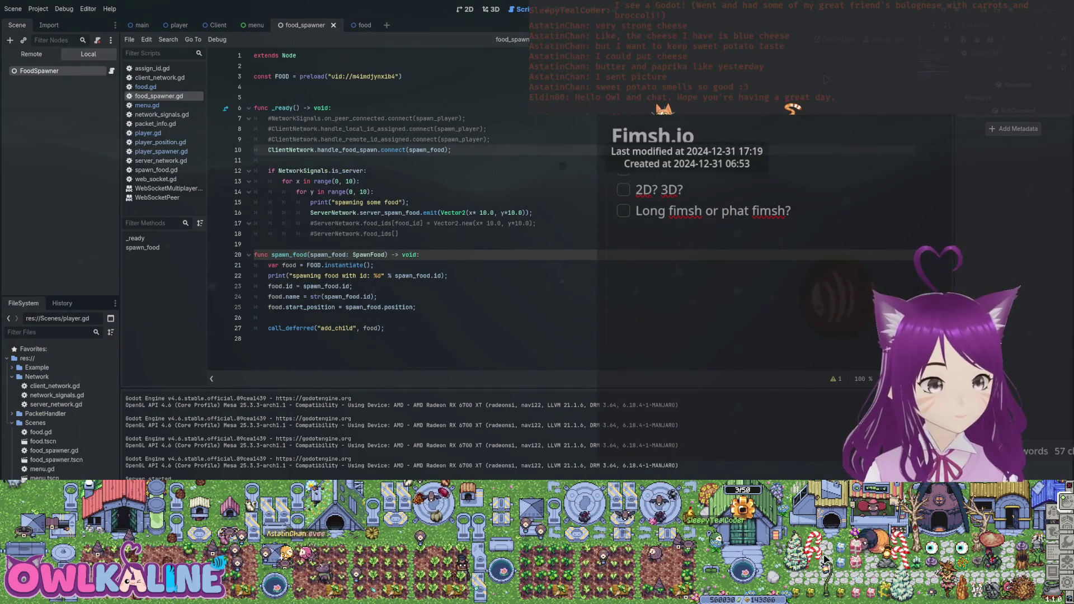
# Step: Follow server_spawn_food to spawn_food in server_network.gd and select its ClientNetwork emit line
pyautogui.click(447, 276)
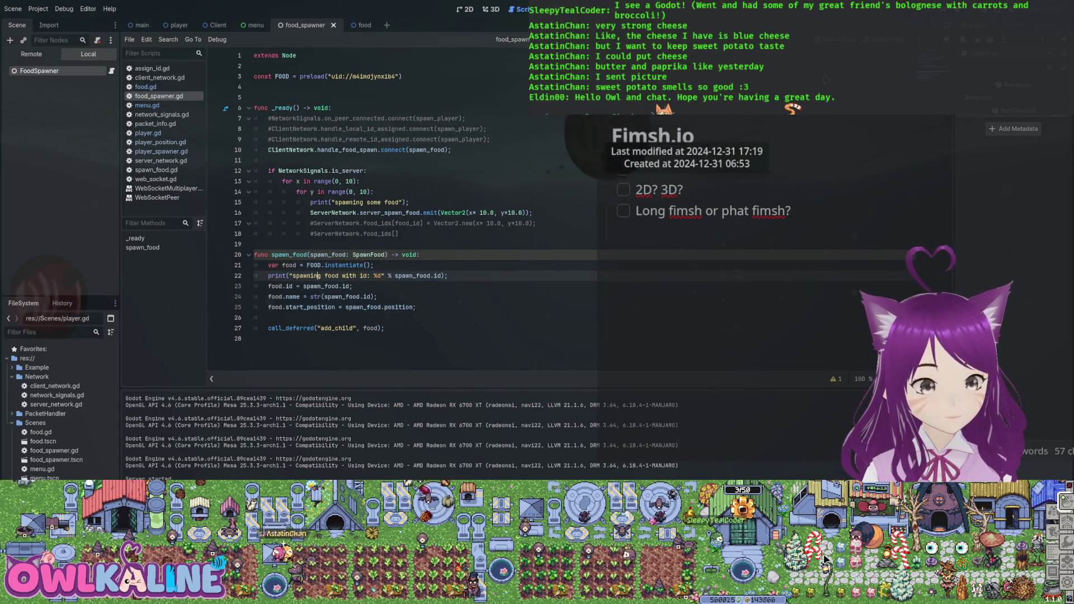
pyautogui.click(321, 276)
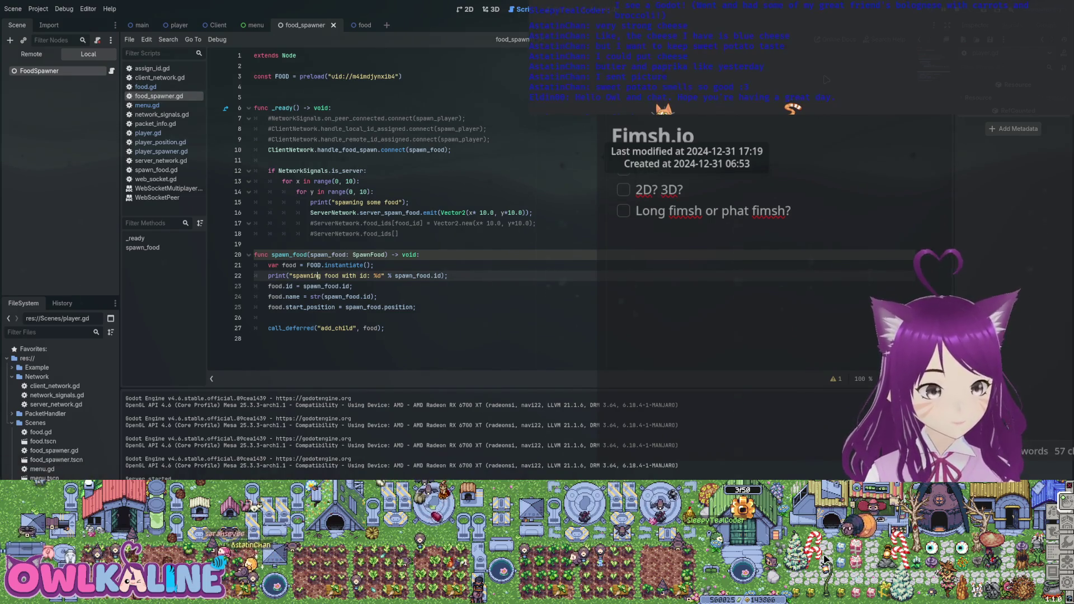
pyautogui.doubleClick(390, 213)
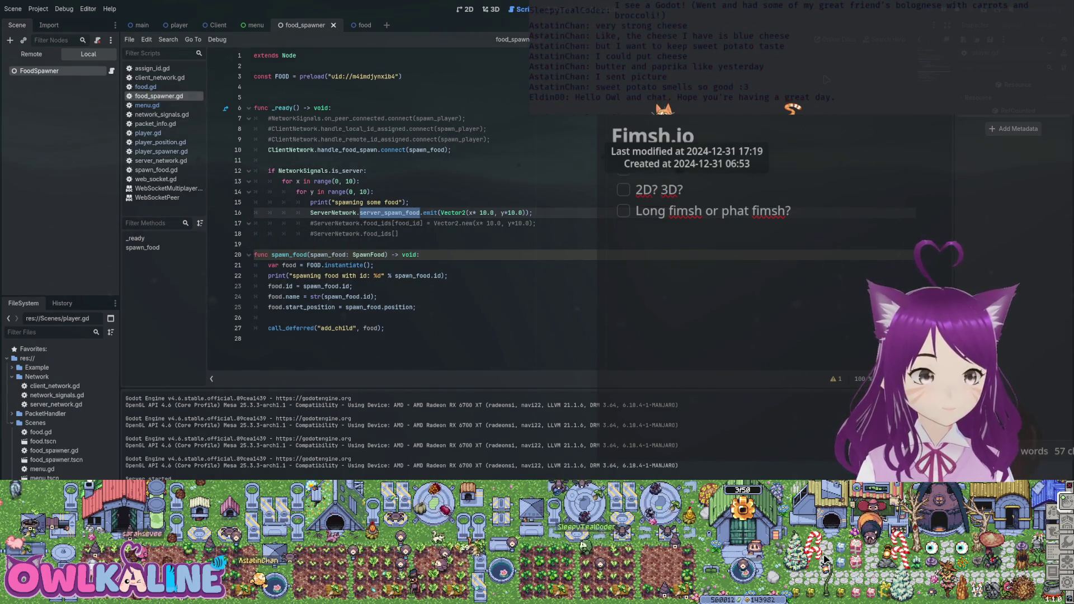
pyautogui.doubleClick(55, 404)
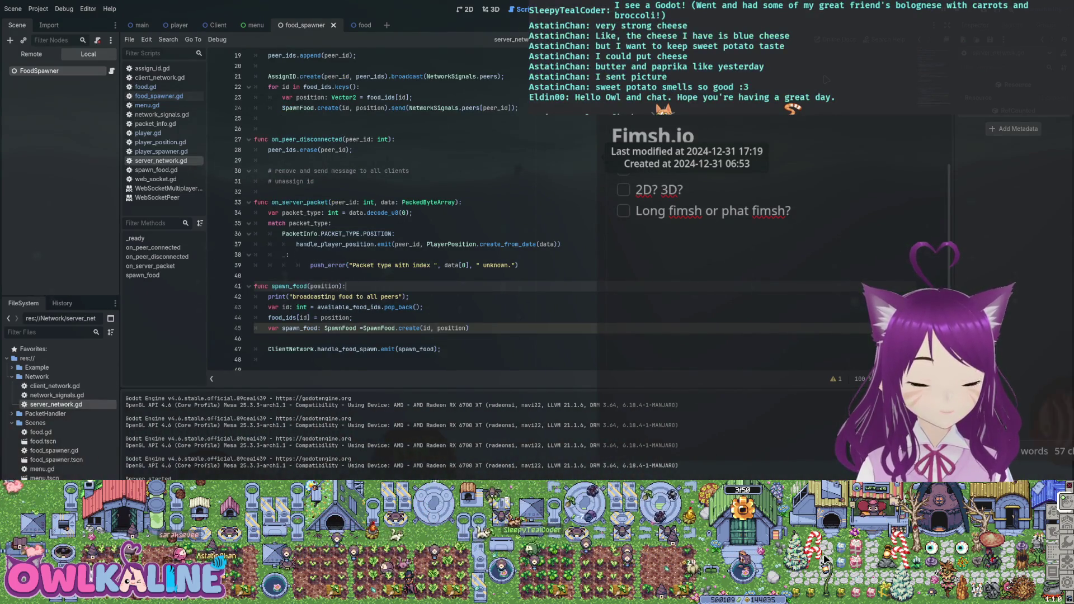
pyautogui.scroll(6, 370, 213)
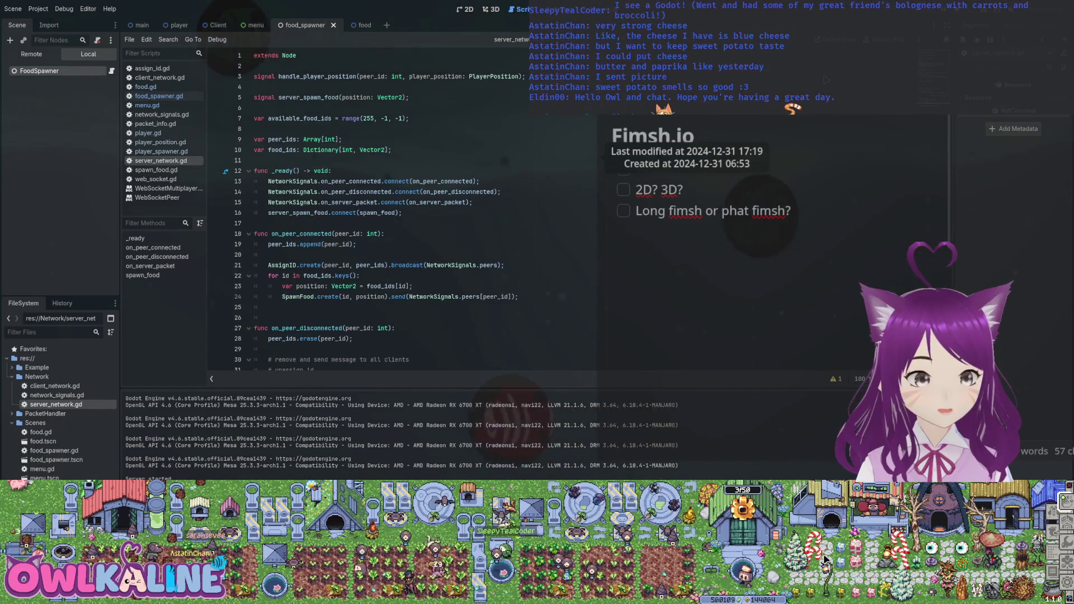
pyautogui.scroll(-5, 370, 213)
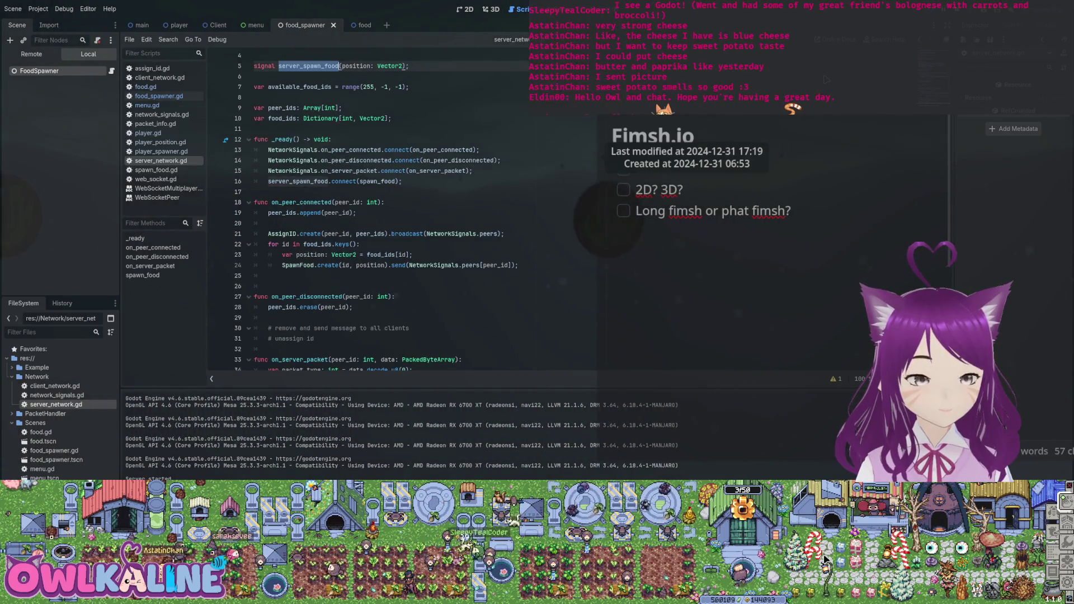
pyautogui.scroll(-1, 369, 213)
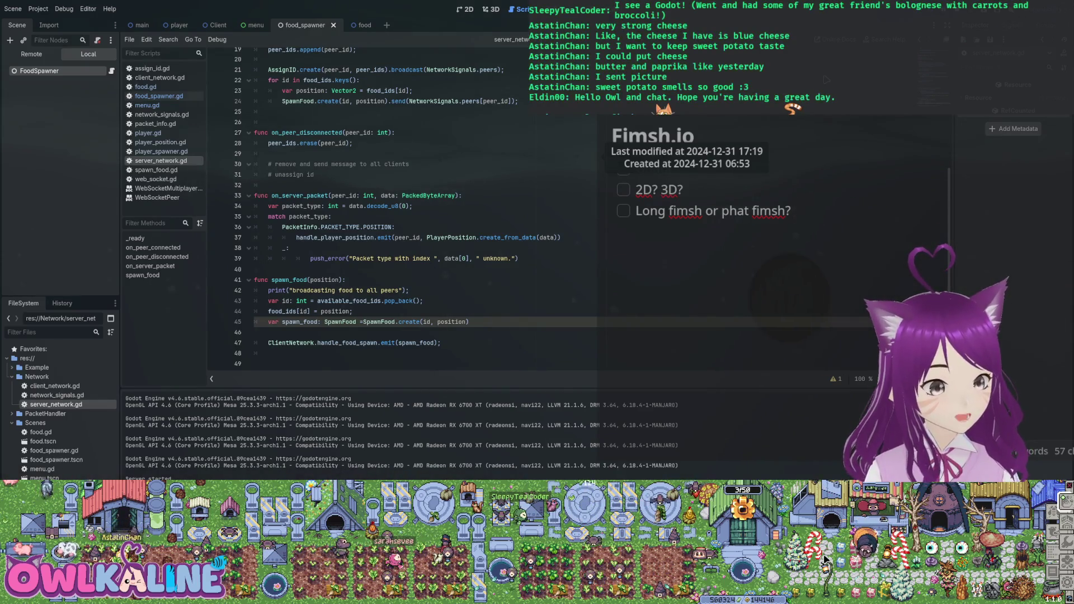
pyautogui.tripleClick(353, 342)
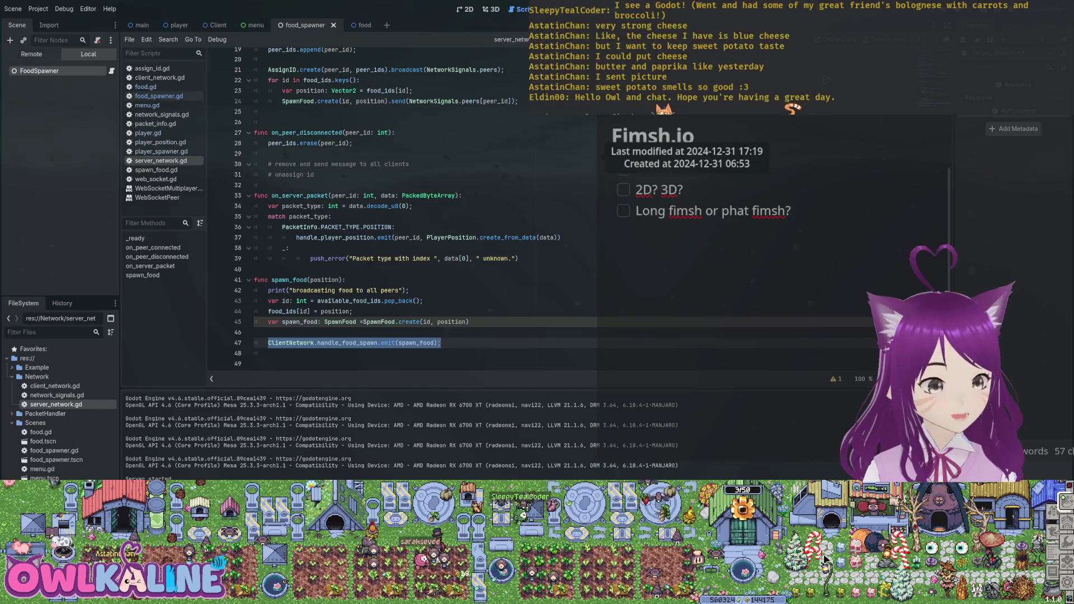
# Step: Remove the blank line before the emit call, then run and stop the project to test
pyautogui.click(470, 322)
pyautogui.press('Delete')
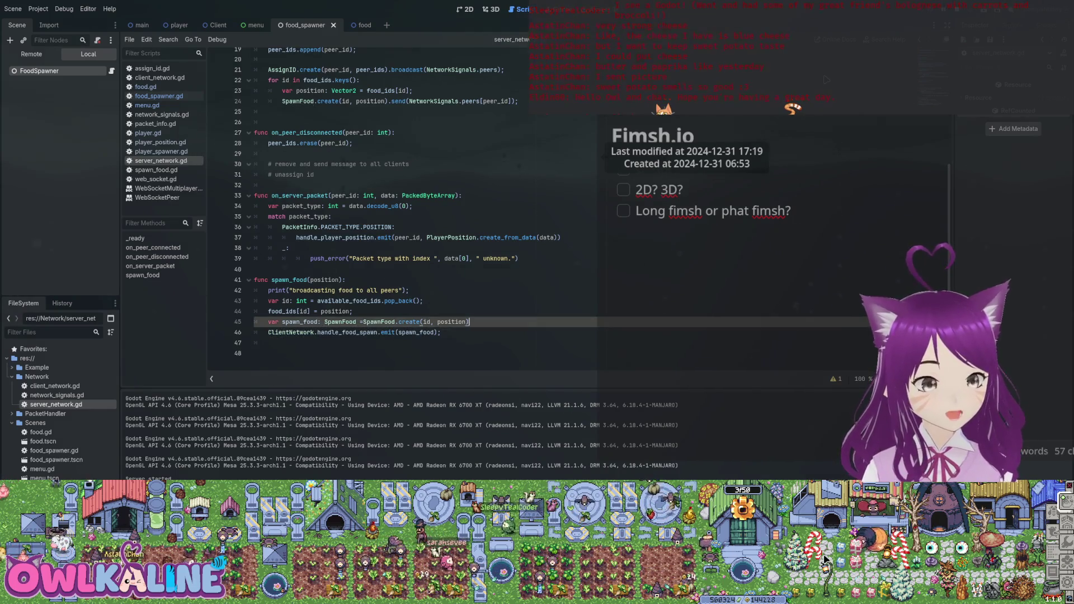
pyautogui.click(409, 290)
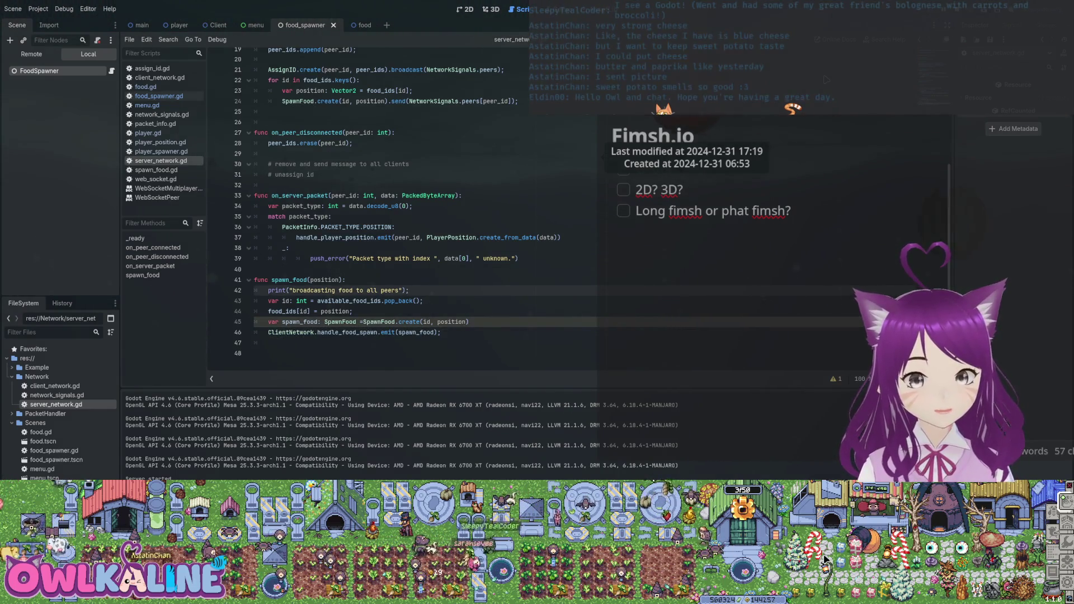
pyautogui.press('F5')
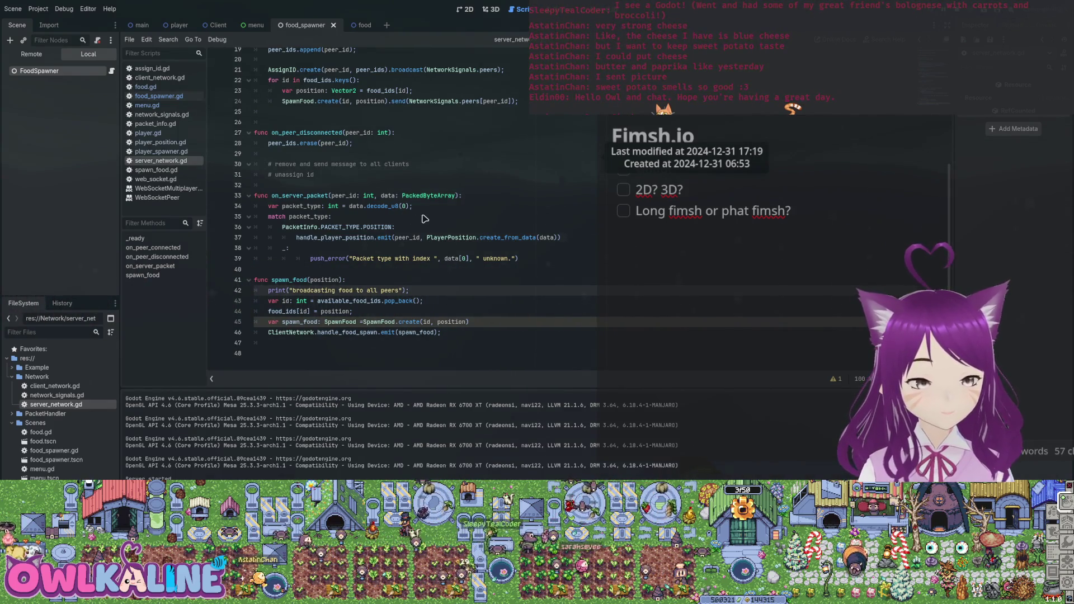
pyautogui.press('F8')
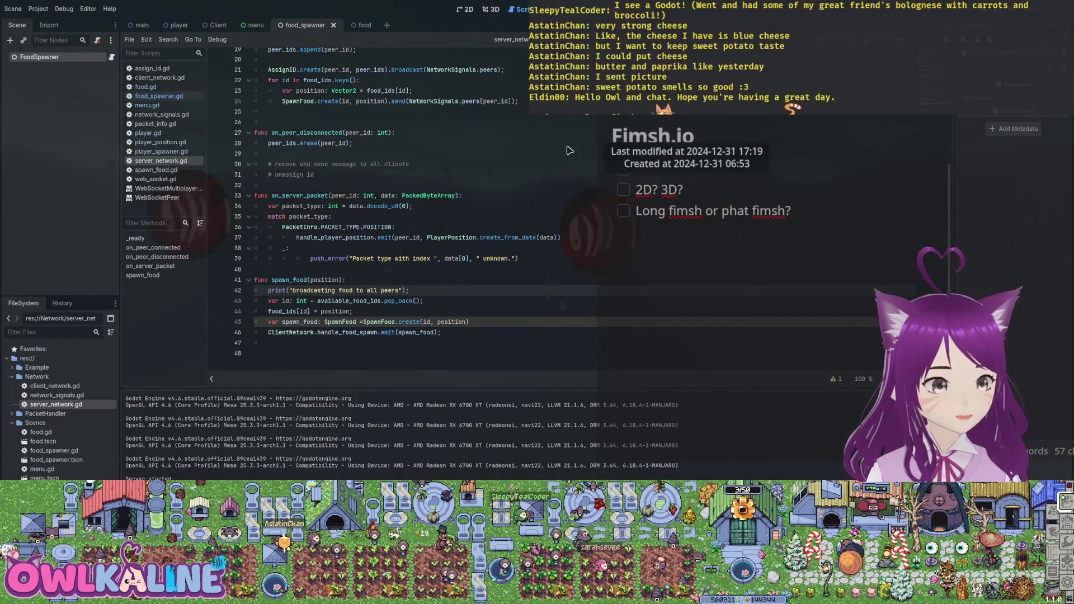
# Step: Delete the empty line after the FOOD constant in food_spawner.gd and select is_server on line 11
pyautogui.hotkey('ctrl', 'shift', 'Left')
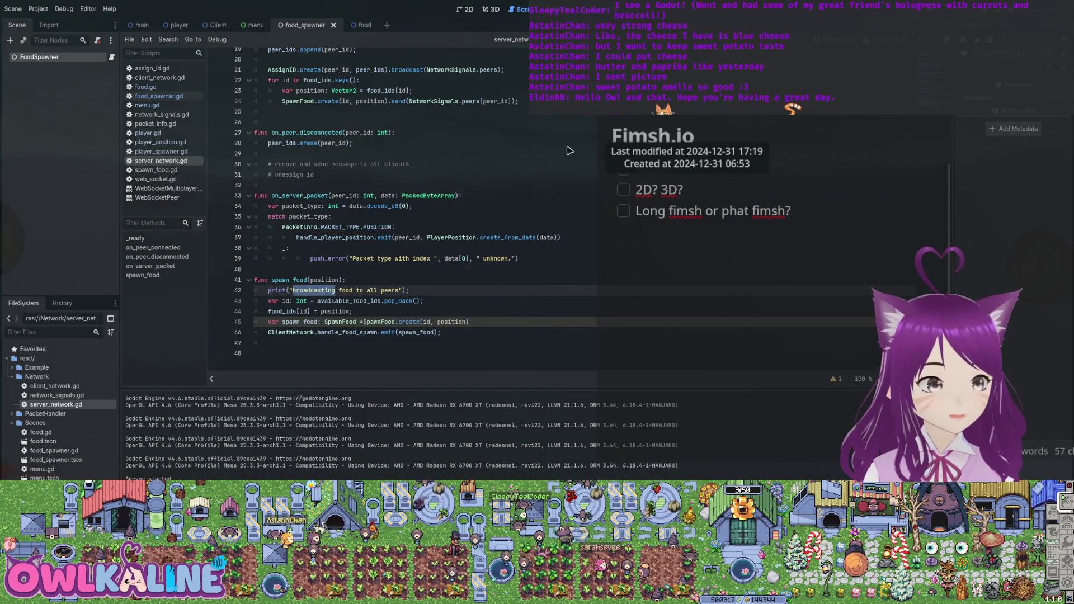
pyautogui.hotkey('alt', 'Left')
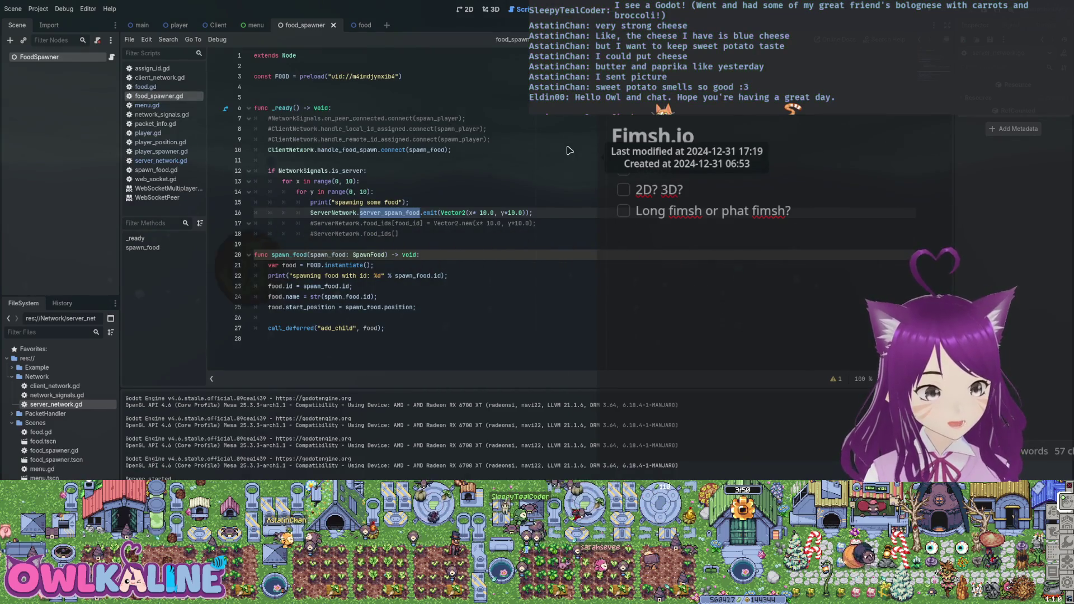
pyautogui.hotkey('alt', 'Left')
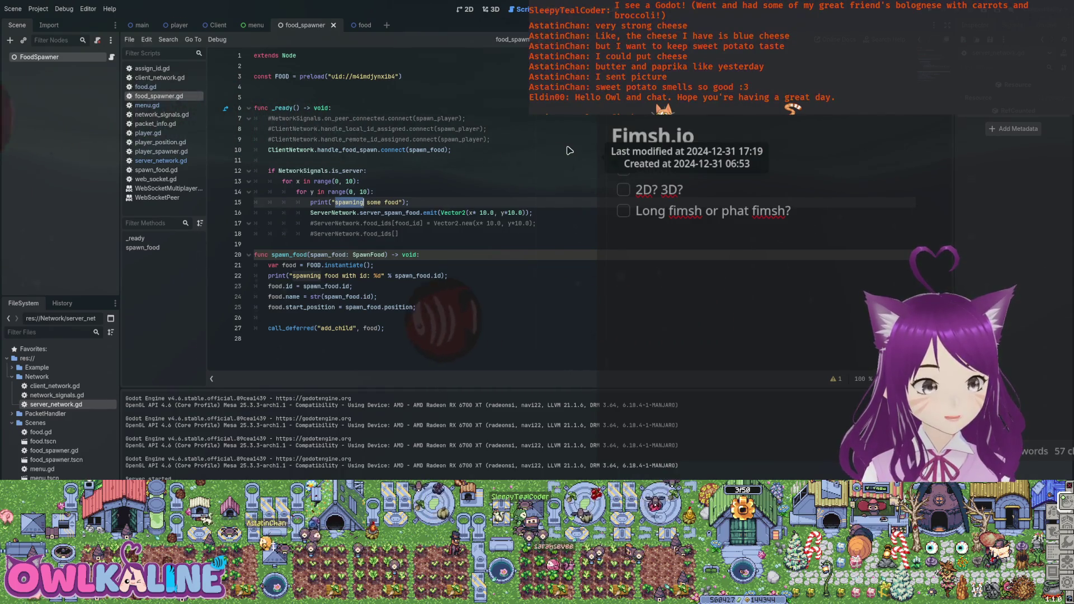
pyautogui.hotkey('alt', 'Left')
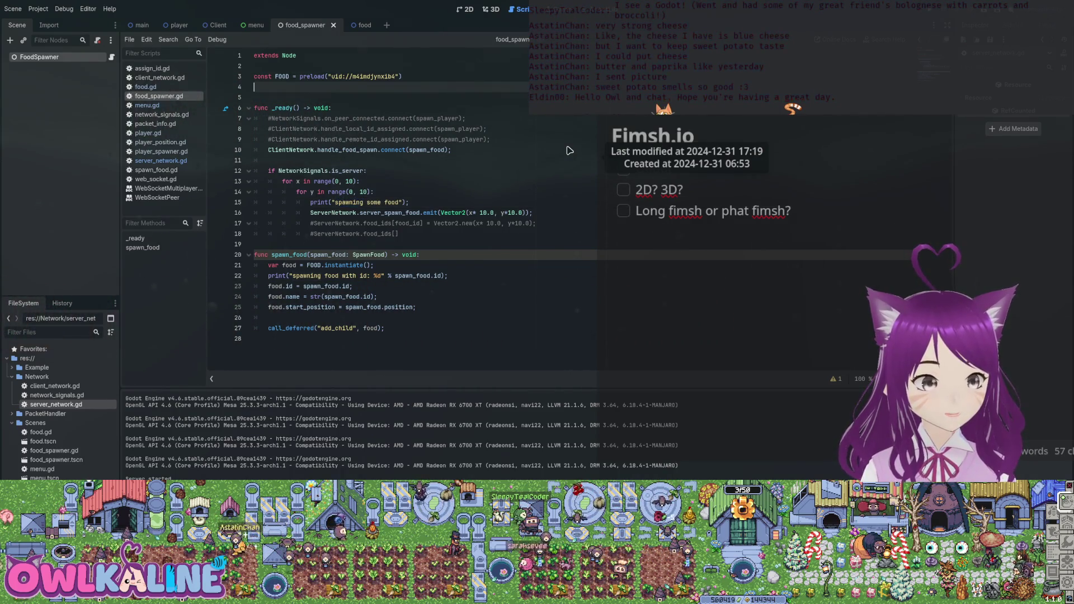
pyautogui.press('Delete')
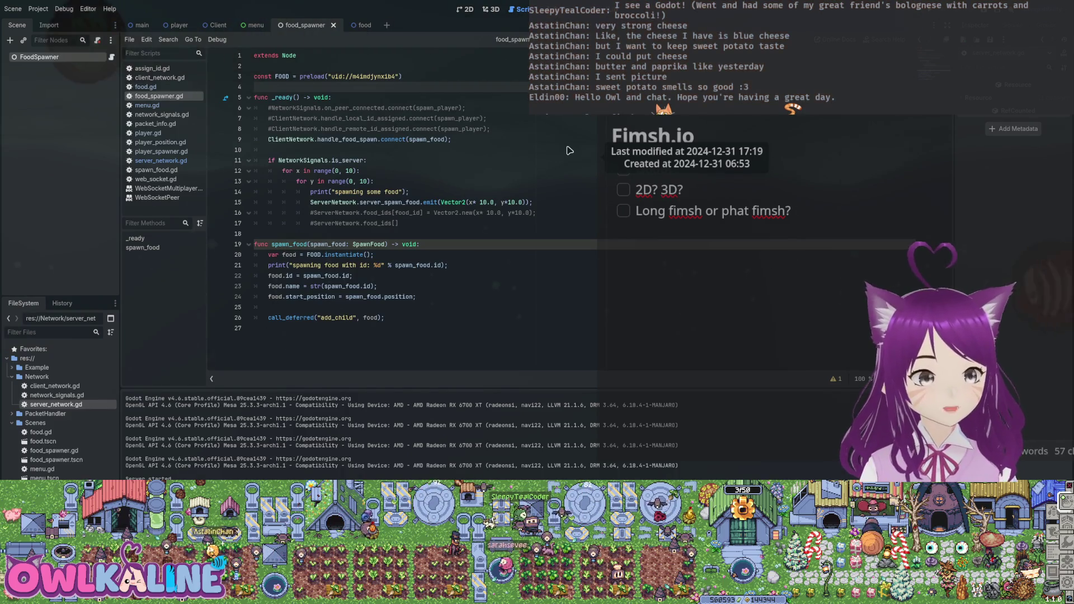
pyautogui.press('Down')
pyautogui.press('Down')
pyautogui.press('Down')
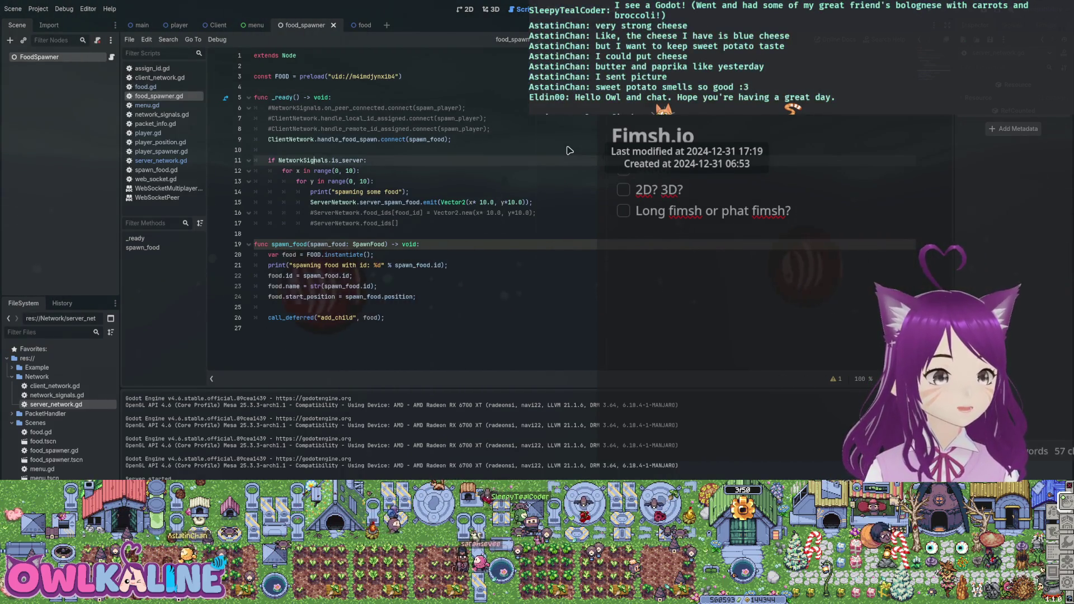
pyautogui.press('End')
pyautogui.press('Left')
pyautogui.hotkey('ctrl', 'shift', 'Left')
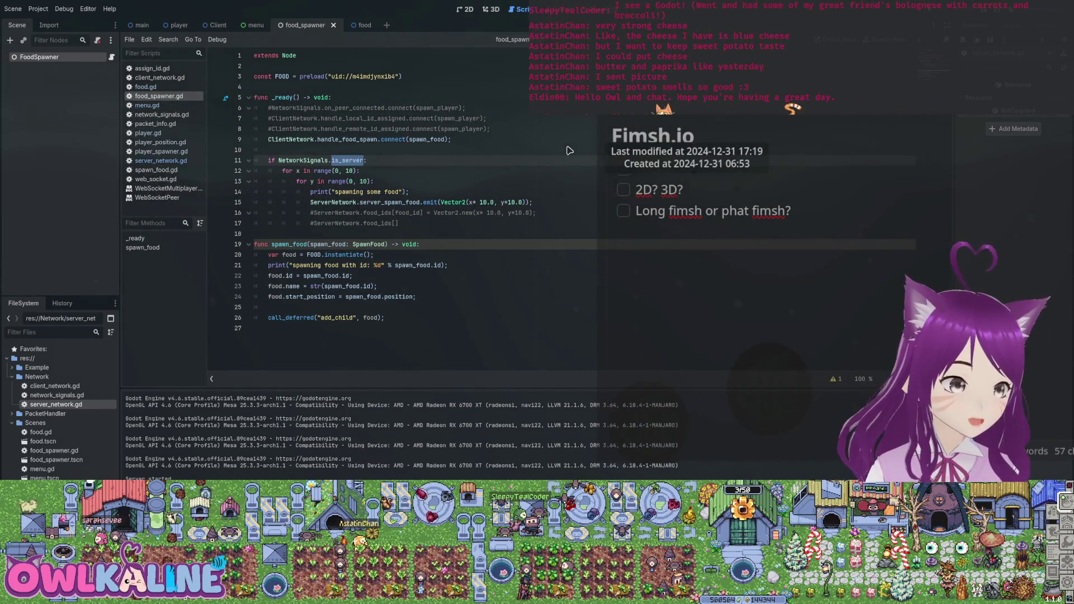
pyautogui.click(147, 105)
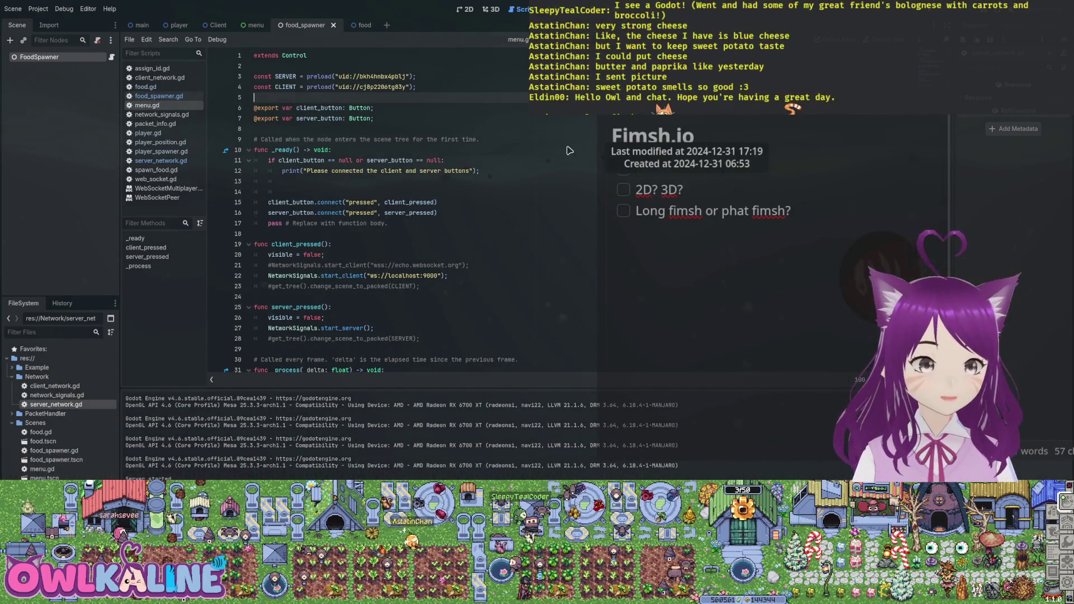
# Step: Jump from start_server in menu.gd into network_signals.gd and scroll through its signals and server code
pyautogui.scroll(-1, 570, 150)
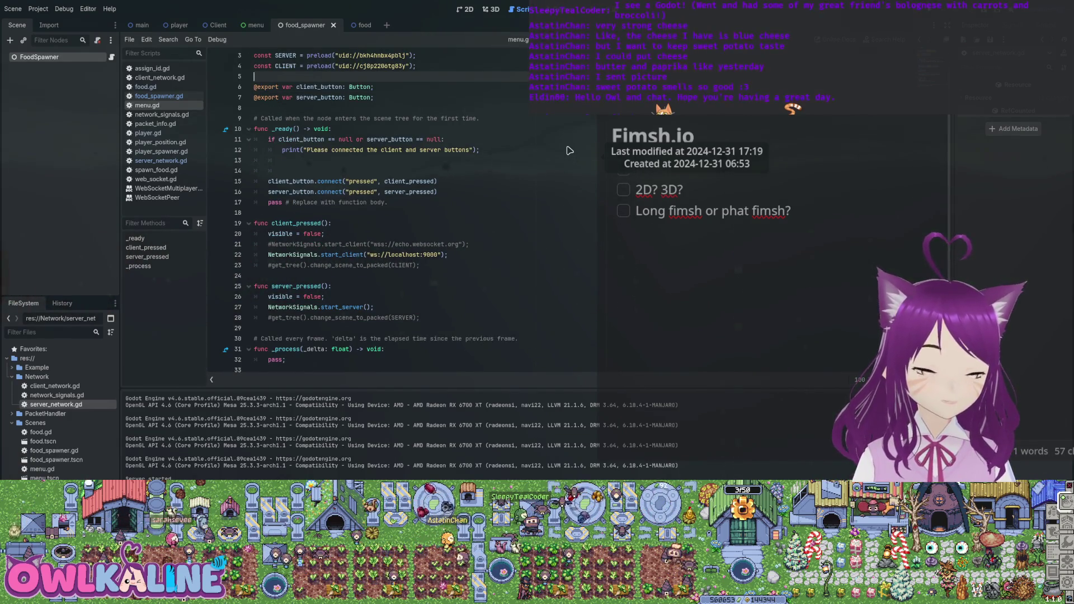
pyautogui.click(339, 307)
pyautogui.hotkey('alt', 'Left')
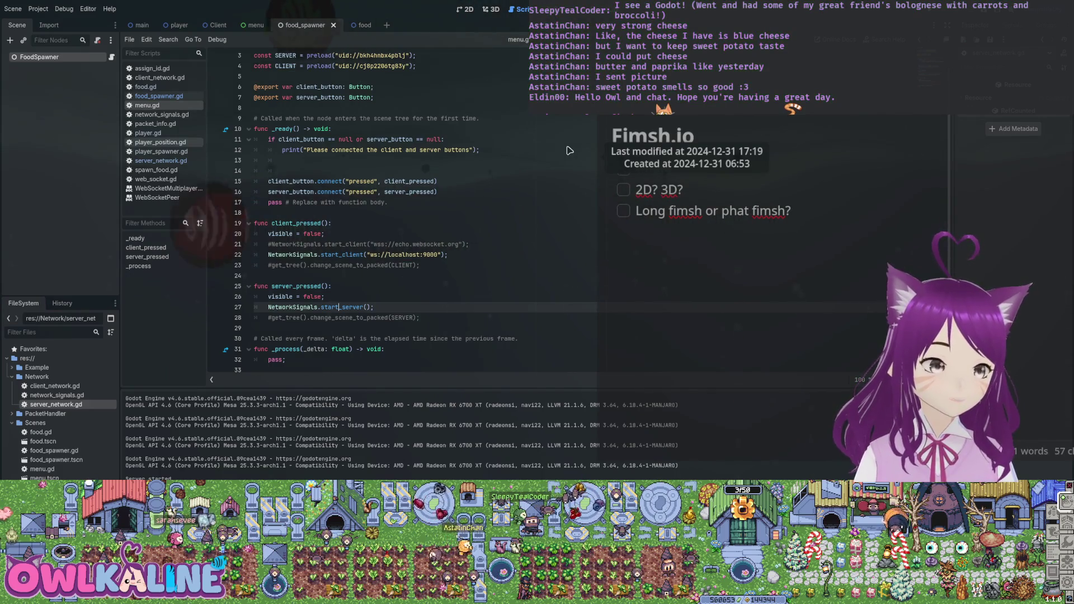
pyautogui.scroll(15, 569, 150)
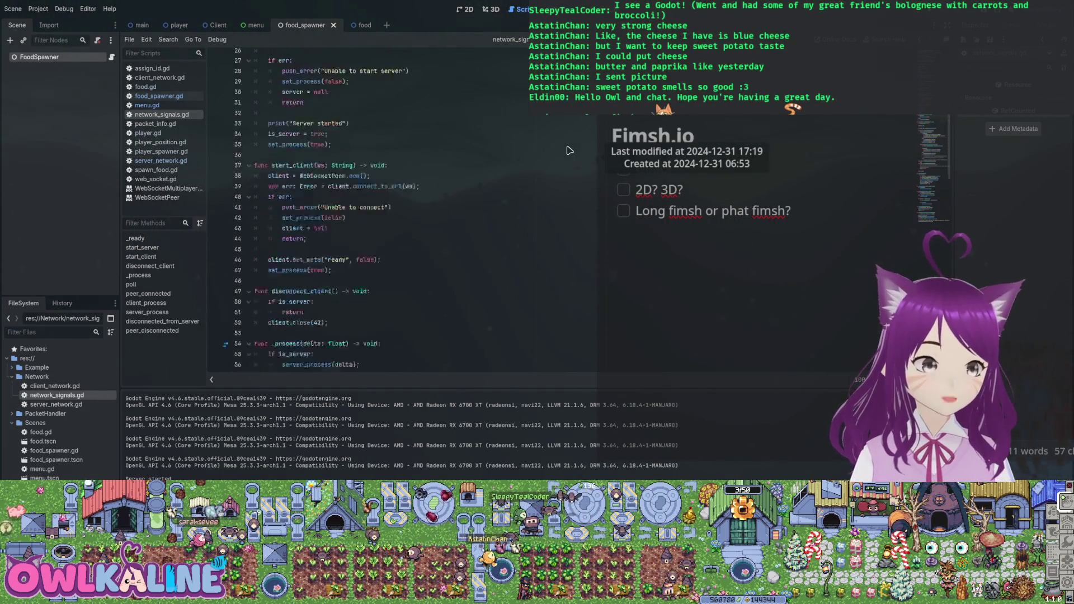
pyautogui.scroll(-4, 569, 151)
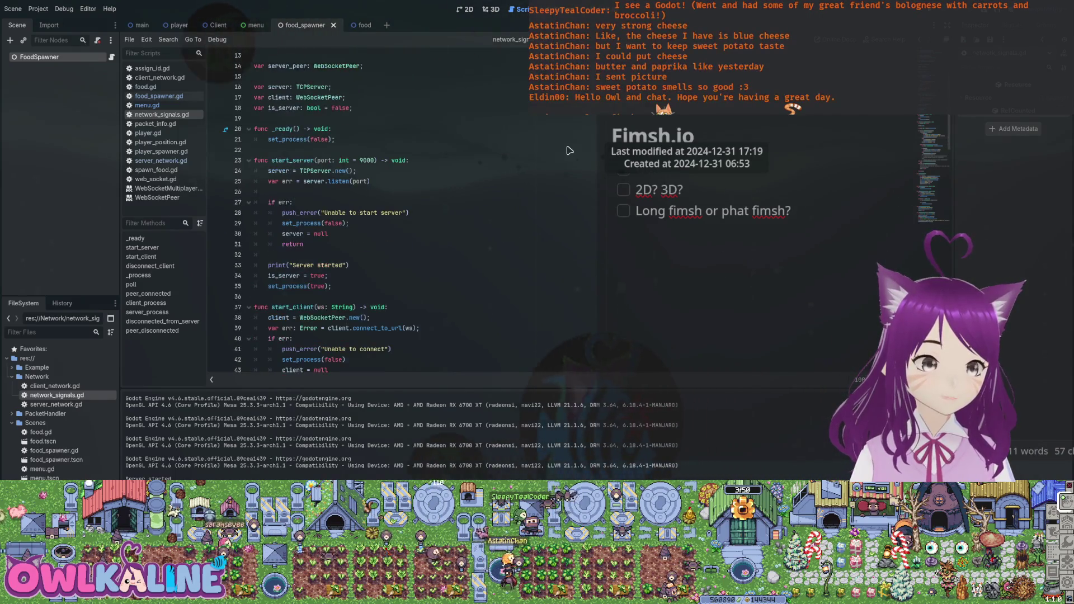
pyautogui.scroll(-3, 569, 151)
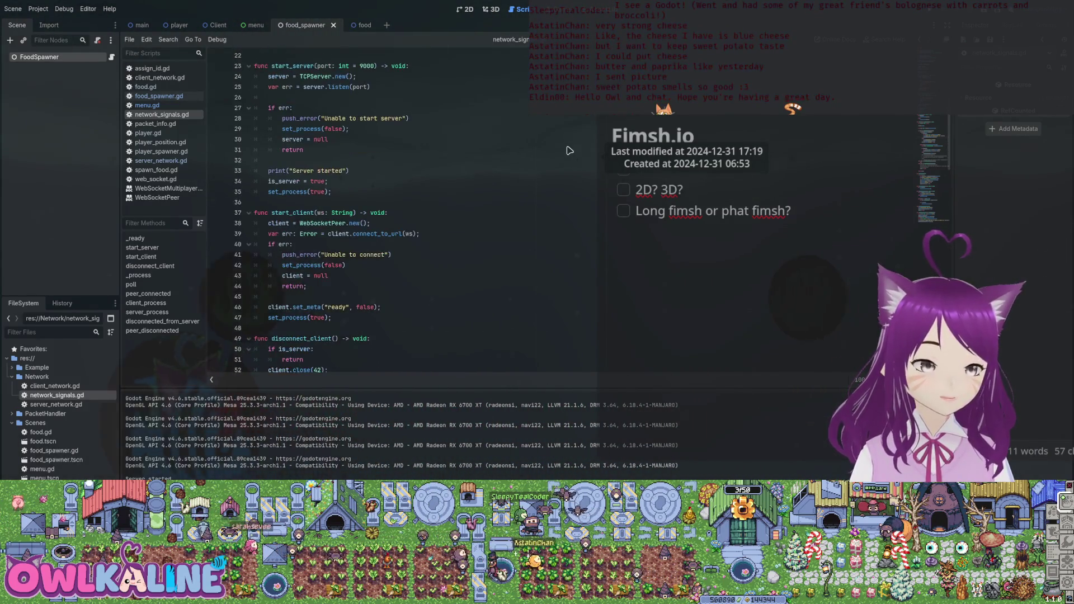
pyautogui.scroll(-5, 569, 151)
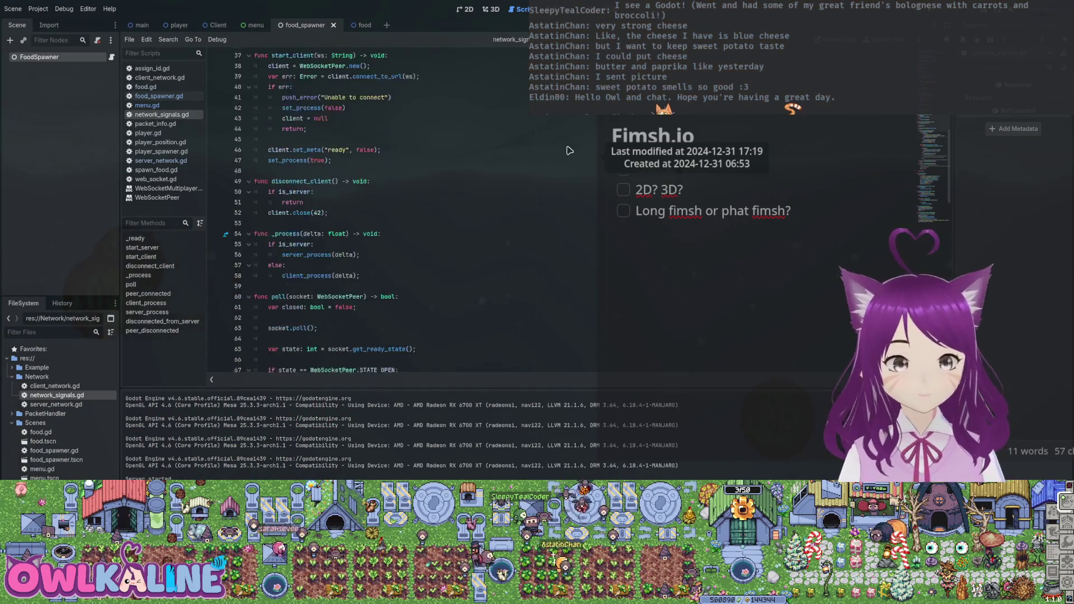
pyautogui.scroll(7, 569, 151)
pyautogui.scroll(-14, 569, 151)
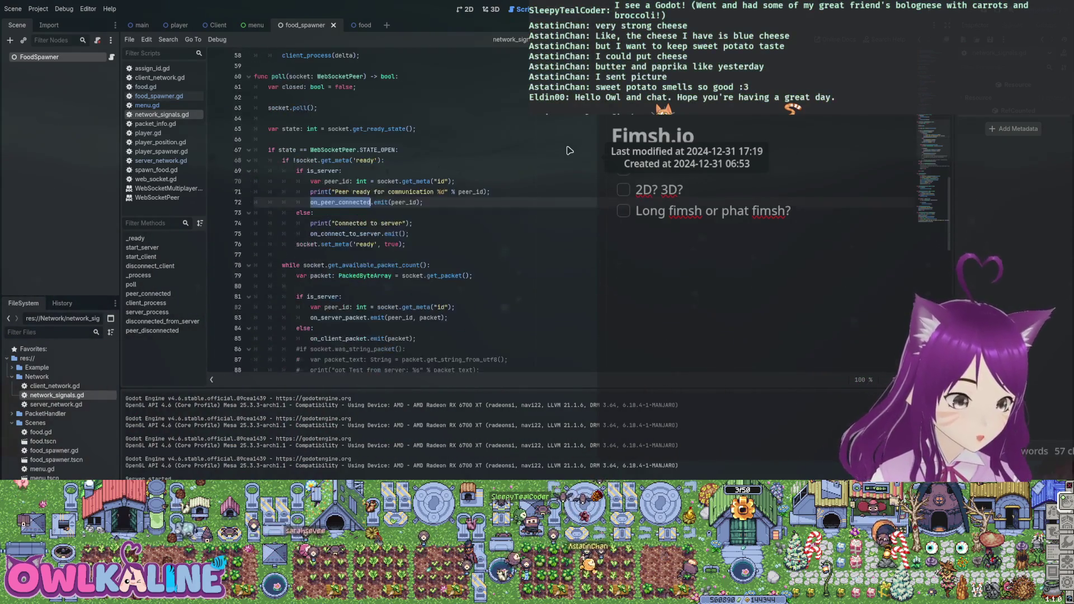
pyautogui.scroll(-17, 569, 150)
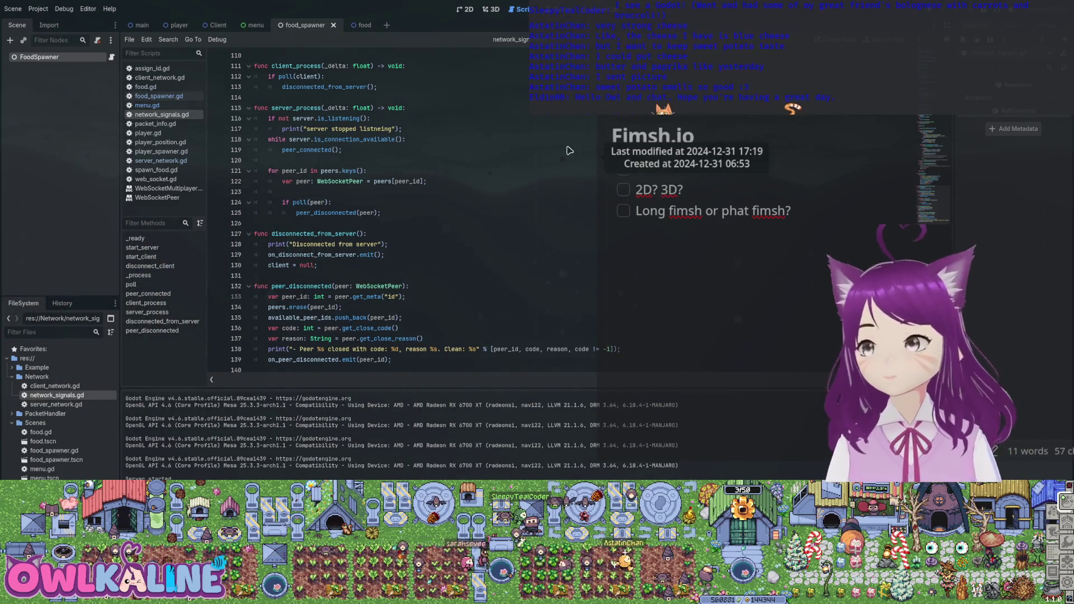
pyautogui.scroll(20, 570, 150)
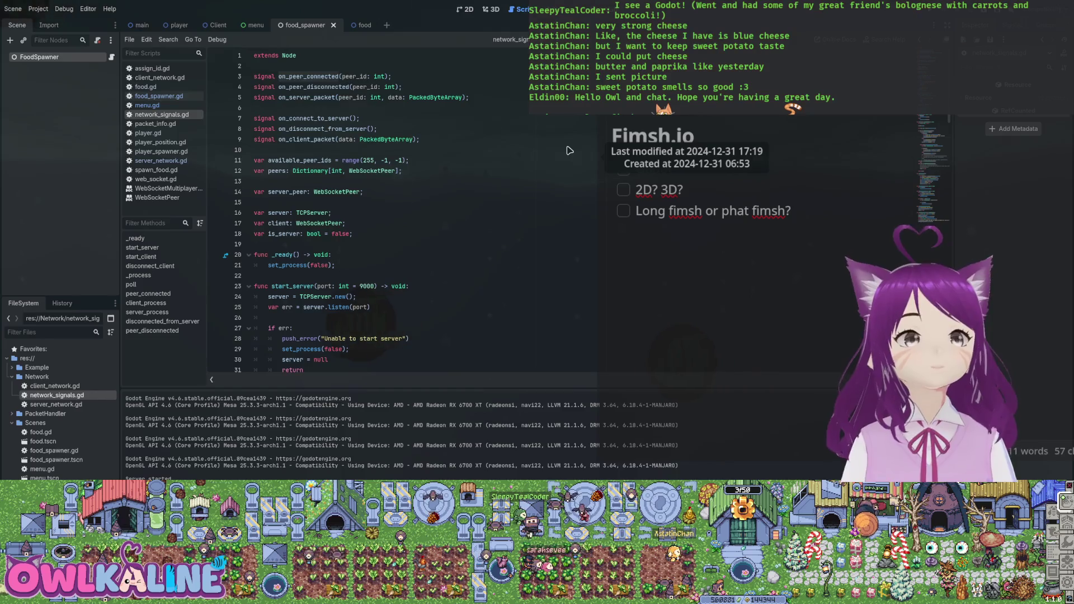
# Step: Declare signal on_server_start() below extends Node in network_signals.gd
pyautogui.press('Down')
pyautogui.press('Down')
pyautogui.press('Down')
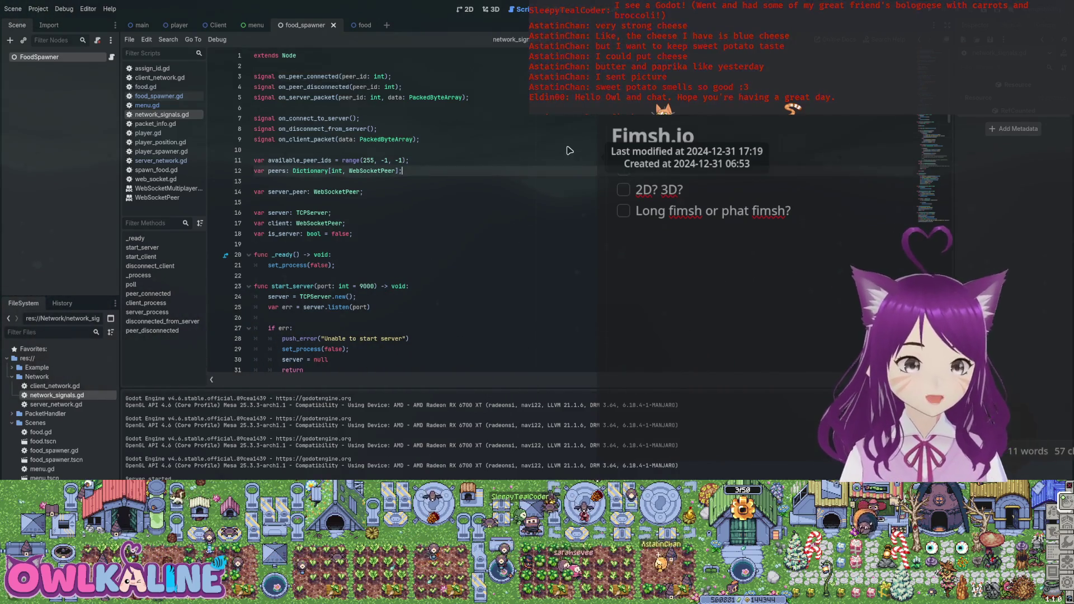
pyautogui.press('Up')
pyautogui.press('Up')
pyautogui.press('Up')
pyautogui.press('Up')
pyautogui.press('Up')
pyautogui.press('Up')
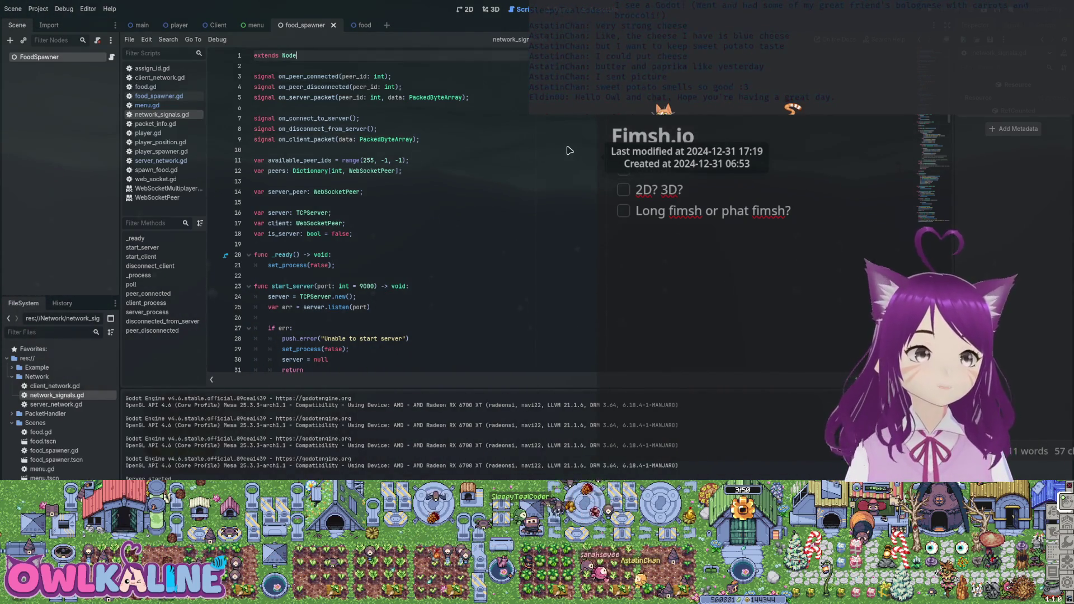
pyautogui.press('Return')
pyautogui.press('Return')
pyautogui.write('signal on')
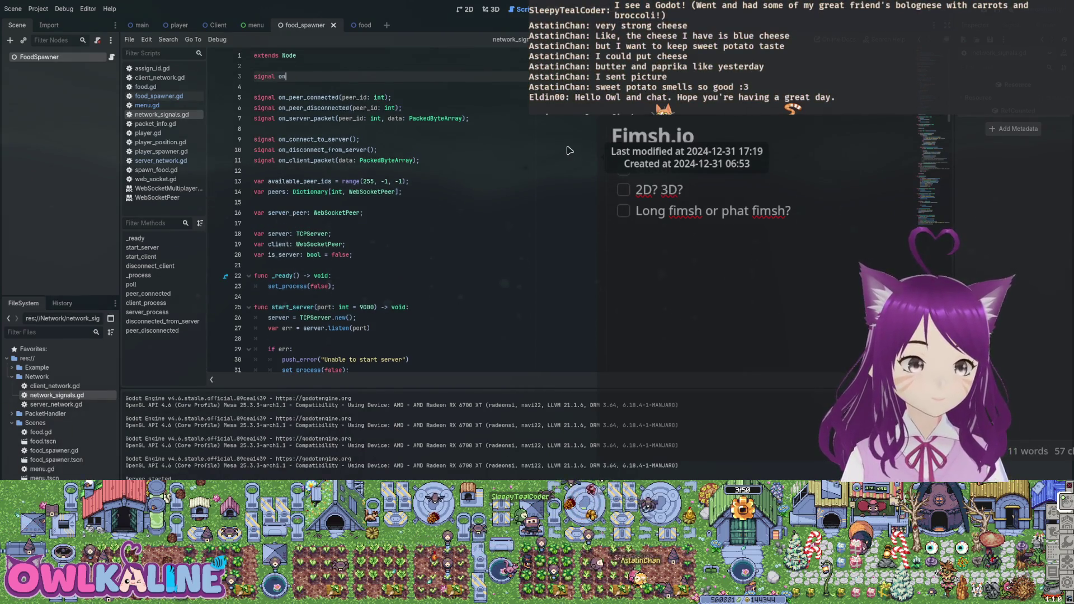
pyautogui.write('_server_st')
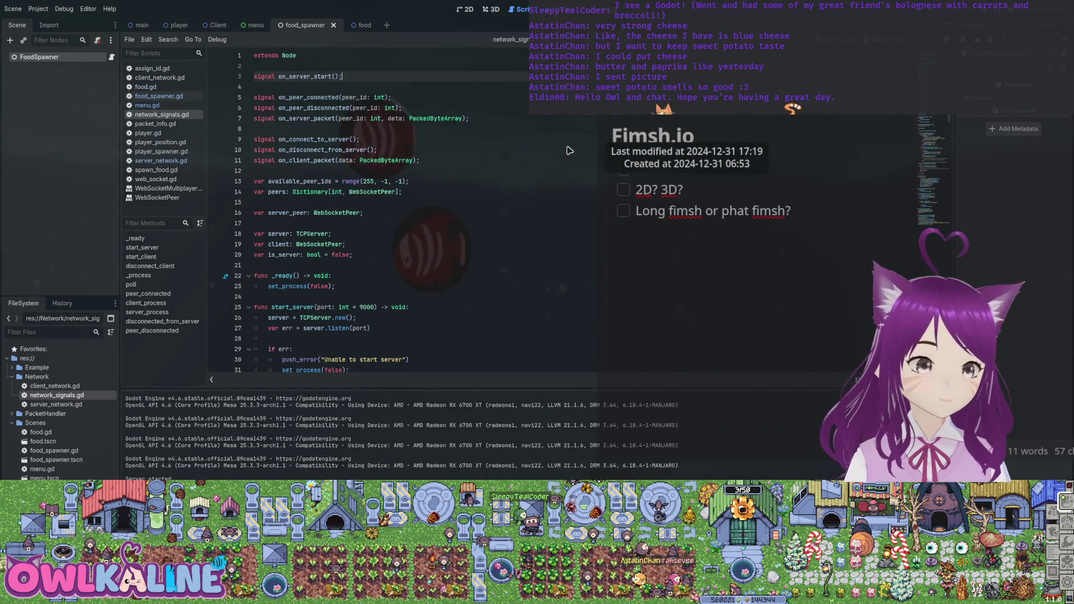
pyautogui.write('art();')
# Step: Add on_server_start.emit(); at the end of start_server and save network_signals.gd
pyautogui.scroll(-4, 569, 150)
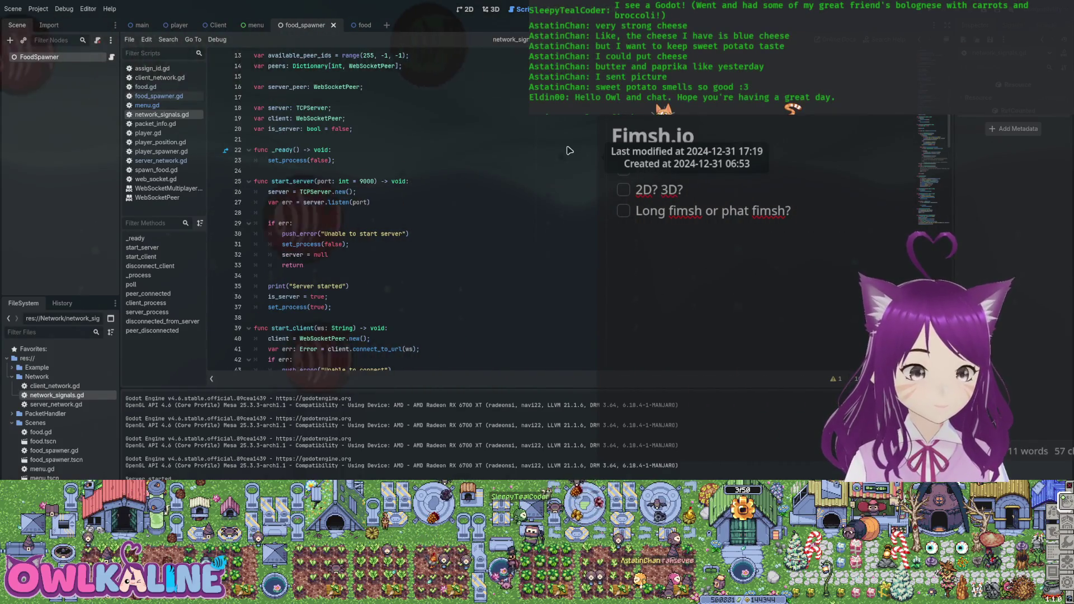
pyautogui.scroll(-4, 569, 150)
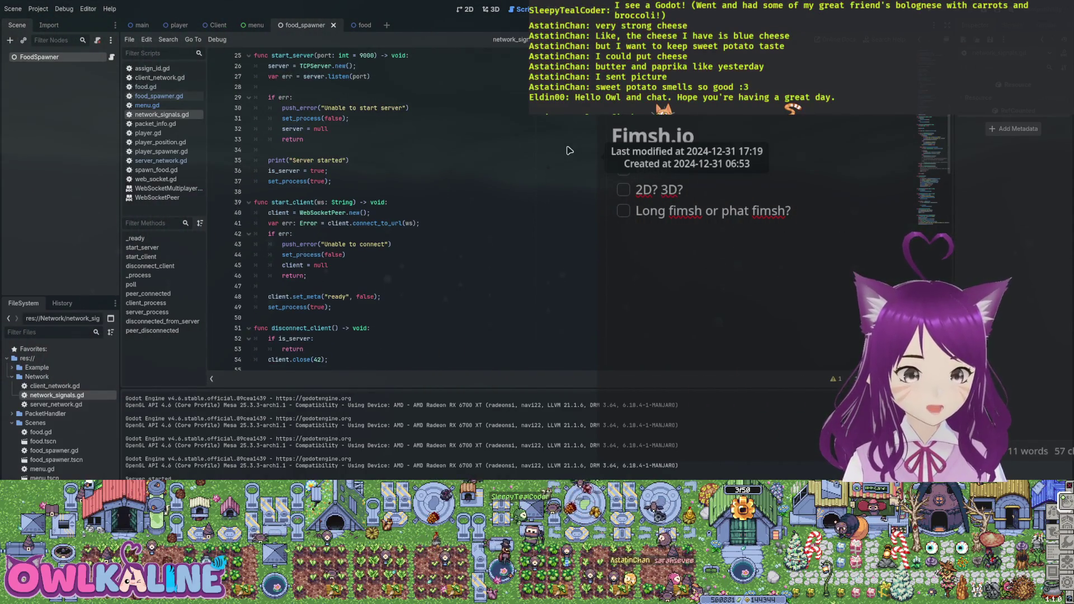
pyautogui.scroll(2, 569, 150)
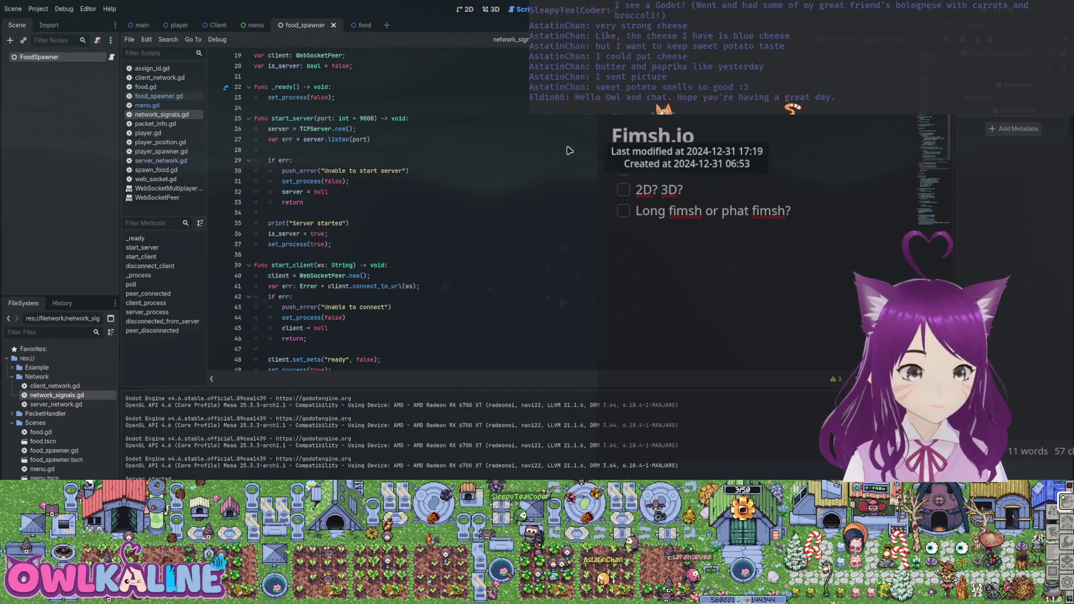
pyautogui.press('Return')
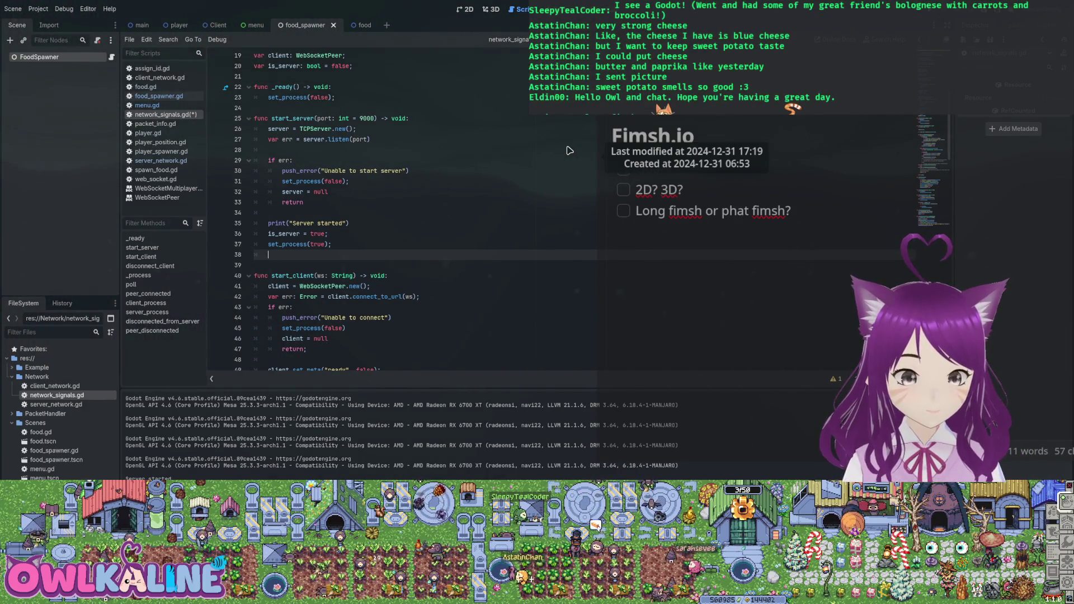
pyautogui.write('on_ser')
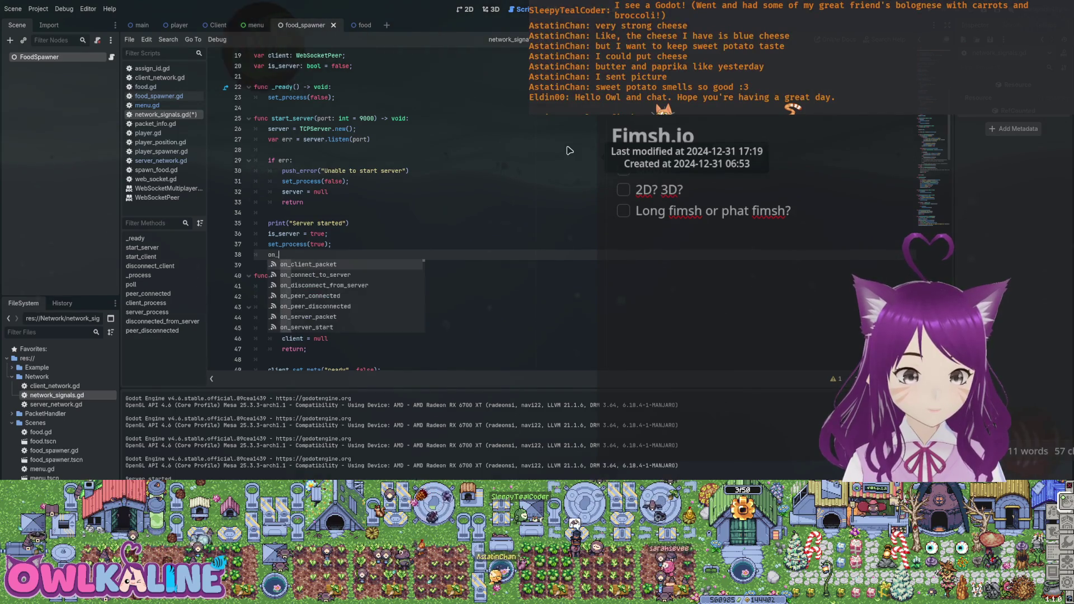
pyautogui.press('Down')
pyautogui.press('Return')
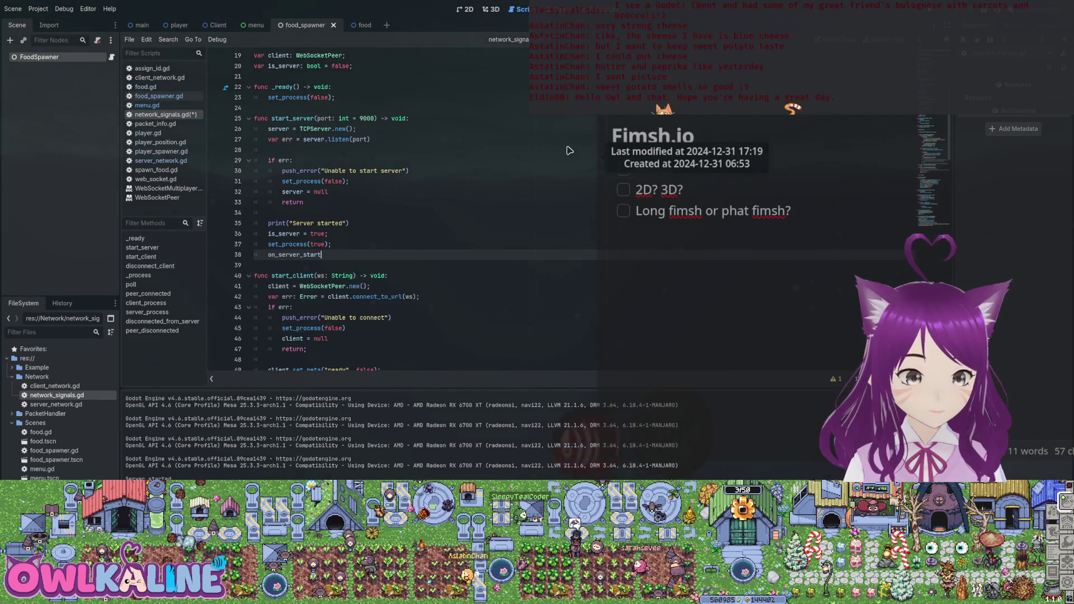
pyautogui.press('BackSpace')
pyautogui.write('emit();')
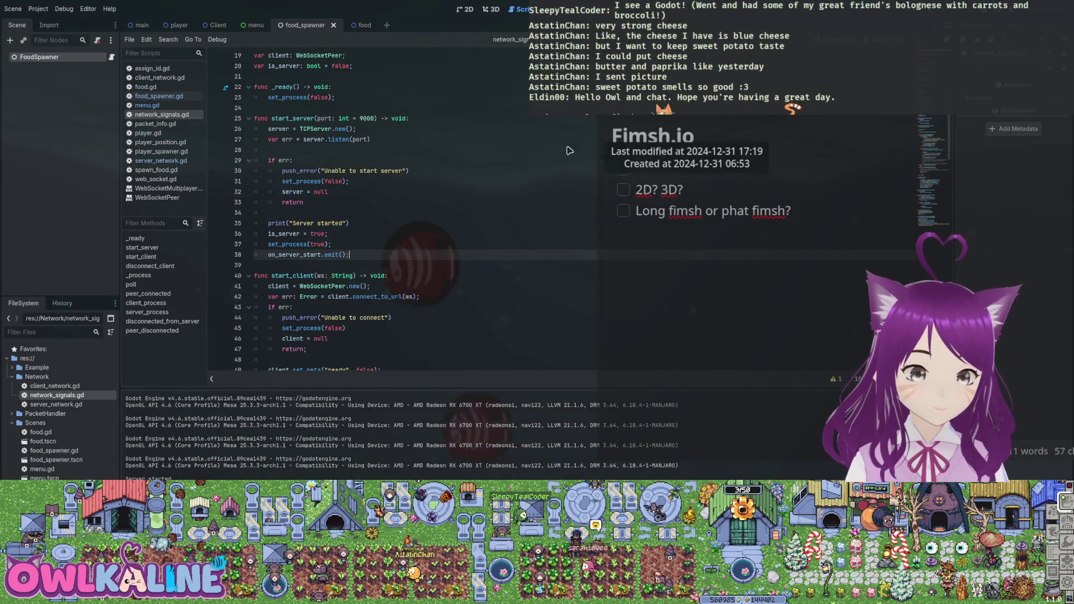
pyautogui.hotkey('ctrl', 's')
pyautogui.hotkey('alt', 'Left')
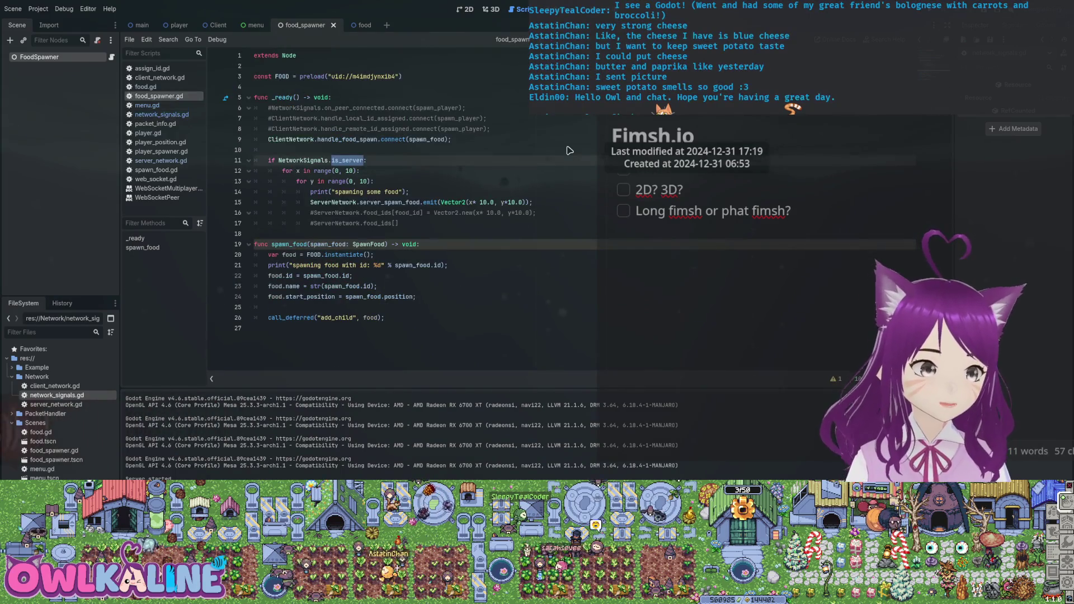
# Step: Connect NetworkSignals.on_server_start to a new spawn_initial_food function in food_spawner.gd
pyautogui.press('Up')
pyautogui.press('Up')
pyautogui.press('Return')
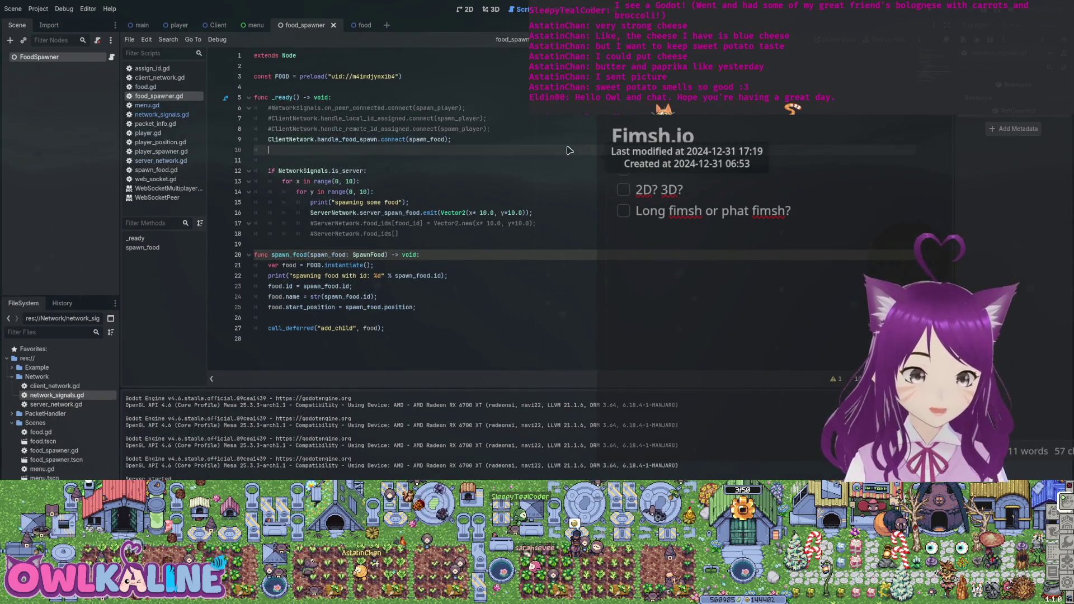
pyautogui.write('Networ')
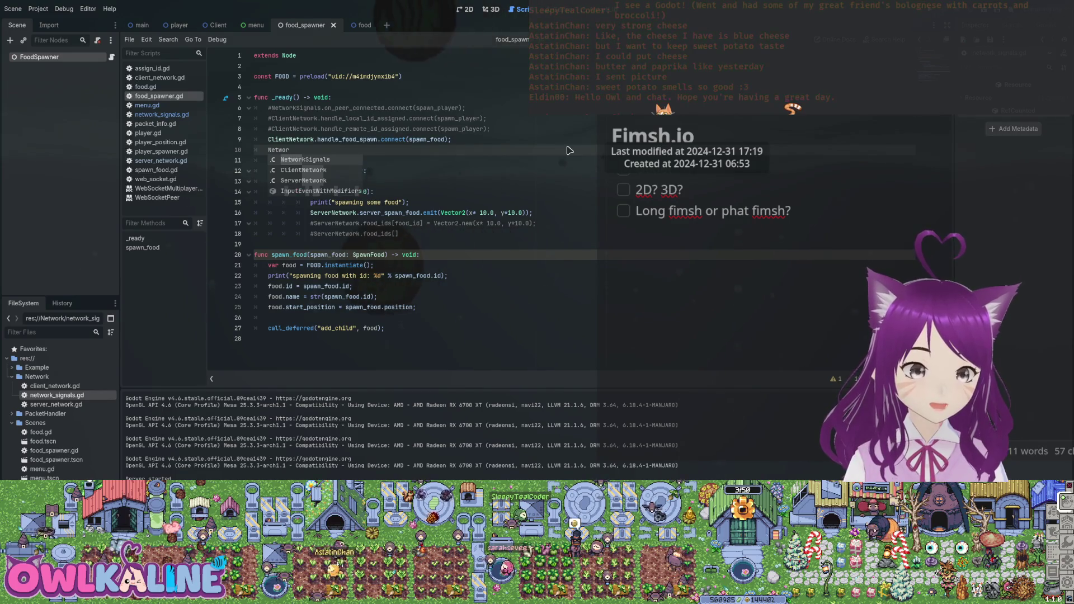
pyautogui.write('kSignals.on_')
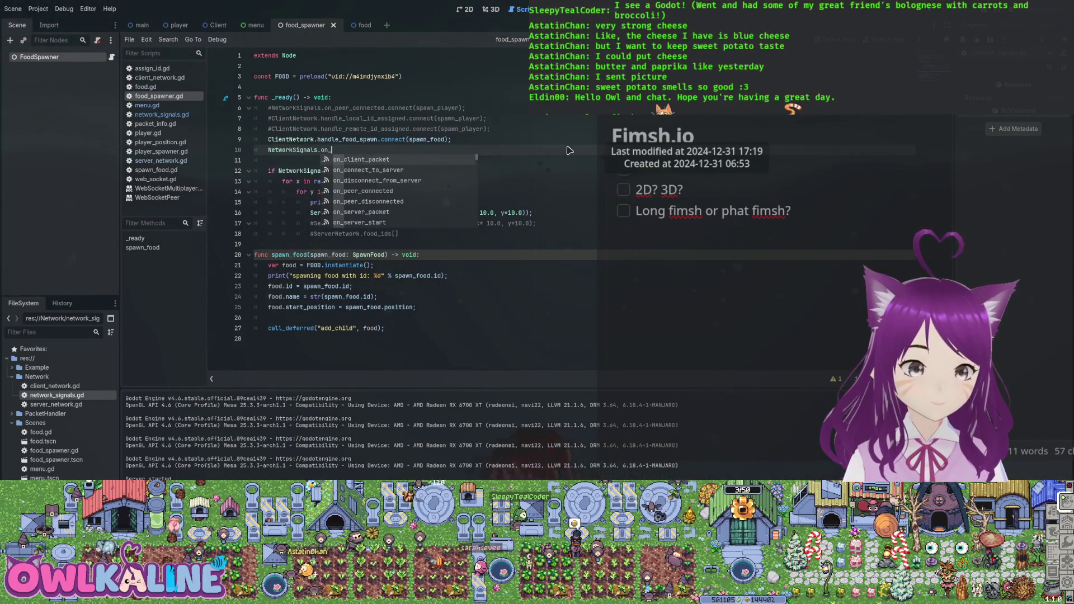
pyautogui.write('ser')
pyautogui.press('Down')
pyautogui.press('Return')
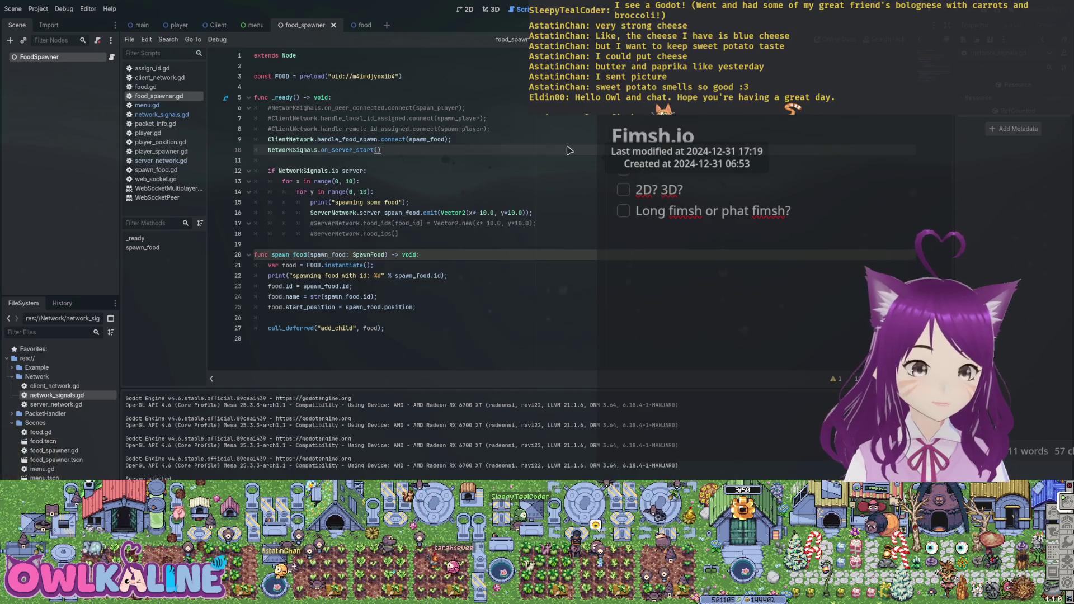
pyautogui.press('Down')
pyautogui.press('Return')
pyautogui.press('BackSpace')
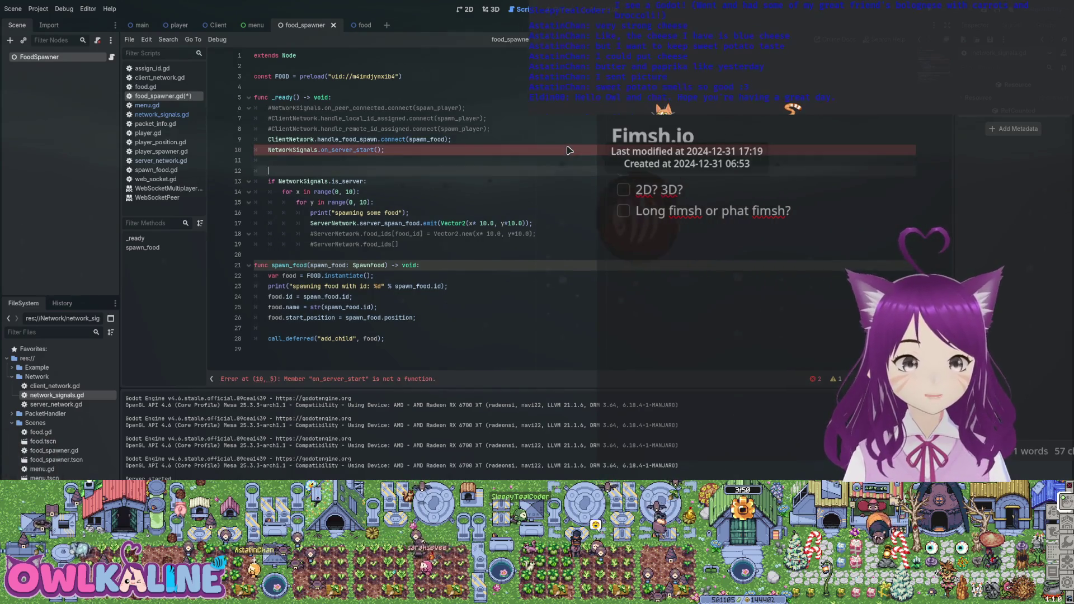
pyautogui.write('func ')
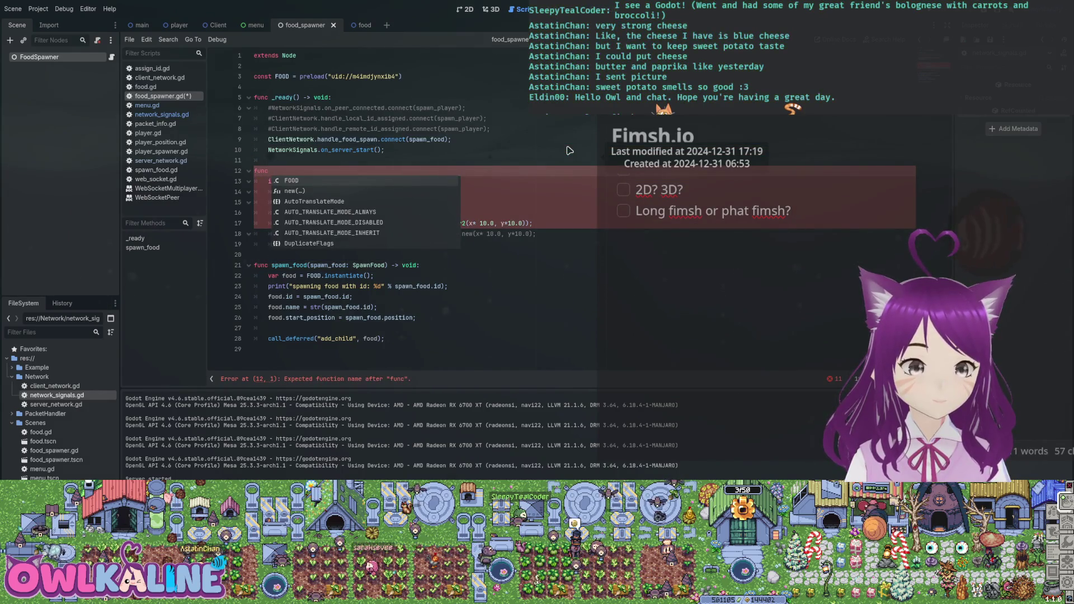
pyautogui.write('spawn_')
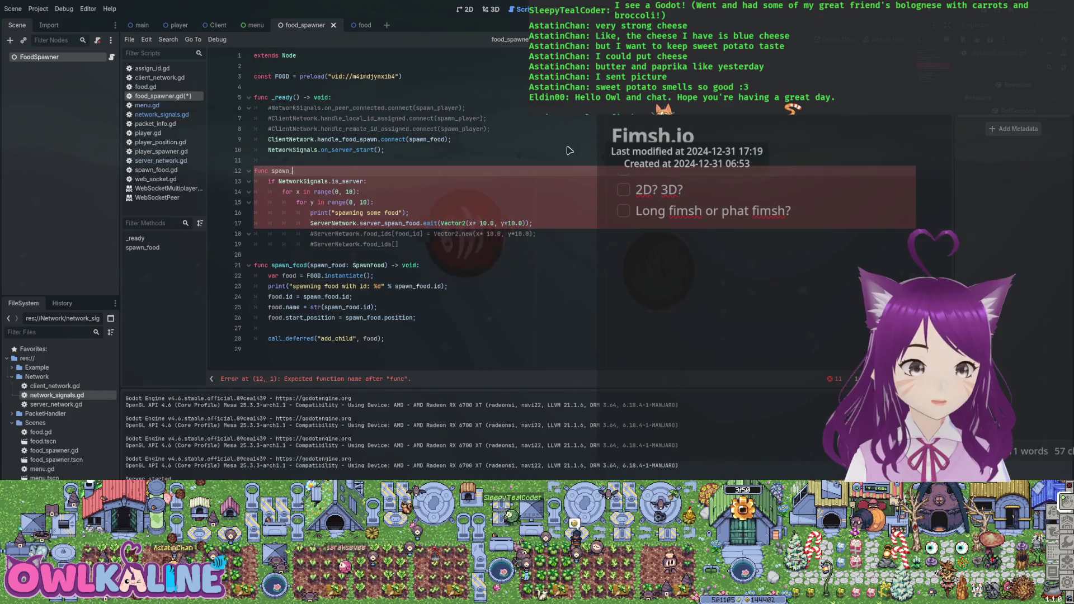
pyautogui.write('initial_foo')
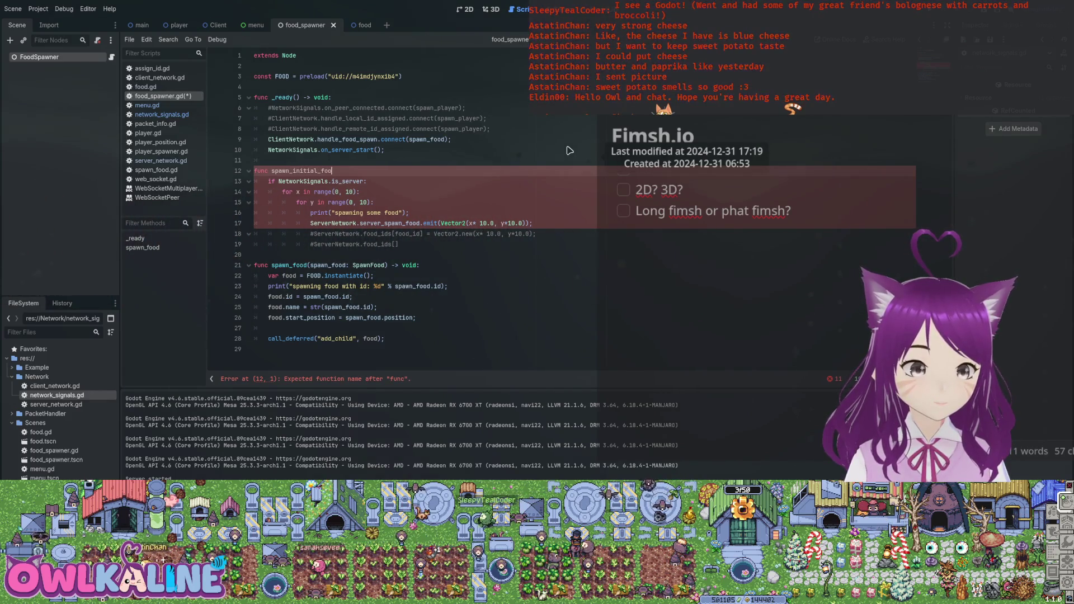
pyautogui.press('Up')
pyautogui.press('Up')
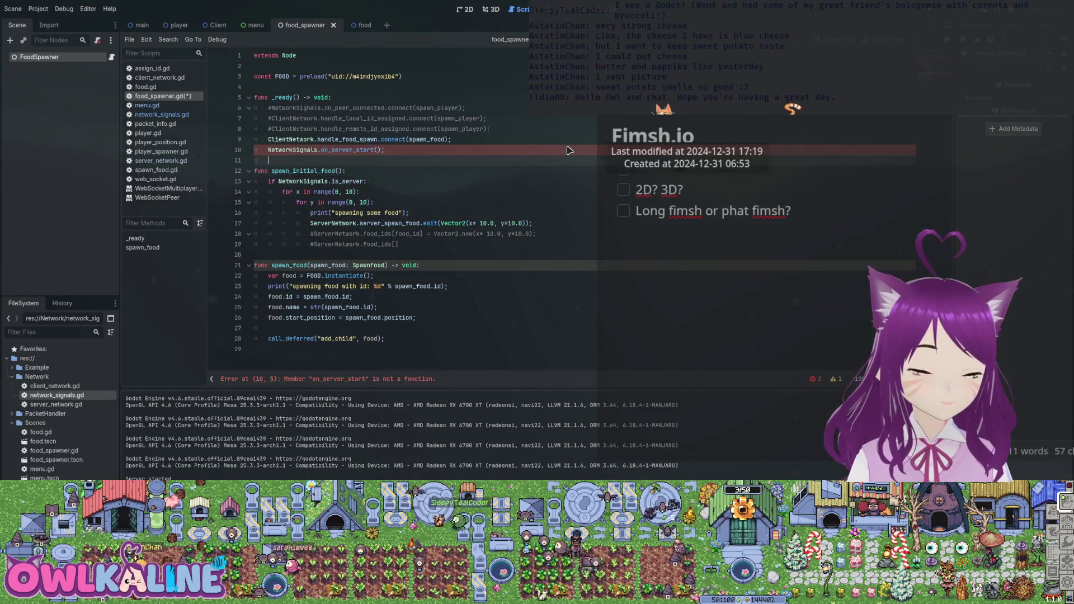
pyautogui.write('.connect(')
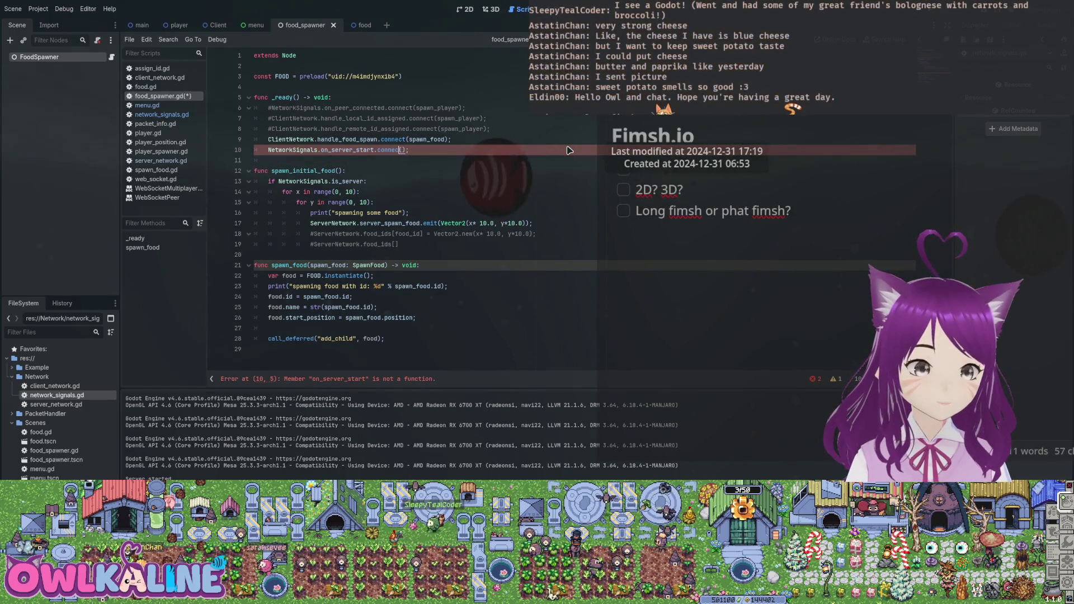
pyautogui.write('spawn_initial_food')
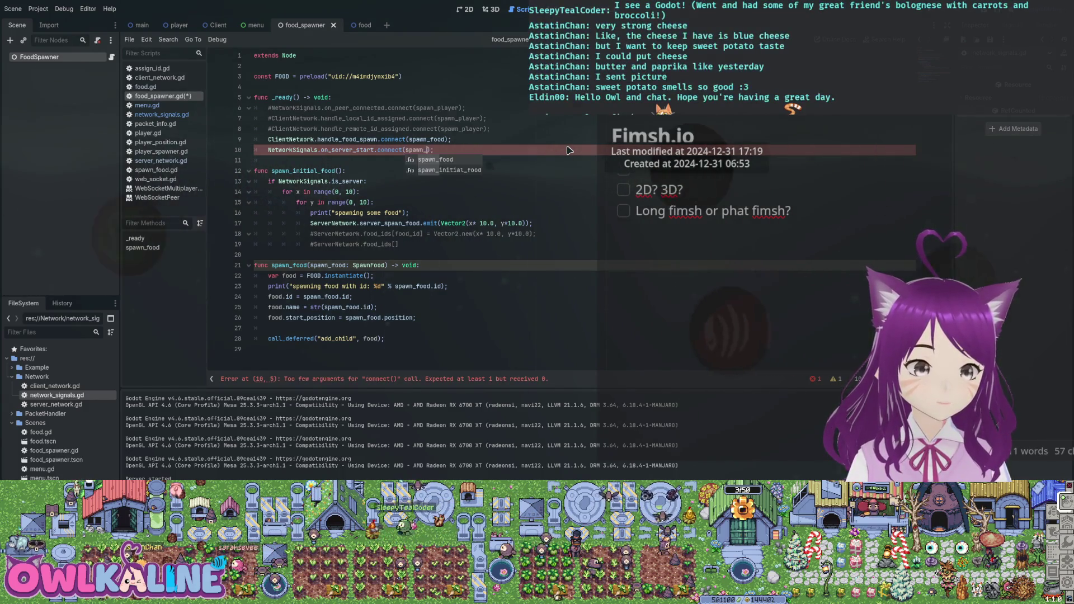
pyautogui.press('Down')
pyautogui.press('Down')
pyautogui.press('Down')
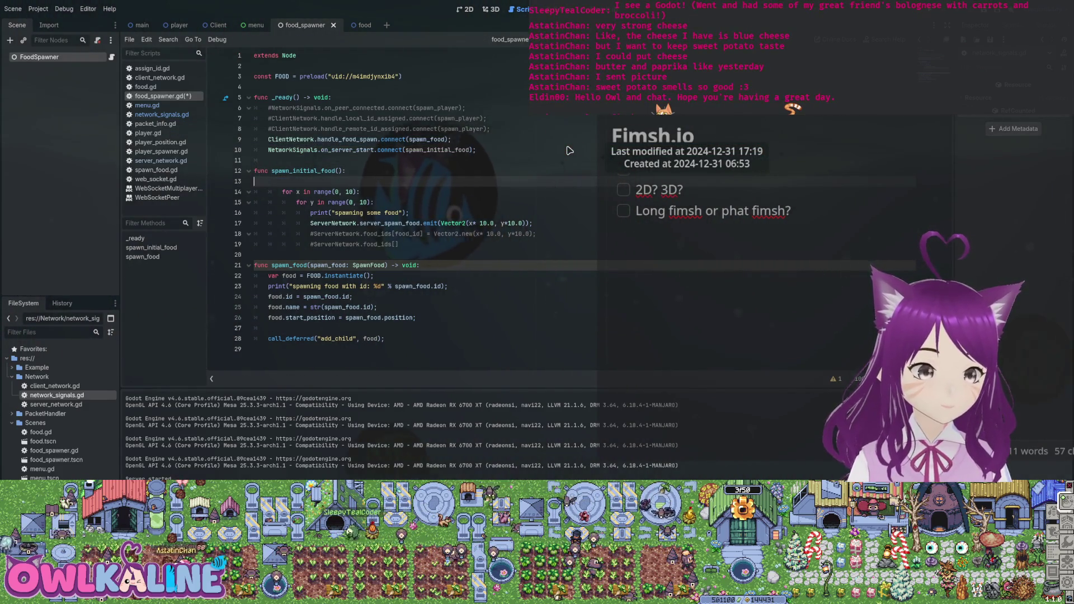
# Step: Delete the is_server check, dedent the food loops, save, and run the project
pyautogui.hotkey('ctrl', 'shift', 'k')
pyautogui.hotkey('ctrl', 's')
pyautogui.hotkey('shift', 'Tab')
pyautogui.press('Down')
pyautogui.hotkey('shift', 'Tab')
pyautogui.press('Down')
pyautogui.hotkey('shift', 'Tab')
pyautogui.press('Down')
pyautogui.hotkey('shift', 'Tab')
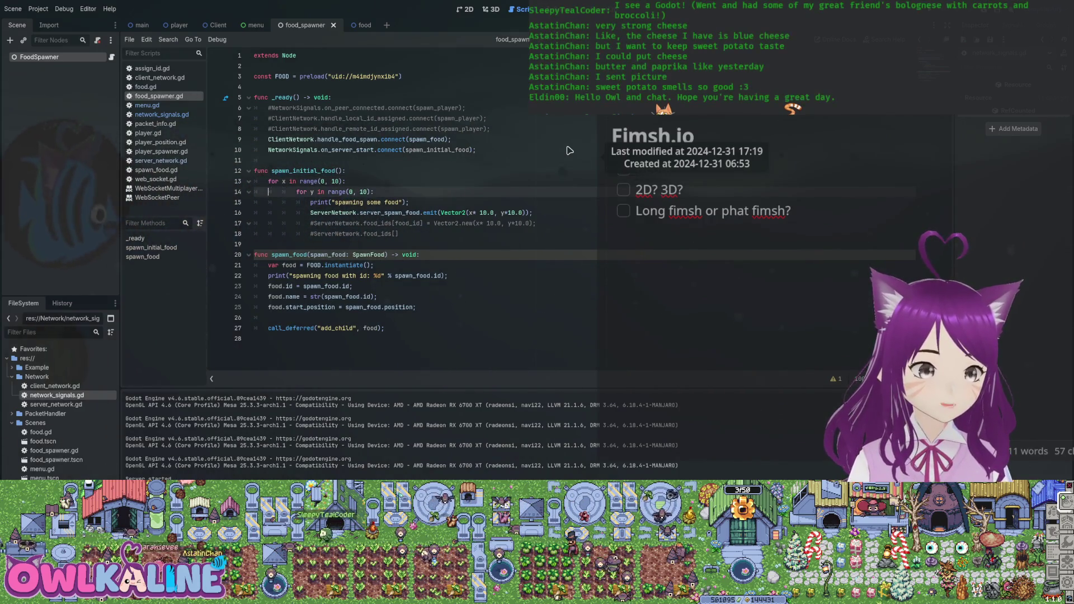
pyautogui.press('Down')
pyautogui.hotkey('shift', 'Tab')
pyautogui.press('Down')
pyautogui.hotkey('shift', 'Tab')
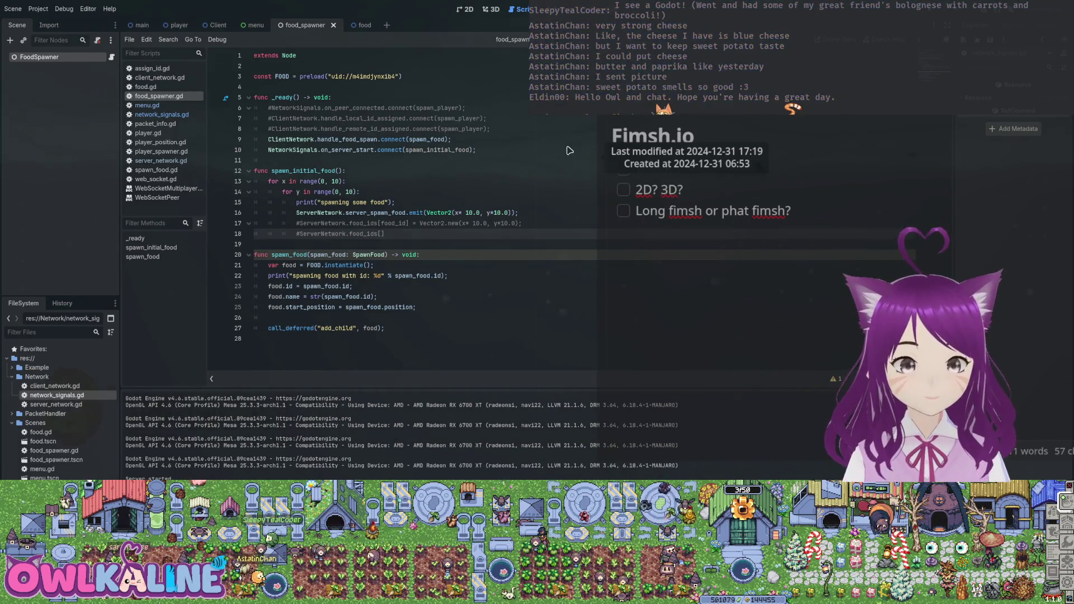
pyautogui.press('Up')
pyautogui.press('Up')
pyautogui.press('Up')
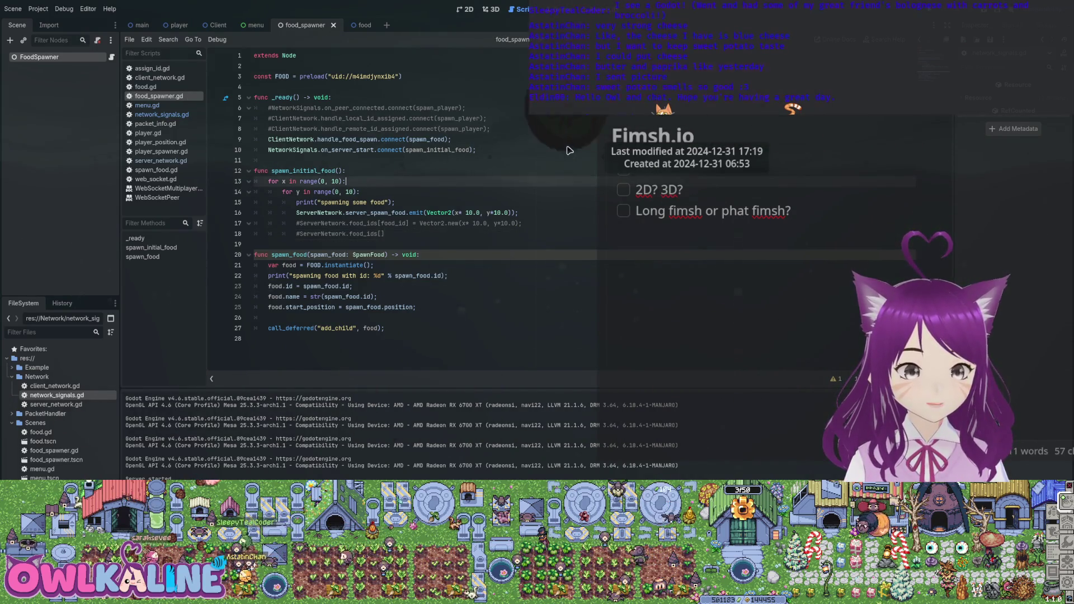
pyautogui.press('Down')
pyautogui.press('Down')
pyautogui.press('Down')
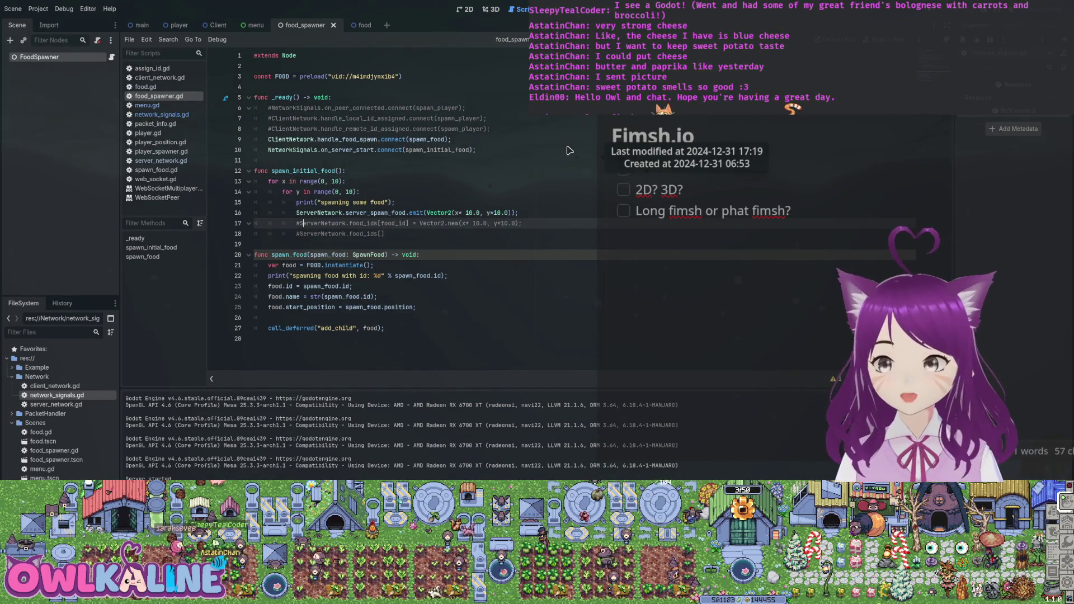
pyautogui.press('F5')
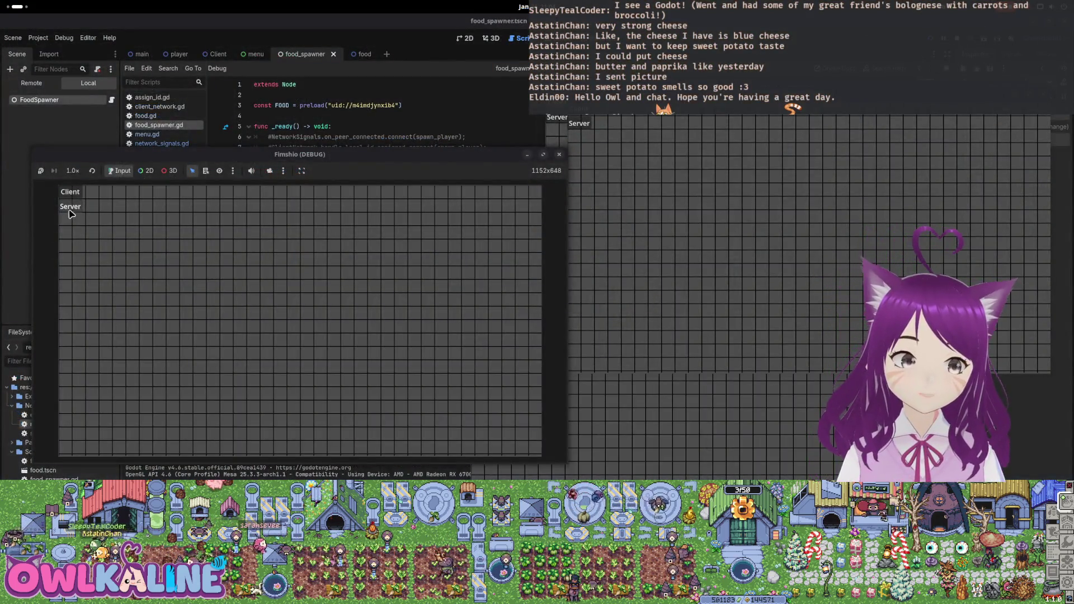
# Step: Stop the running Fimshio test game, leaving the debugger listing 11 errors
pyautogui.click(69, 211)
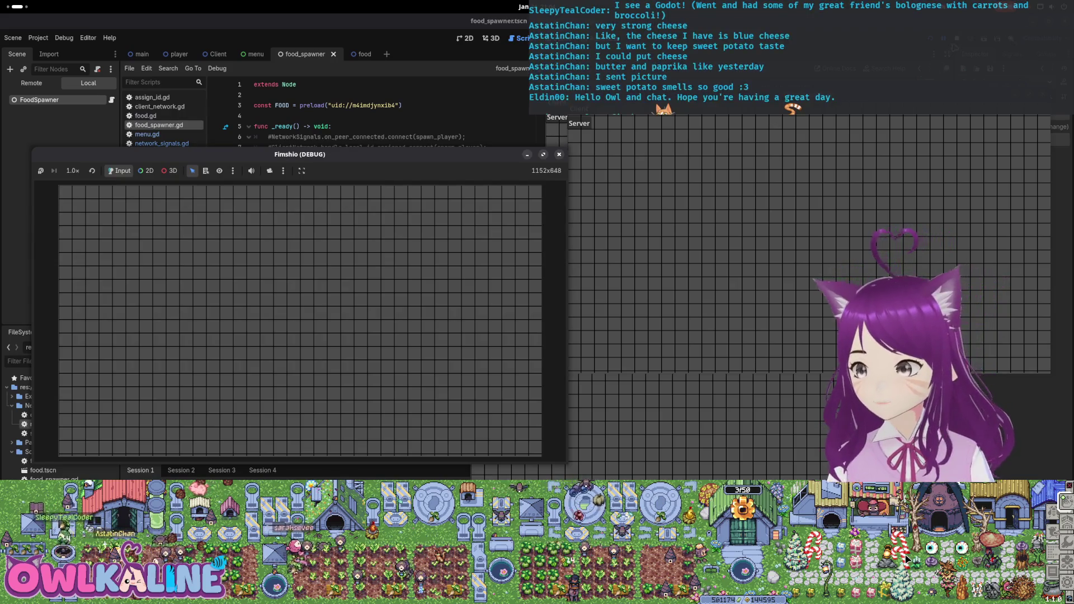
pyautogui.press('F8')
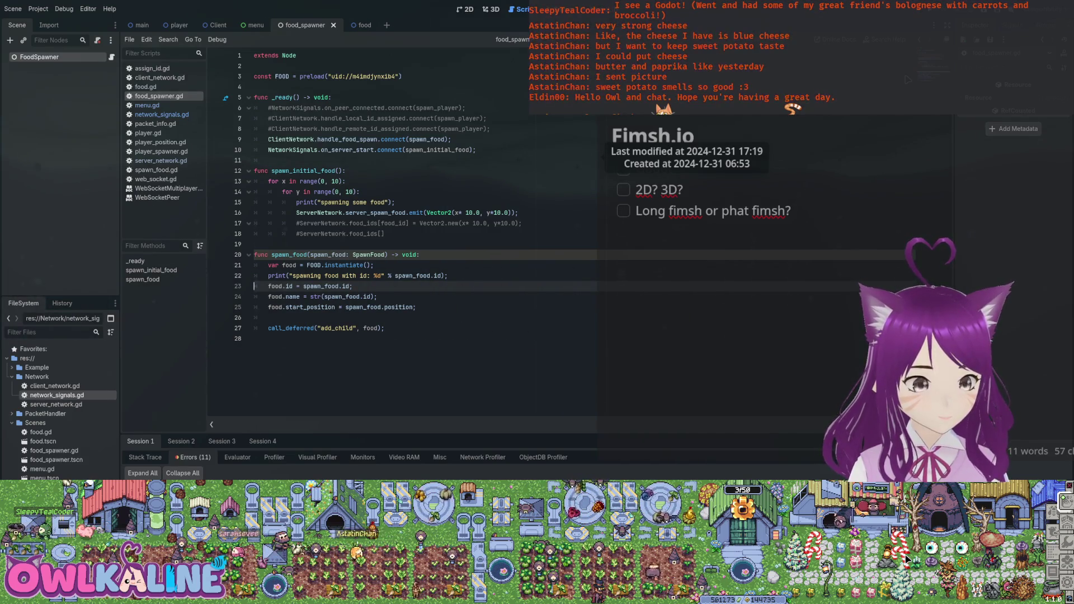
# Step: Declare 'var id: int;' above start_position in food.gd and relaunch the game
pyautogui.click(146, 87)
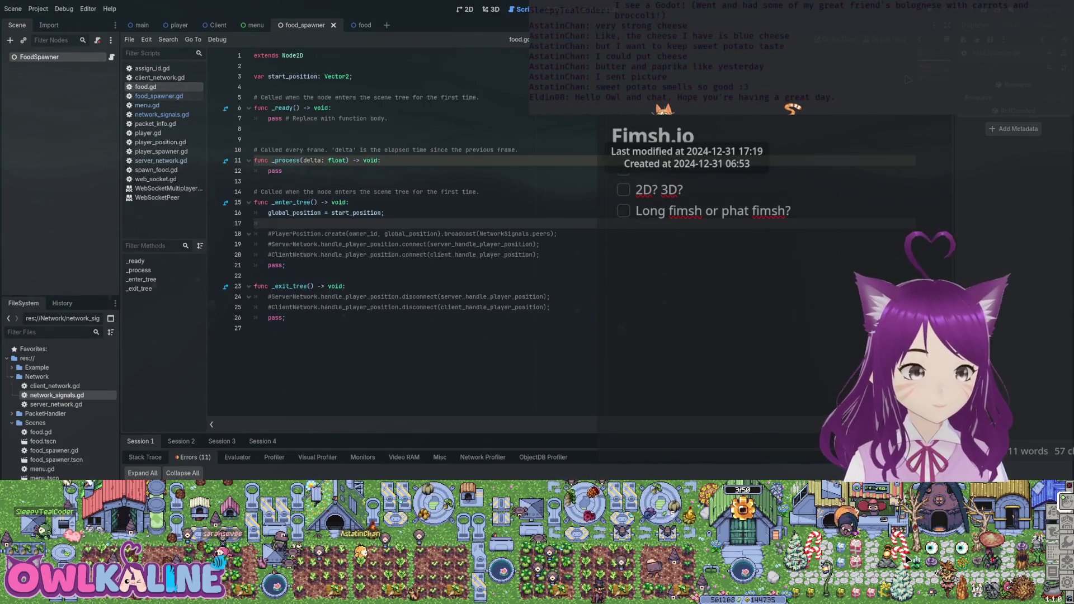
pyautogui.click(255, 66)
pyautogui.press('Return')
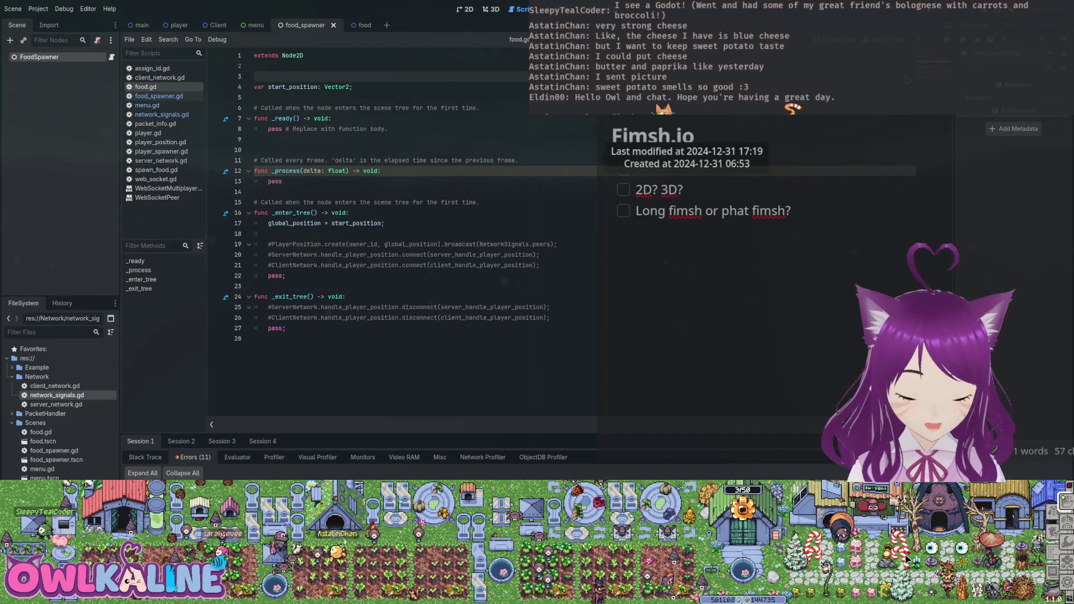
pyautogui.write('var id: int;')
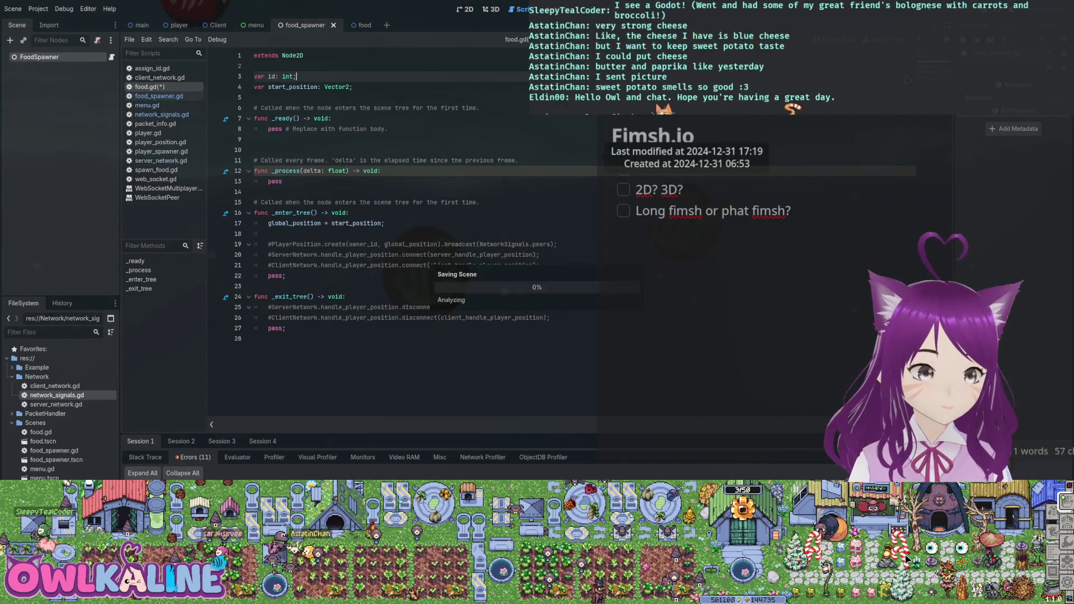
pyautogui.press('F5')
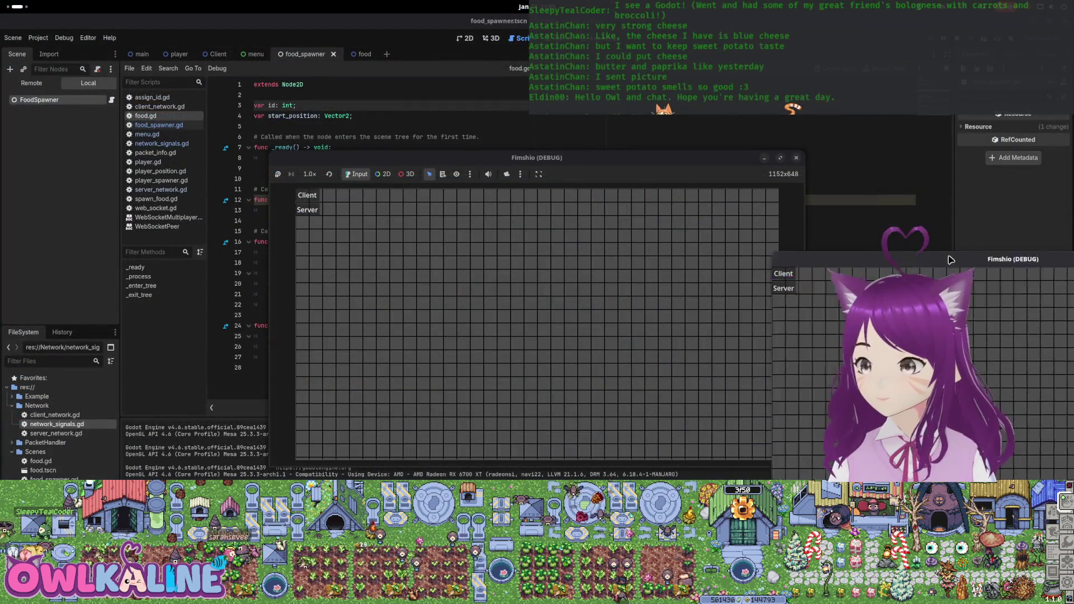
# Step: Join as Client, check the food grid in both game windows, then stop the game
pyautogui.moveTo(950, 261)
pyautogui.mouseDown()
pyautogui.moveTo(933, 261)
pyautogui.moveTo(860, 162)
pyautogui.moveTo(966, 55)
pyautogui.mouseUp()
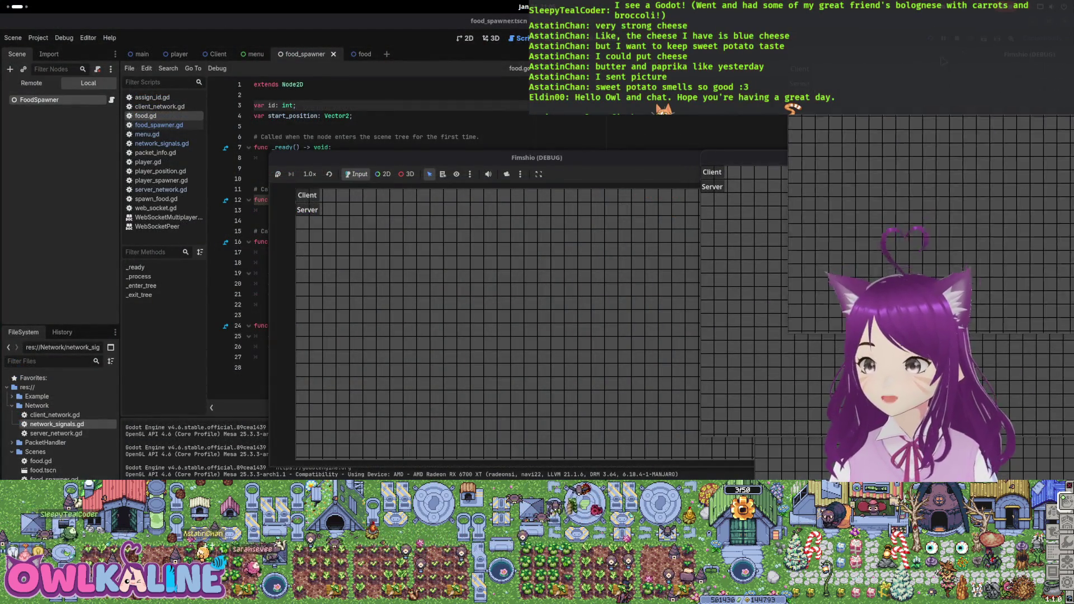
pyautogui.click(308, 210)
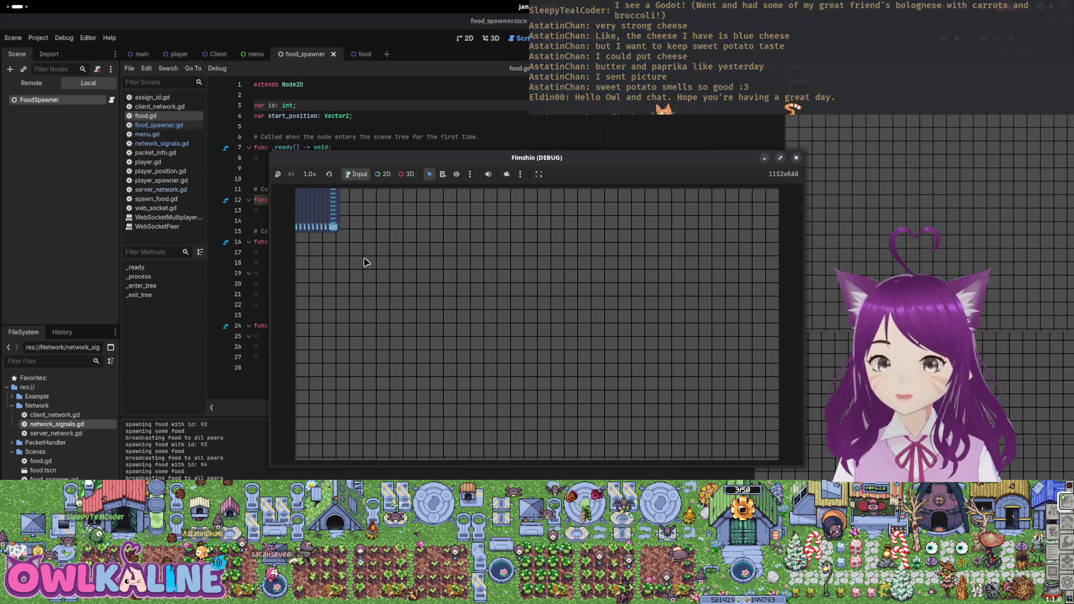
pyautogui.click(889, 129)
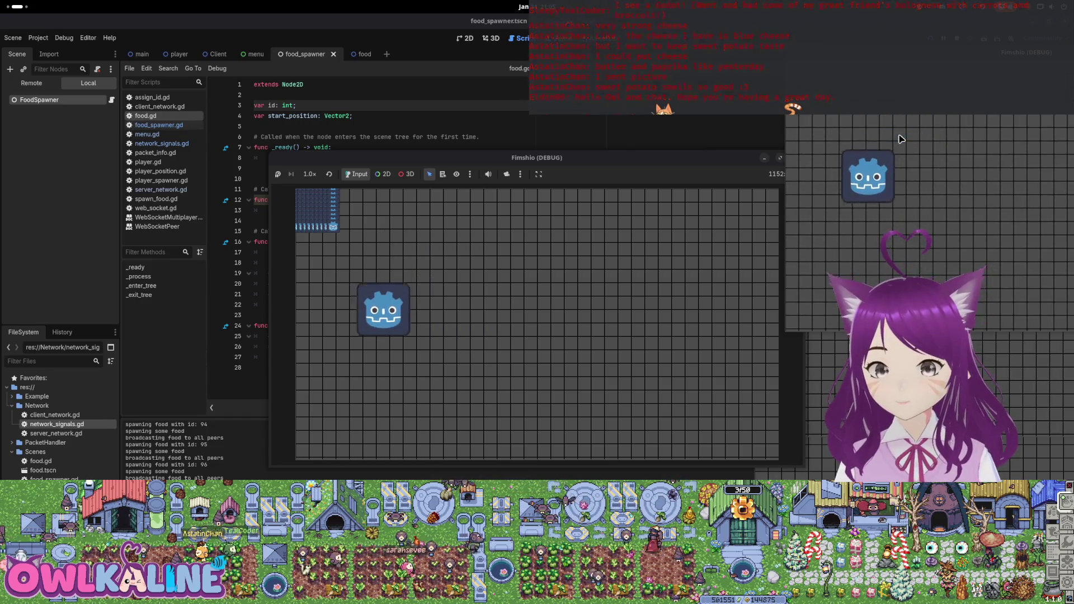
pyautogui.click(626, 292)
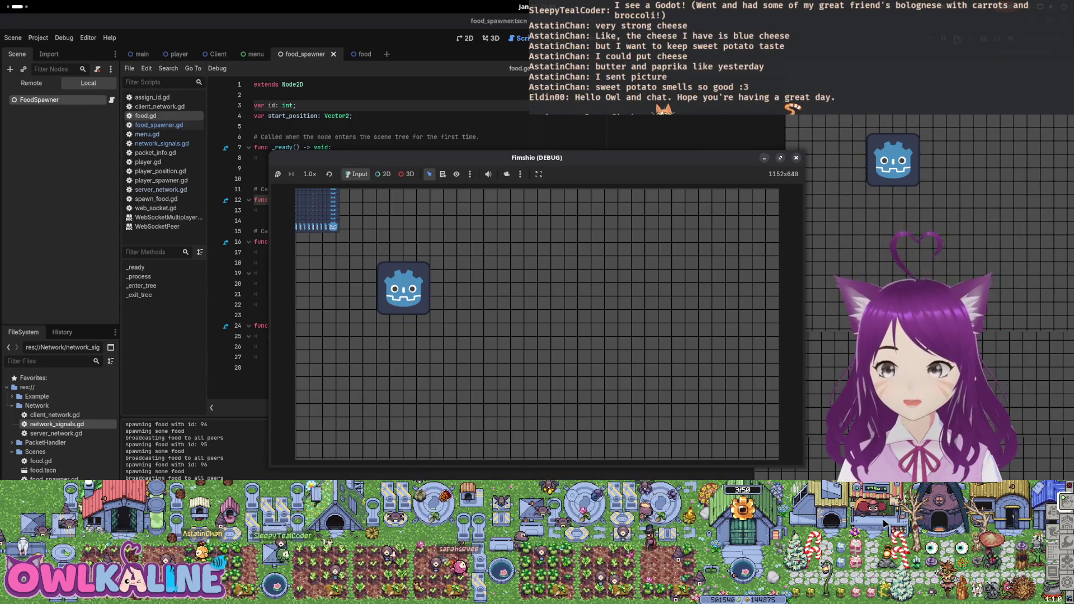
pyautogui.press('F8')
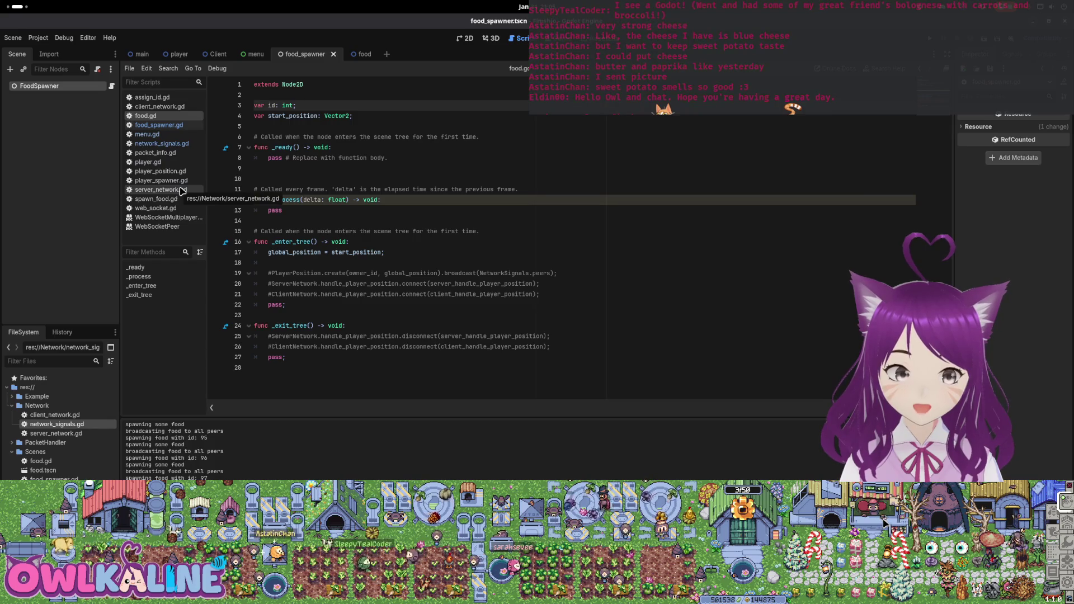
# Step: Delete the 'spawning food with id' and 'spawning some food' prints from food_spawner.gd and save it
pyautogui.click(179, 126)
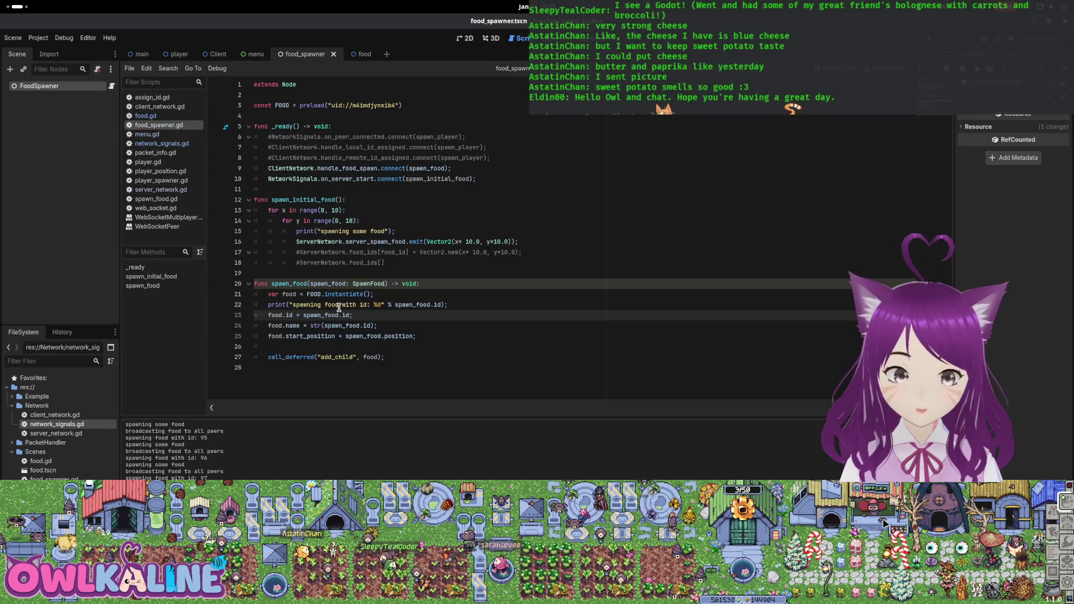
pyautogui.moveTo(448, 305); pyautogui.dragTo(245, 308)
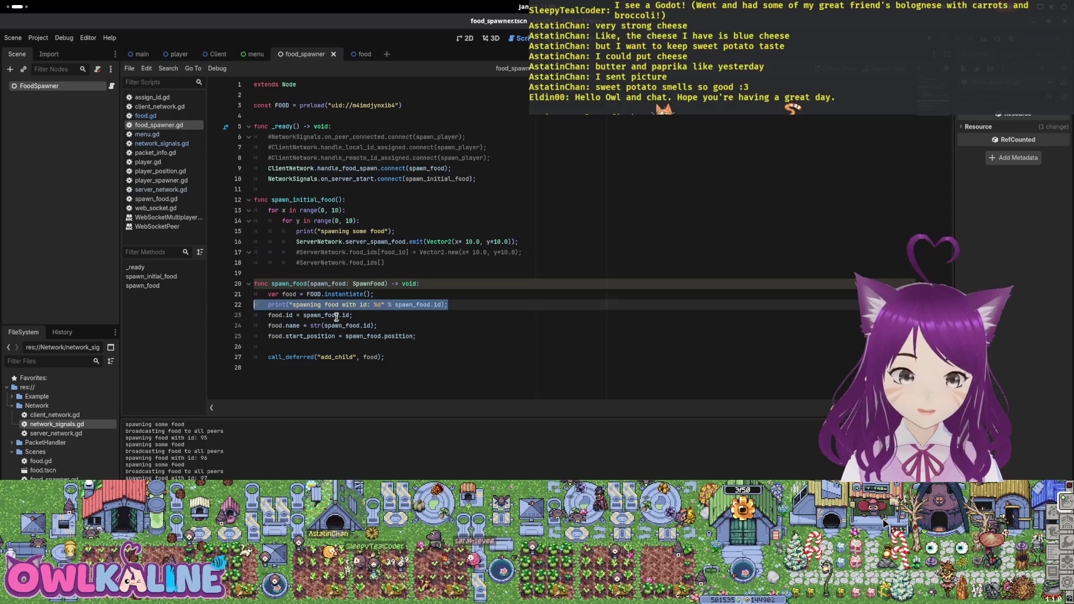
pyautogui.press('BackSpace')
pyautogui.press('BackSpace')
pyautogui.moveTo(398, 226); pyautogui.dragTo(249, 230)
pyautogui.press('BackSpace')
pyautogui.press('BackSpace')
pyautogui.hotkey('ctrl', 's')
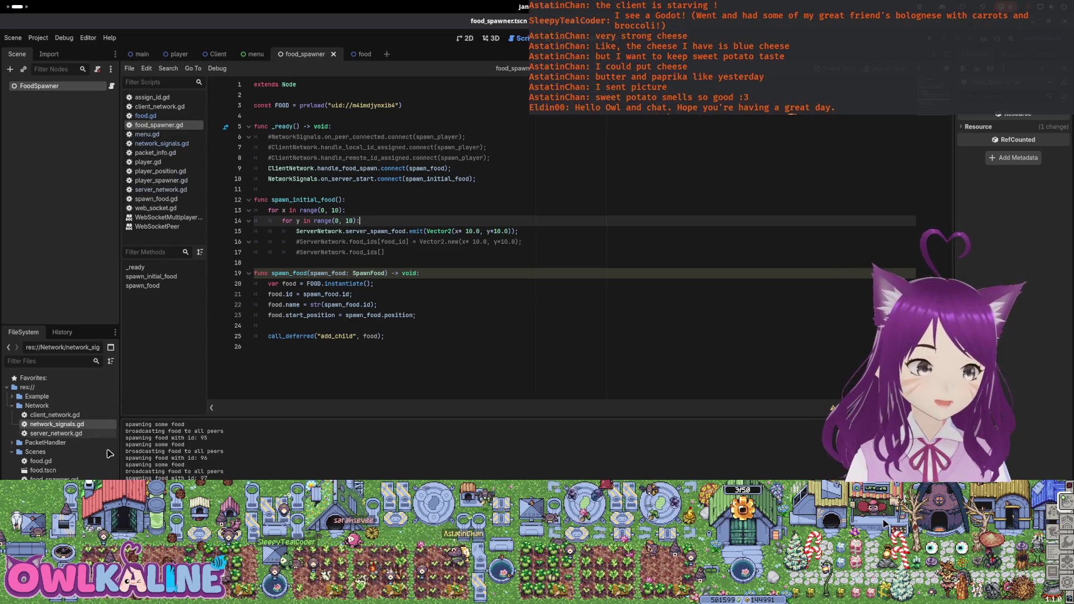
pyautogui.doubleClick(80, 435)
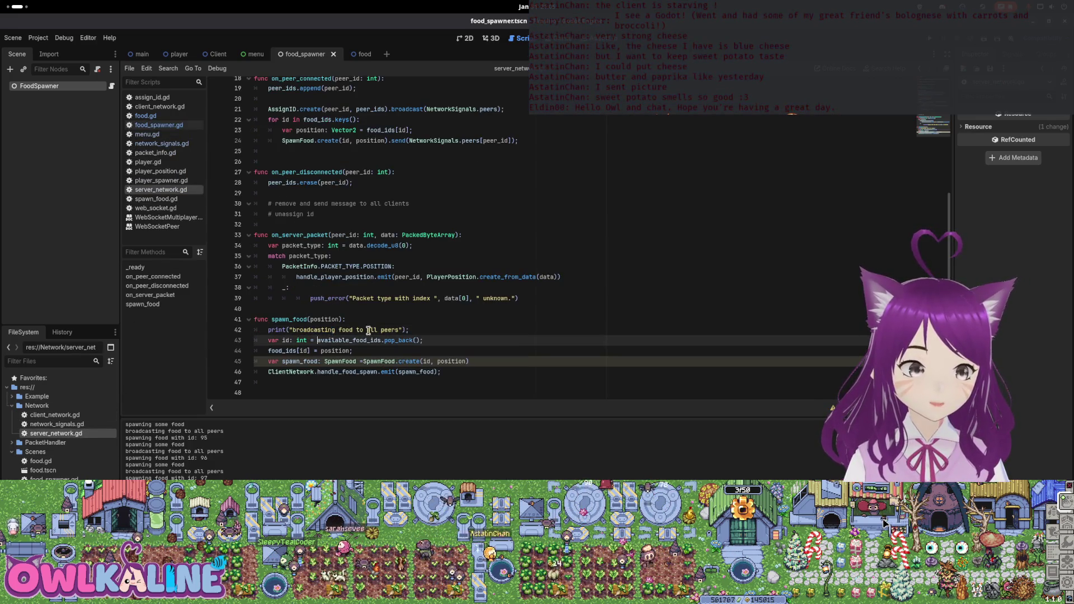
# Step: Delete the 'broadcasting food to all peers' print line from spawn_food
pyautogui.moveTo(410, 330); pyautogui.dragTo(239, 334)
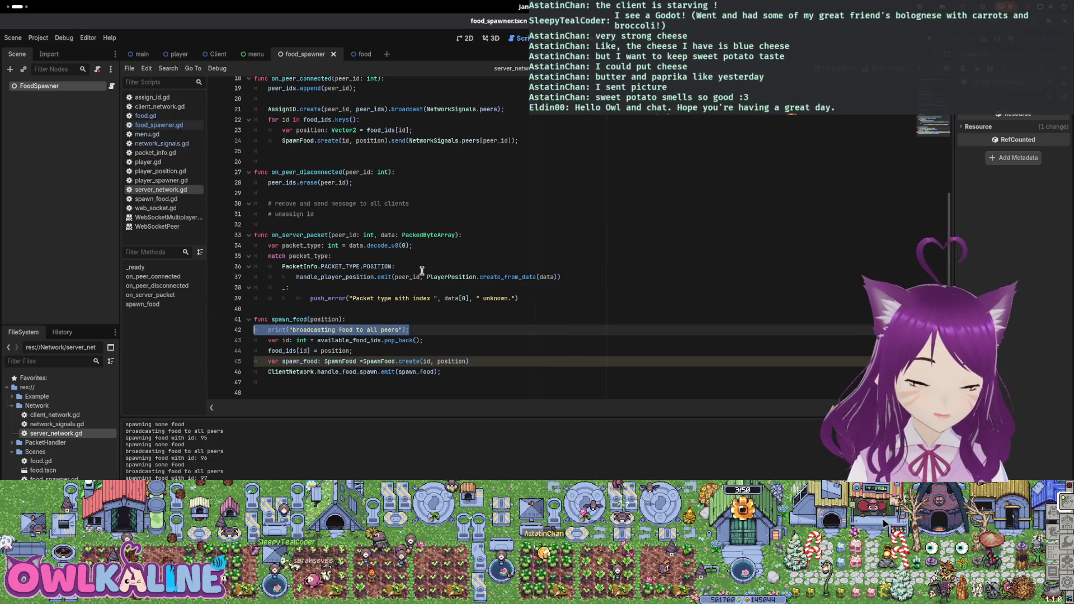
pyautogui.press('BackSpace')
pyautogui.press('BackSpace')
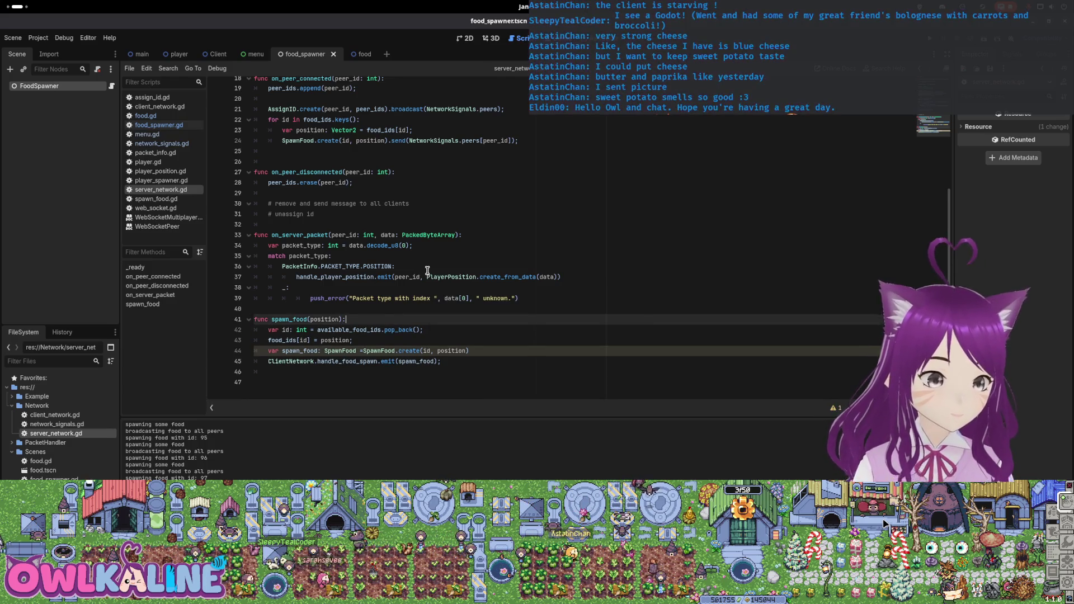
pyautogui.click(467, 340)
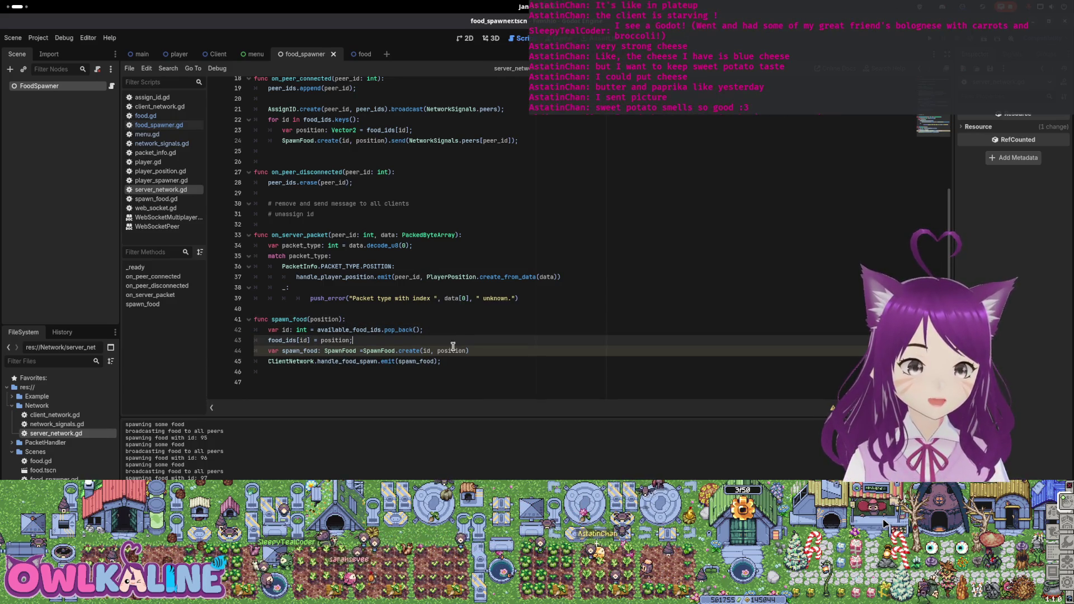
# Step: Jump to where food_ids is declared in server_network.gd
pyautogui.scroll(2, 464, 359)
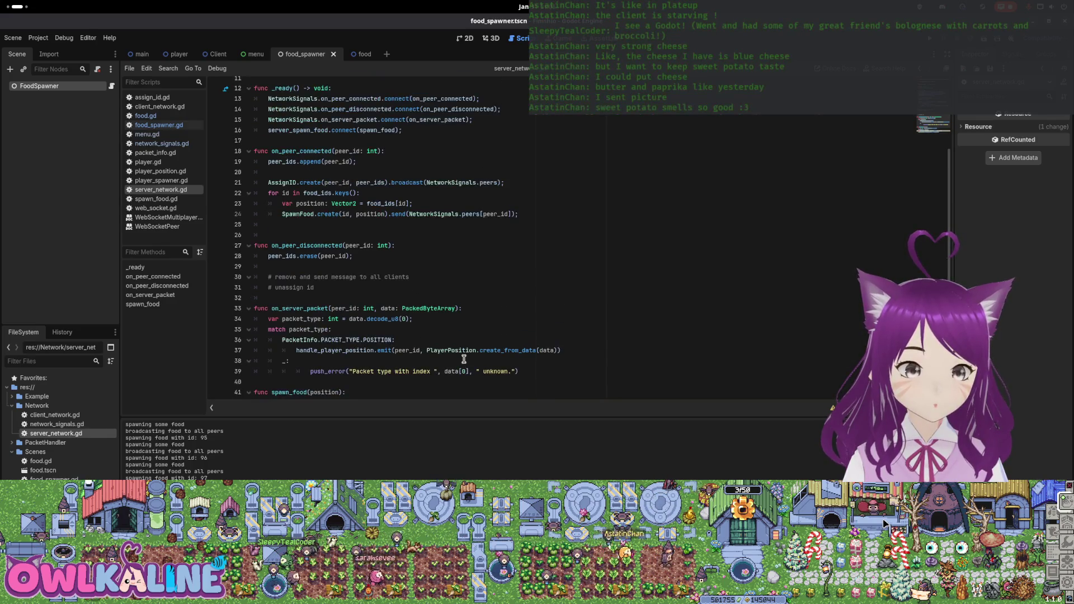
pyautogui.scroll(2, 464, 358)
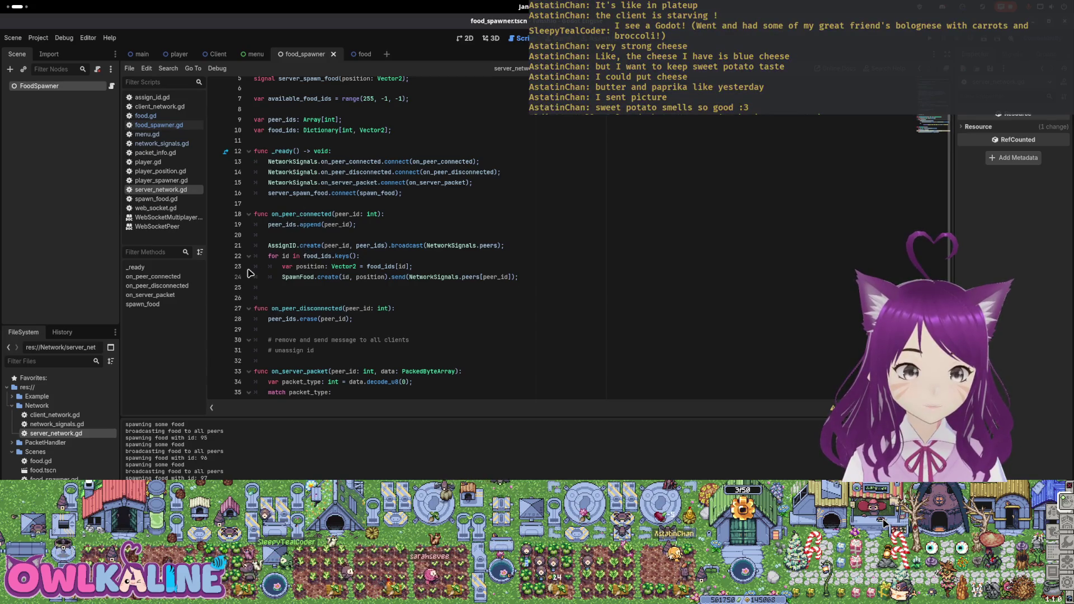
pyautogui.moveTo(333, 261)
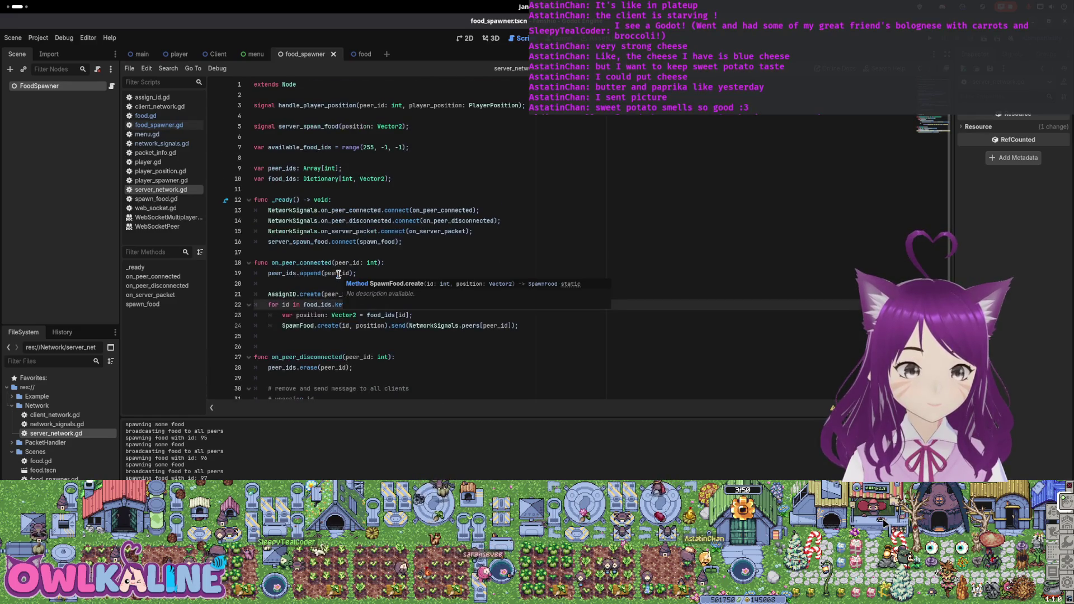
pyautogui.scroll(-4, 404, 256)
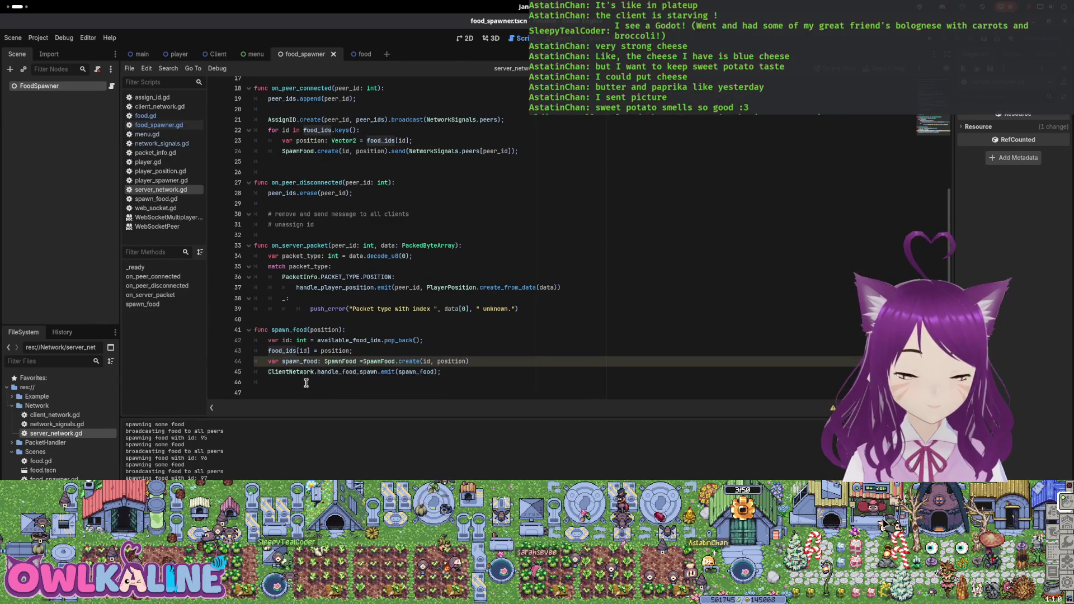
pyautogui.keyDown('ctrl'); pyautogui.click(296, 376); pyautogui.keyUp('ctrl')
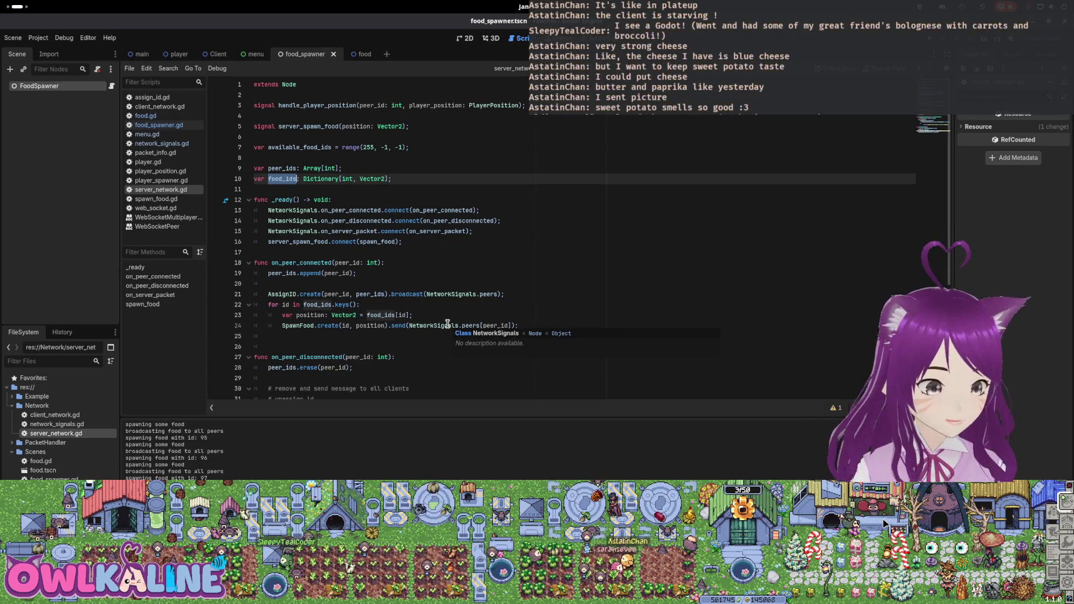
# Step: Inspect the on_client_packet signal emission in network_signals.gd
pyautogui.doubleClick(77, 428)
pyautogui.scroll(-15, 420, 291)
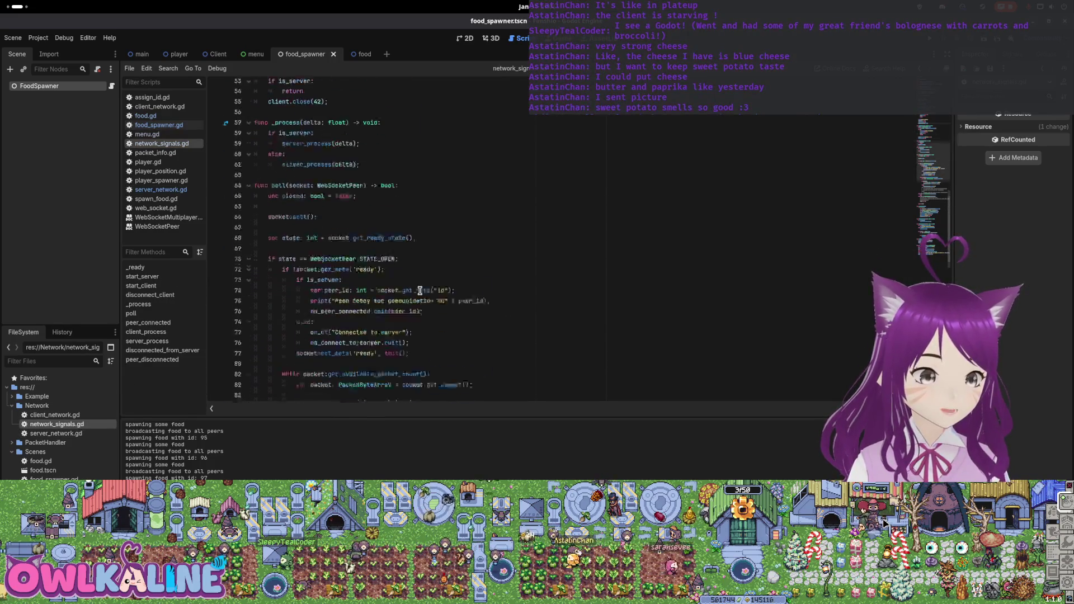
pyautogui.scroll(-3, 420, 291)
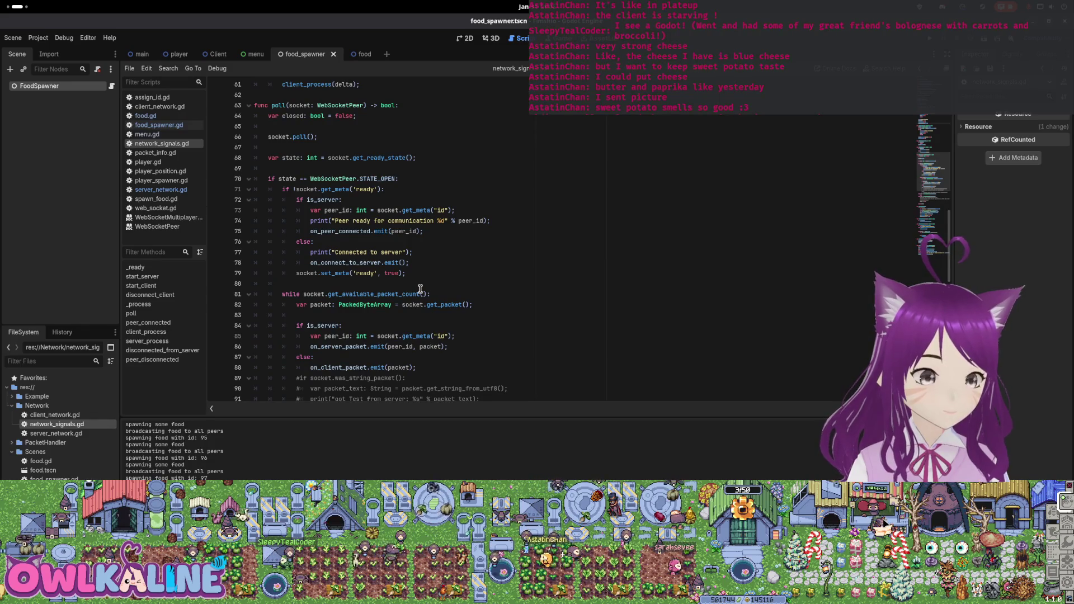
pyautogui.scroll(-4, 358, 233)
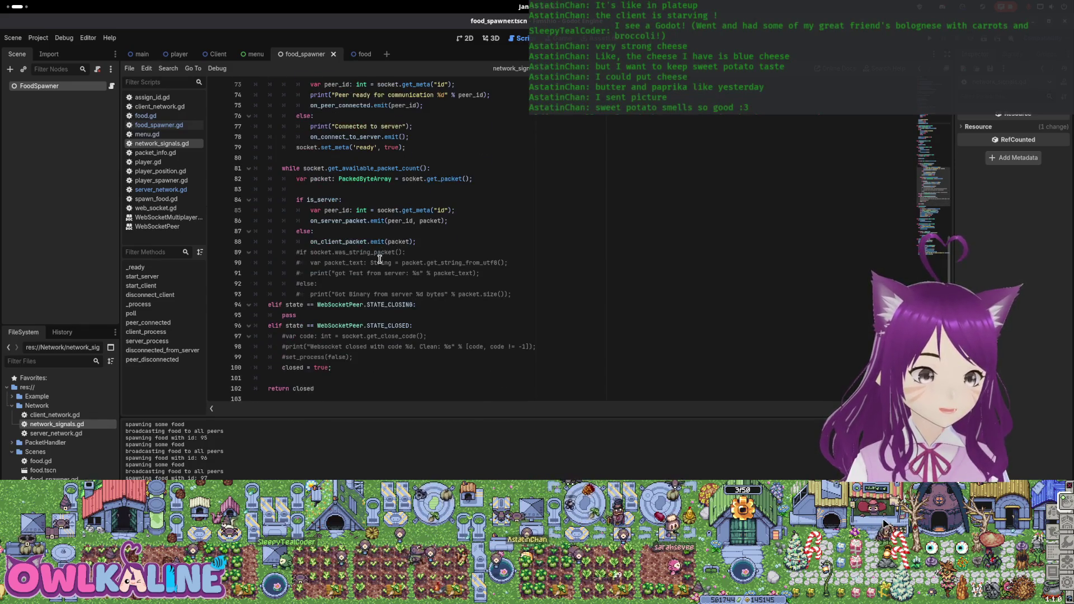
pyautogui.doubleClick(350, 242)
# Step: Examine the SPAWN_FOOD packet case in client_network.gd
pyautogui.doubleClick(91, 414)
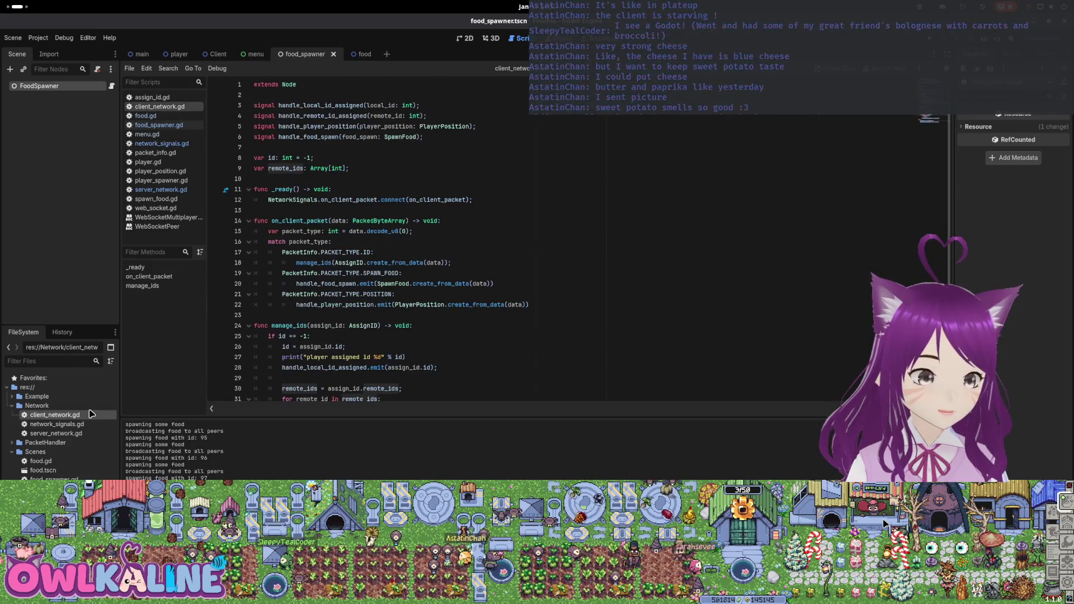
pyautogui.click(337, 273)
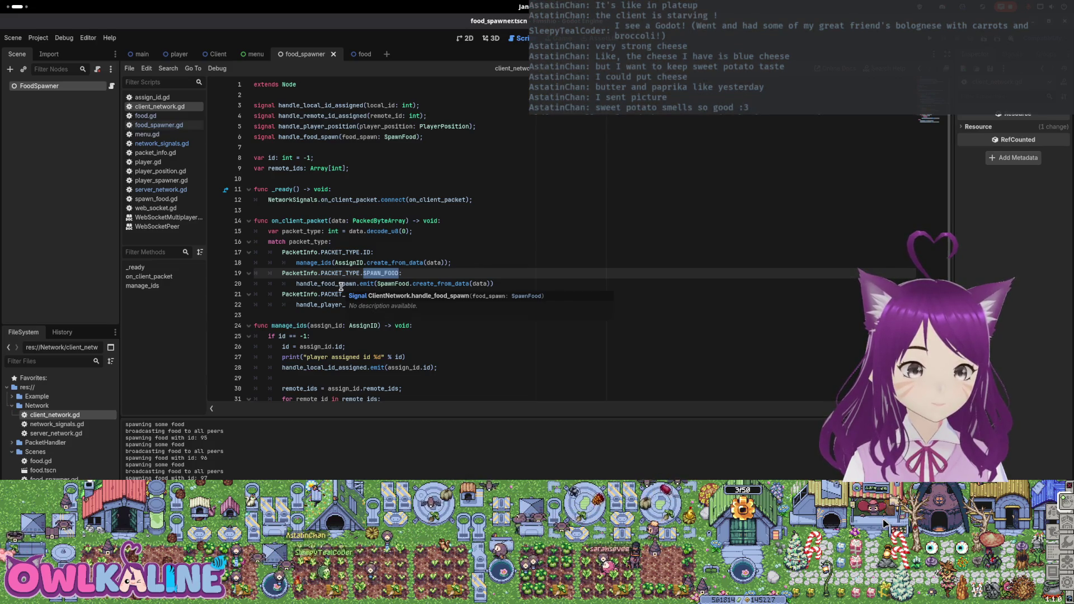
pyautogui.scroll(-2, 343, 286)
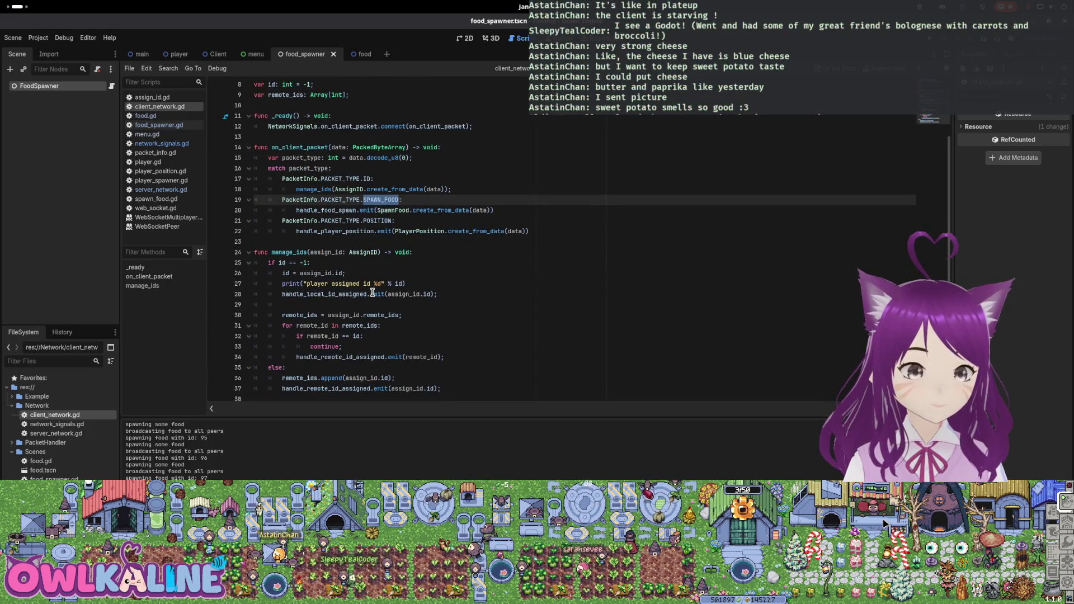
pyautogui.scroll(2, 373, 293)
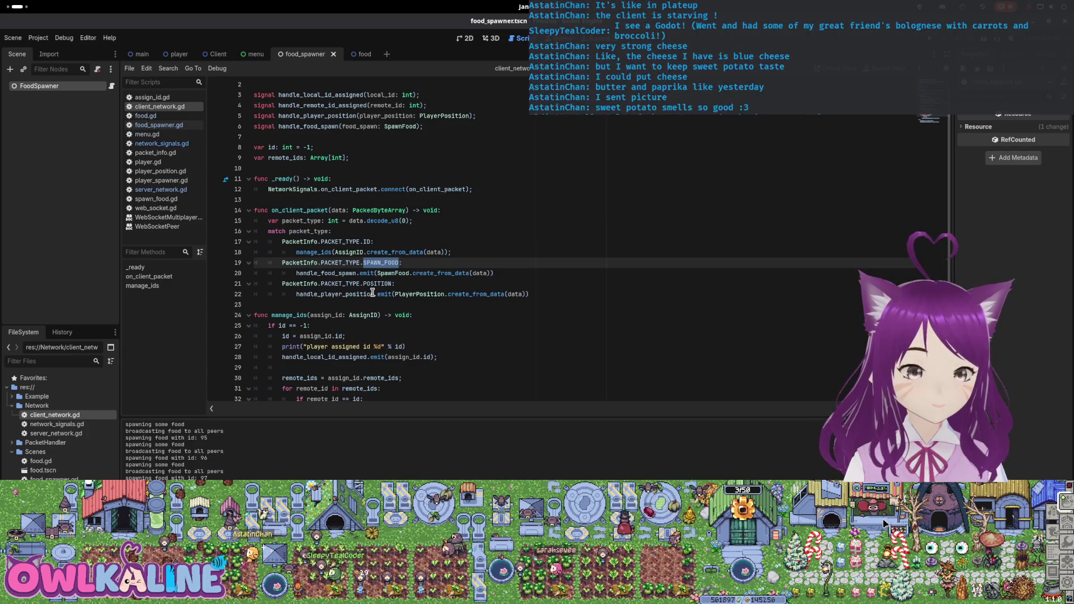
pyautogui.click(347, 274)
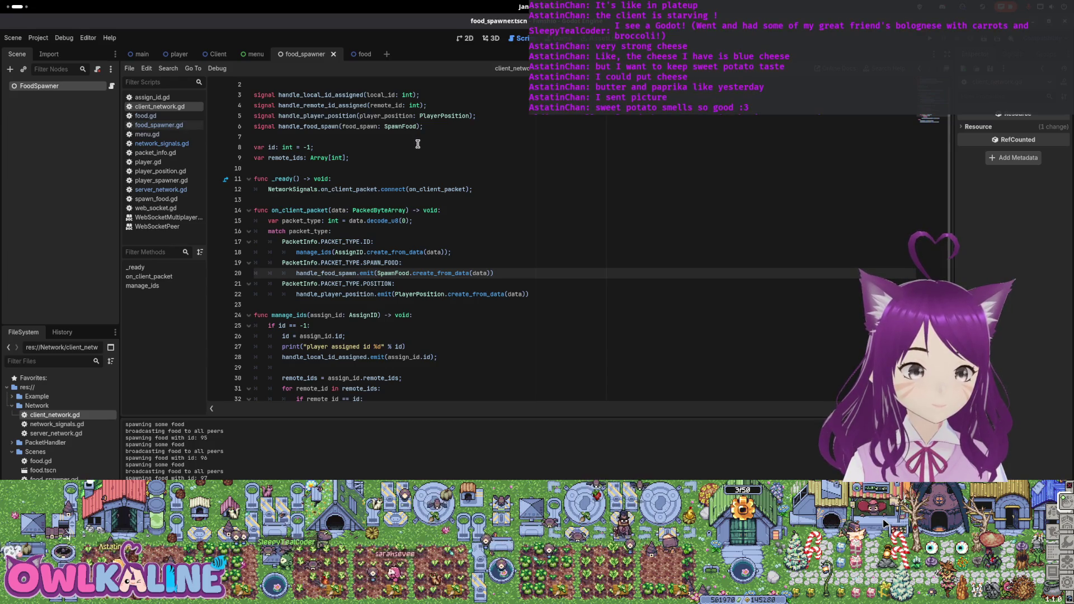
# Step: Follow the handle_food_spawn signal emitted for SPAWN_FOOD packets through to food_spawner.gd
pyautogui.scroll(-2, 419, 148)
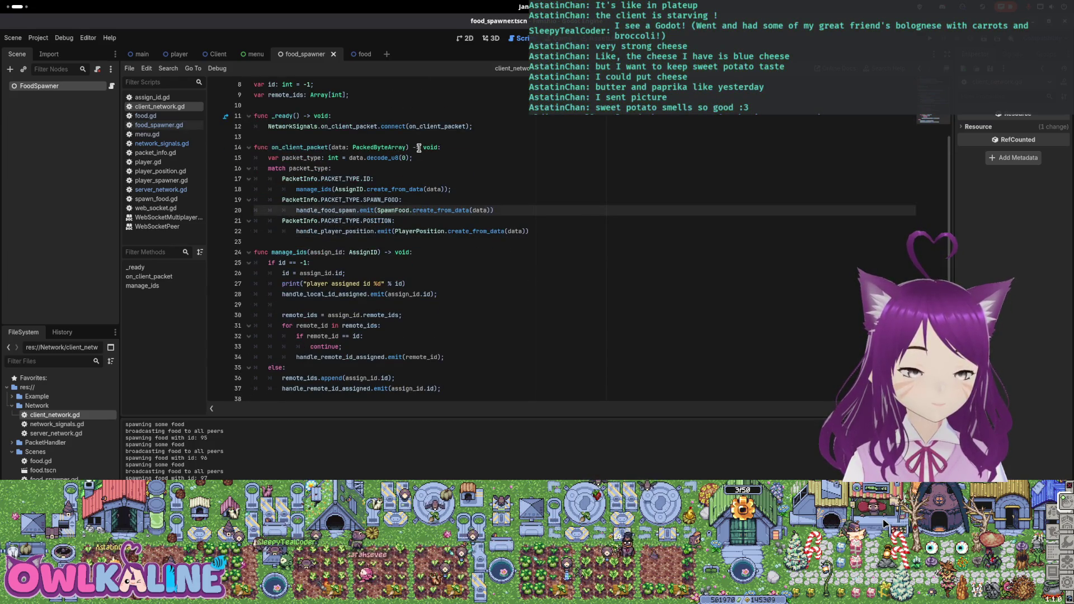
pyautogui.scroll(3, 419, 150)
pyautogui.scroll(-2, 419, 150)
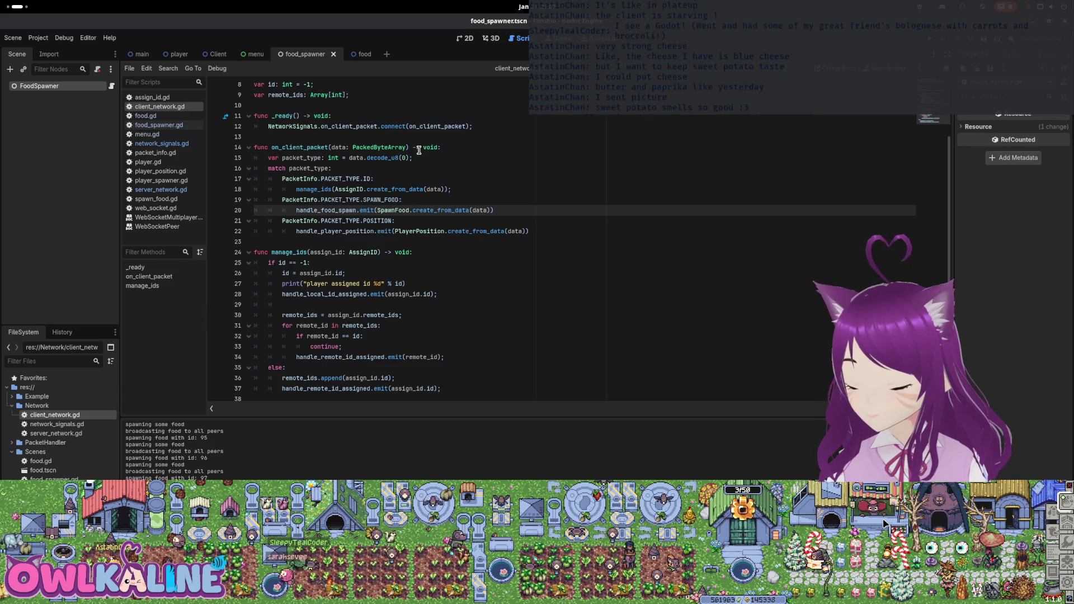
pyautogui.scroll(3, 418, 152)
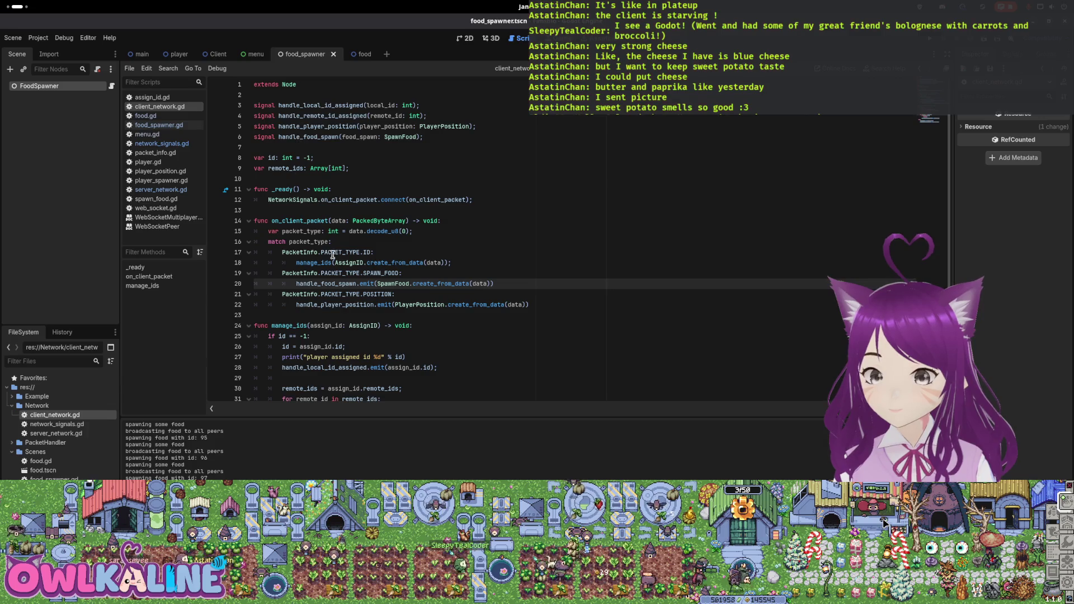
pyautogui.scroll(-3, 333, 255)
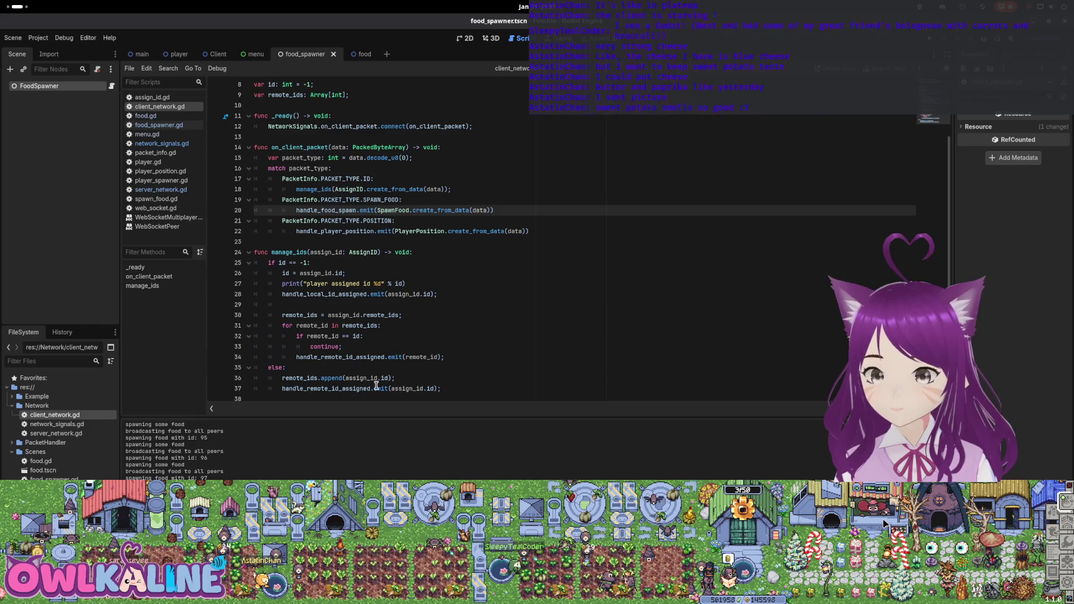
pyautogui.doubleClick(335, 210)
pyautogui.scroll(3, 336, 218)
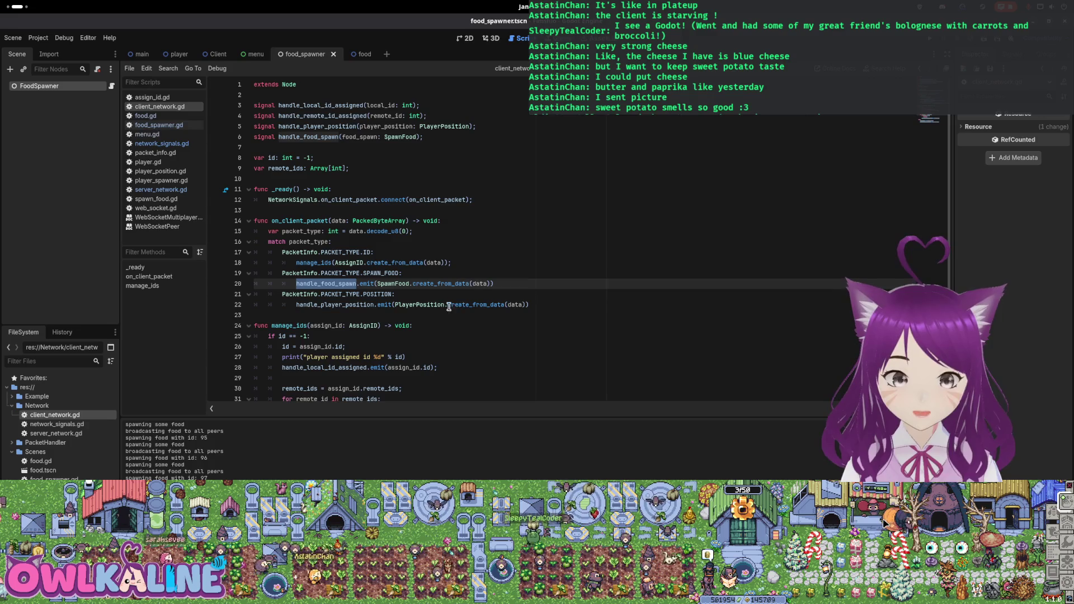
pyautogui.click(168, 125)
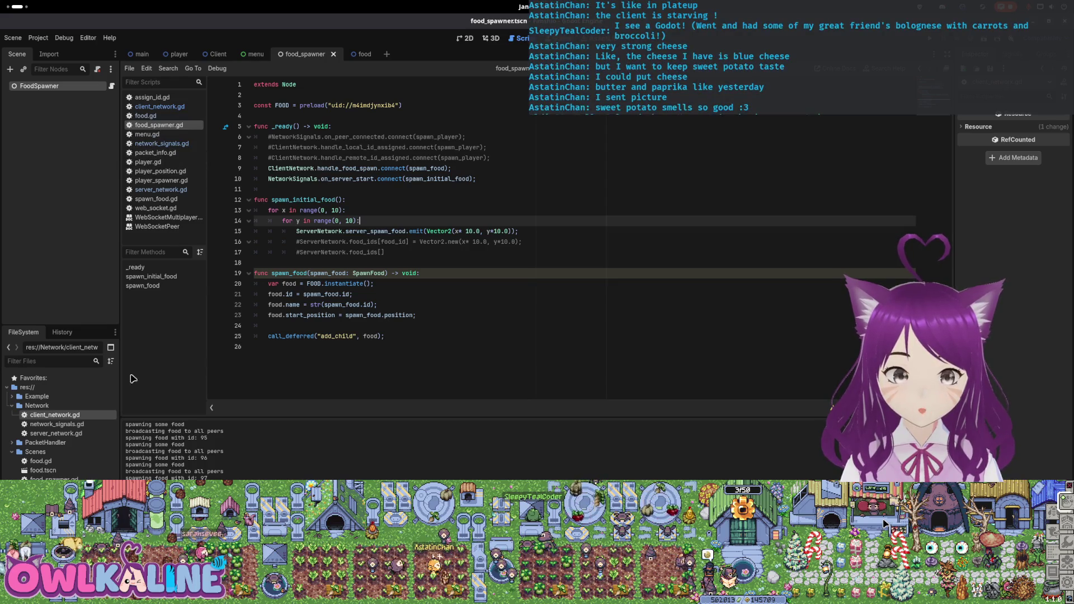
# Step: Verify food_spawner.gd connects handle_food_spawn to spawn_food, highlighting every spawn_food use
pyautogui.doubleClick(63, 416)
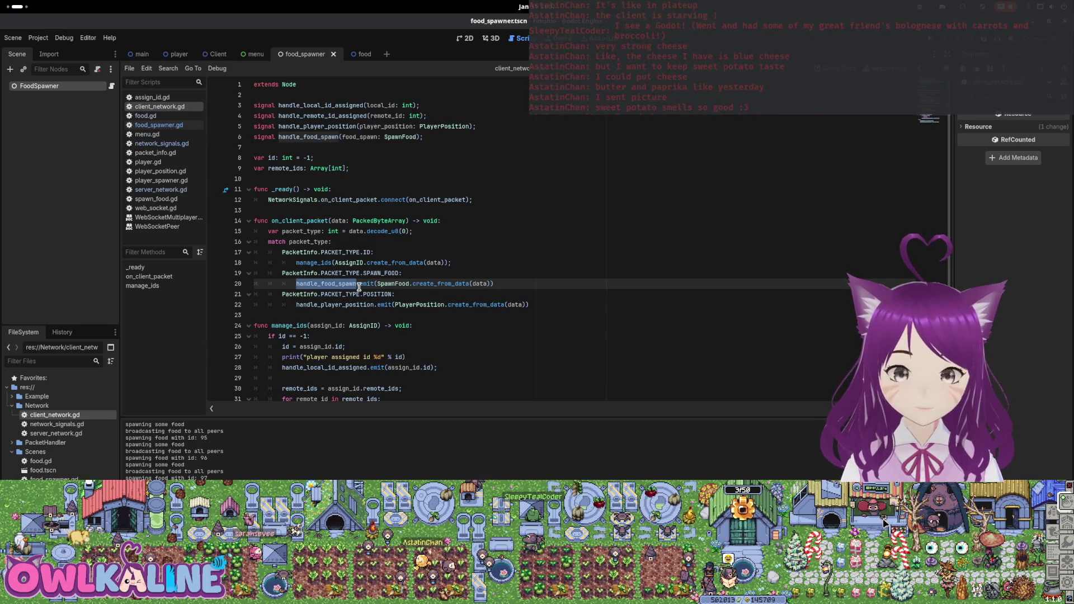
pyautogui.moveTo(357, 287)
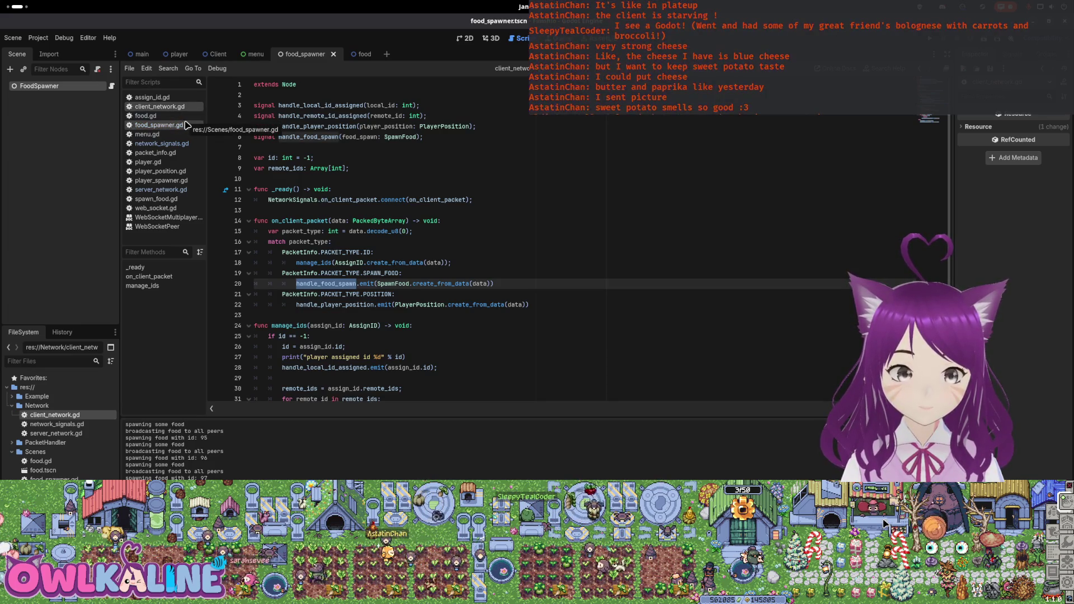
pyautogui.click(186, 125)
pyautogui.click(297, 274)
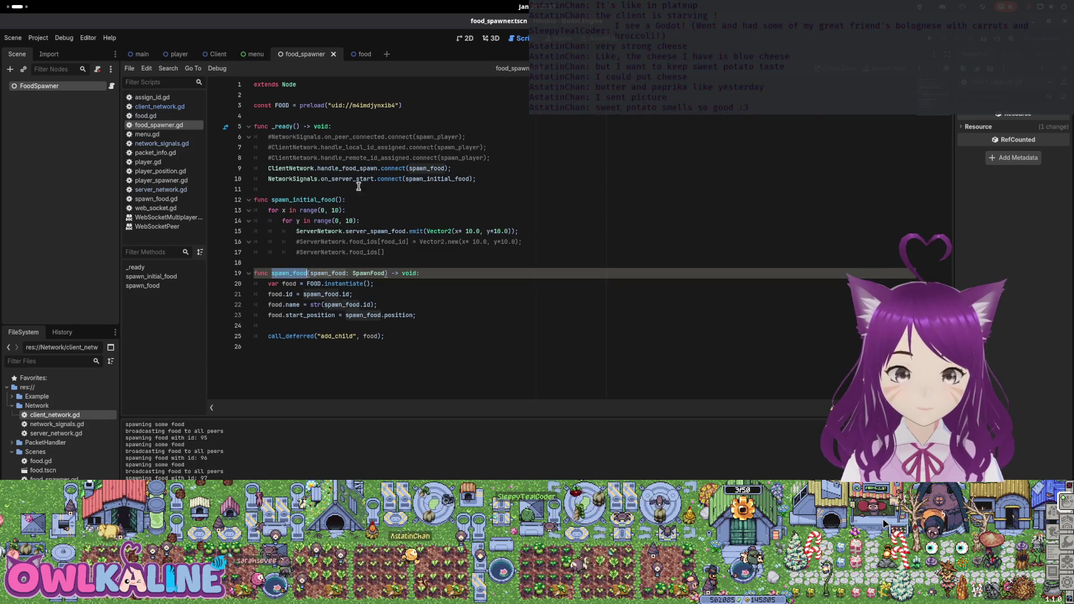
pyautogui.moveTo(404, 163)
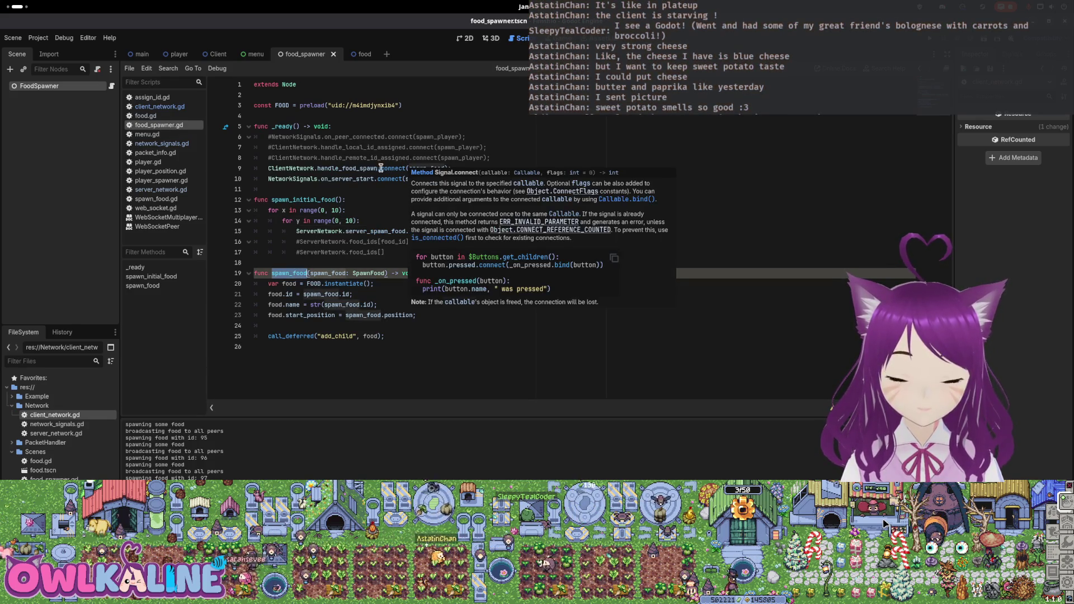
pyautogui.moveTo(328, 168)
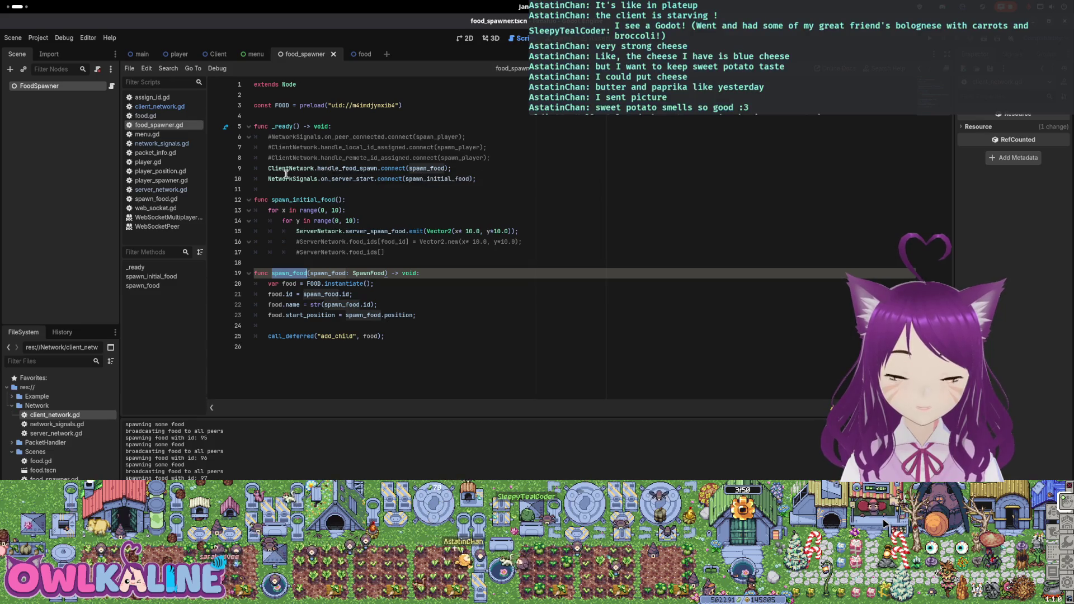
pyautogui.click(338, 169)
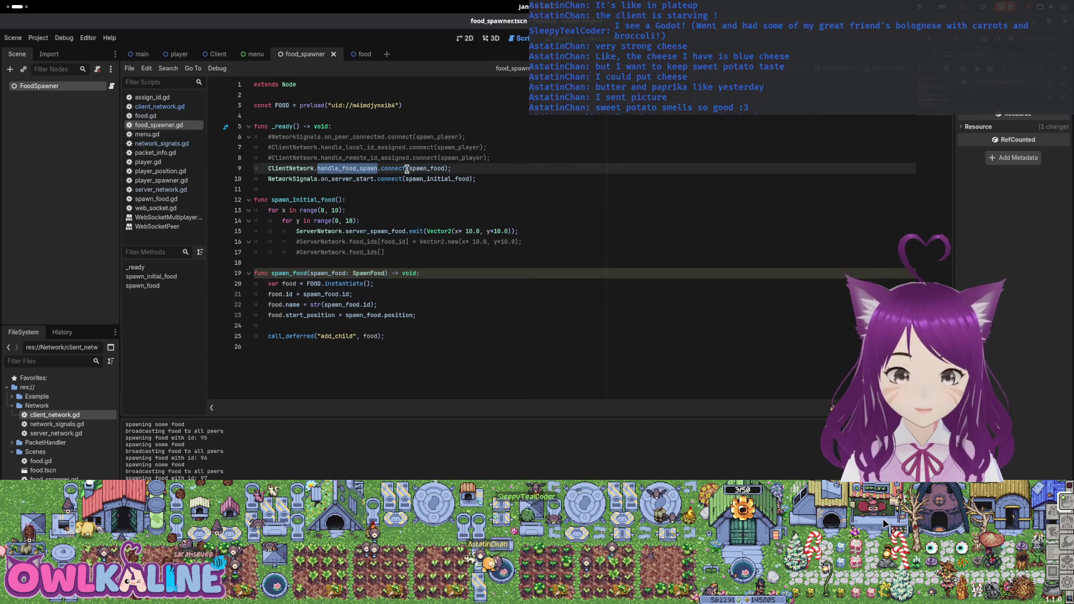
pyautogui.doubleClick(427, 169)
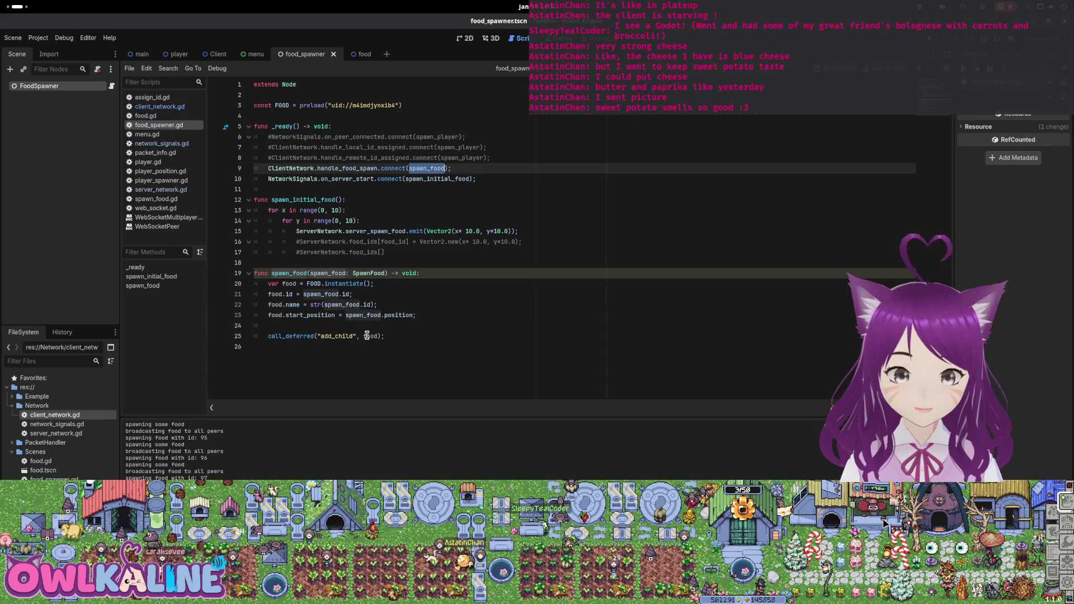
pyautogui.moveTo(367, 336)
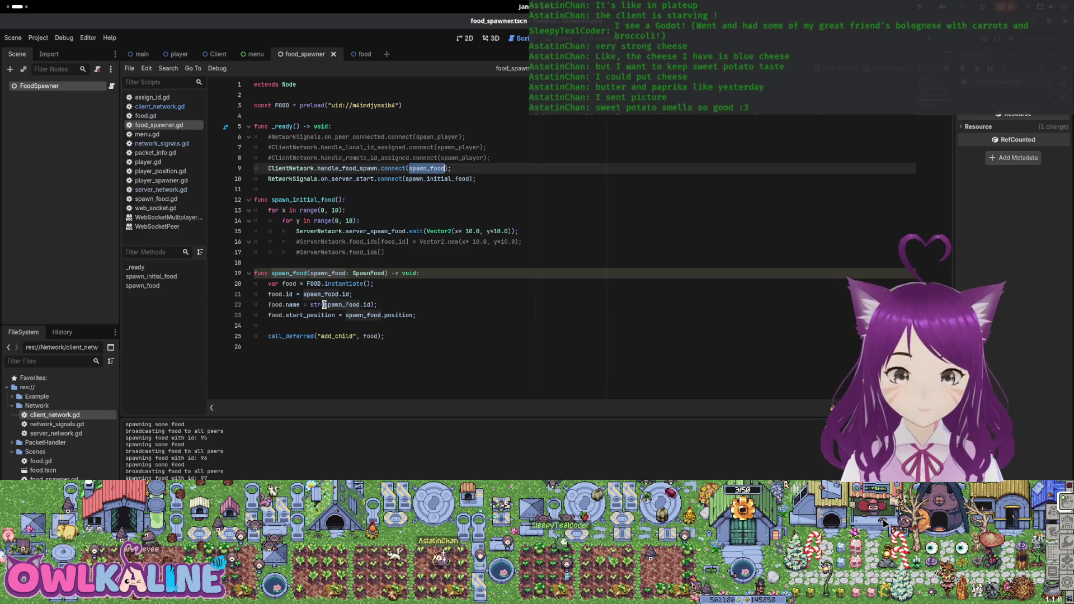
pyautogui.moveTo(324, 304)
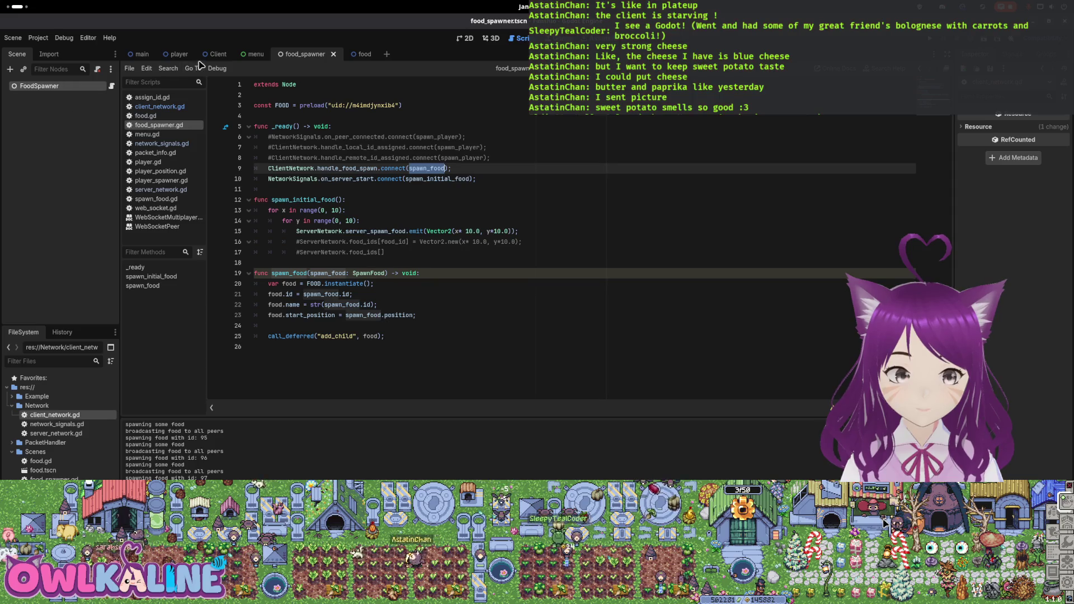
# Step: Bring up the main scene and then the player scene
pyautogui.click(140, 54)
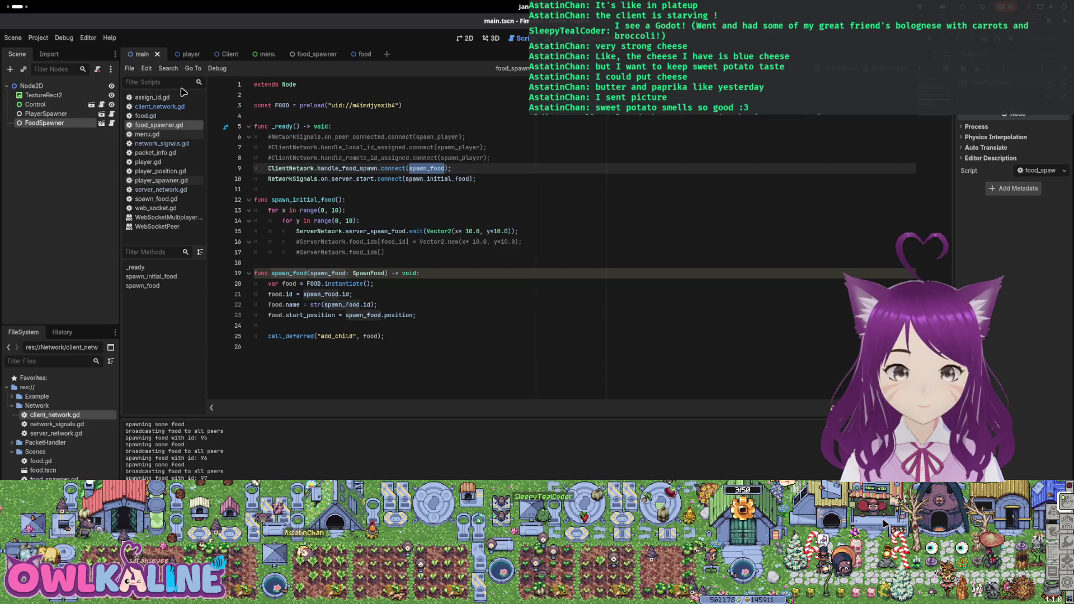
pyautogui.click(190, 54)
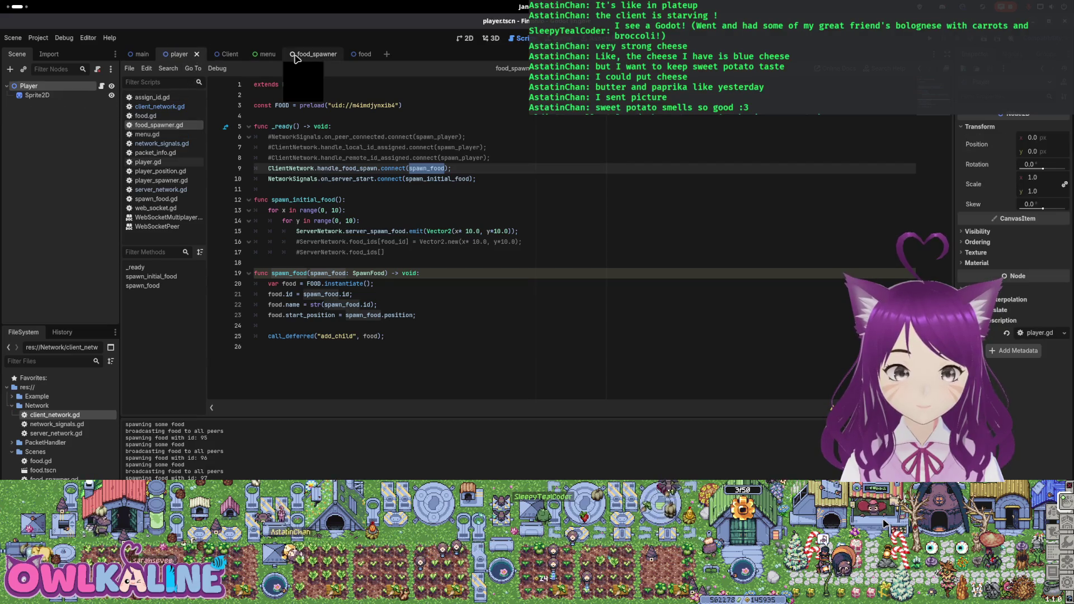
pyautogui.doubleClick(74, 417)
# Step: Print "Client: Recieved spawn food packet." in client_network.gd's SPAWN_FOOD case and run the project
pyautogui.click(408, 284)
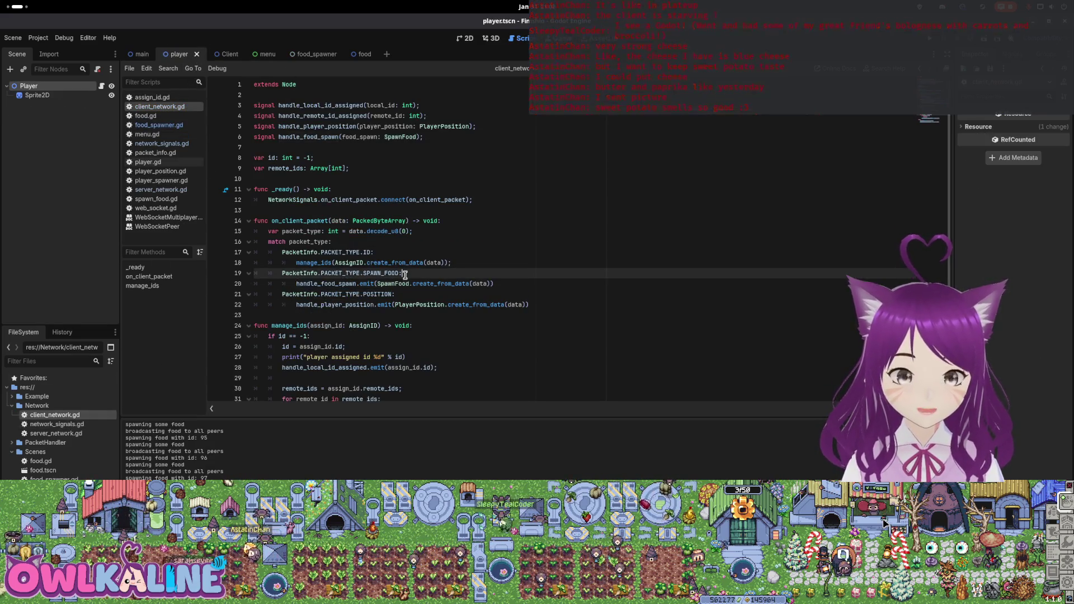
pyautogui.hotkey('ctrl', 'shift', 'Return')
pyautogui.write('print(')
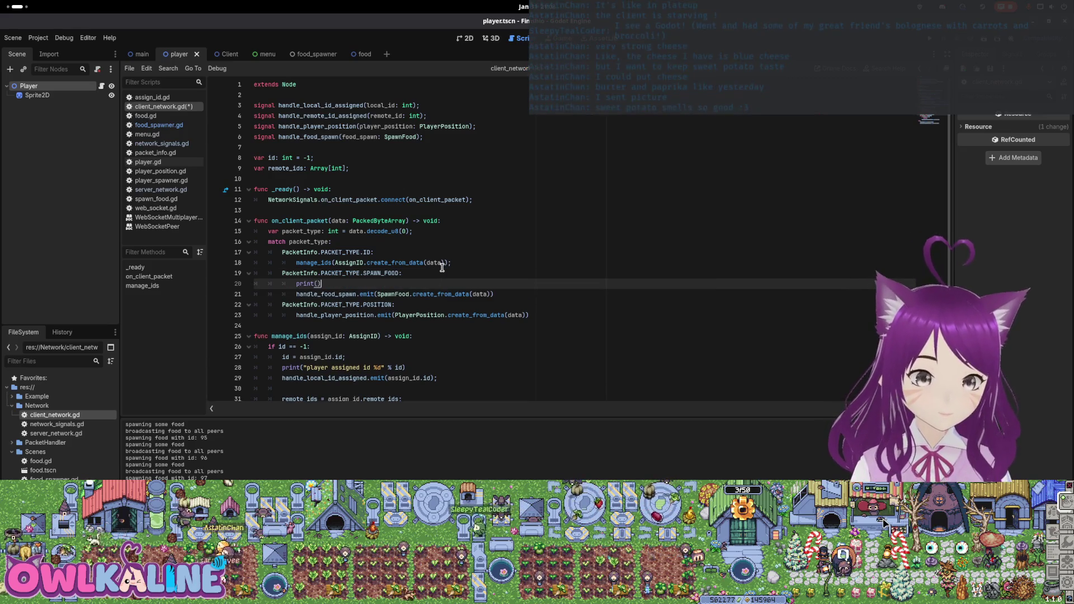
pyautogui.write('"Client:')
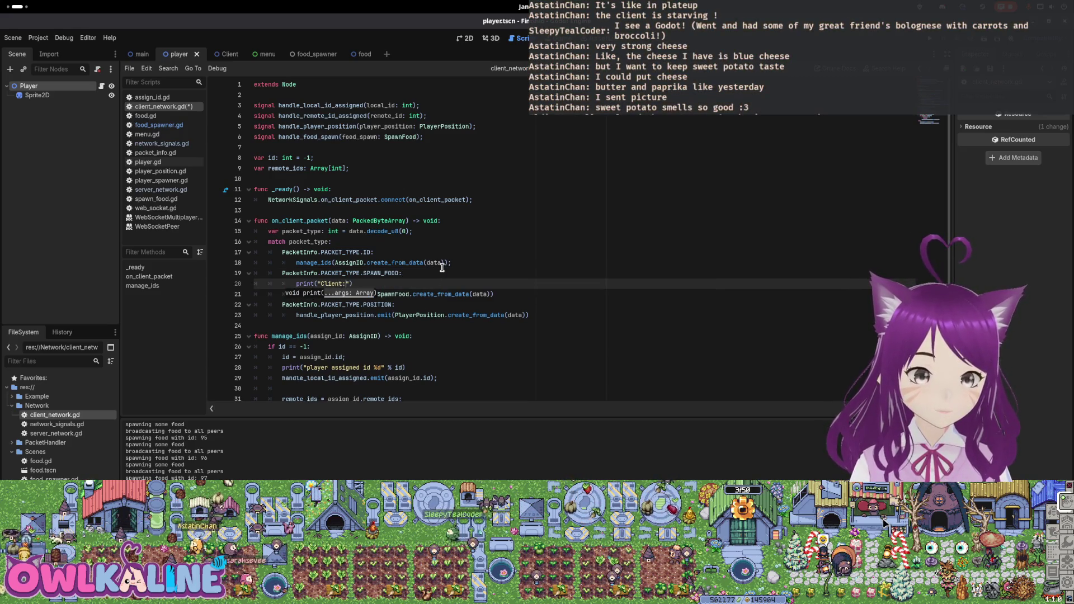
pyautogui.write('ieved ')
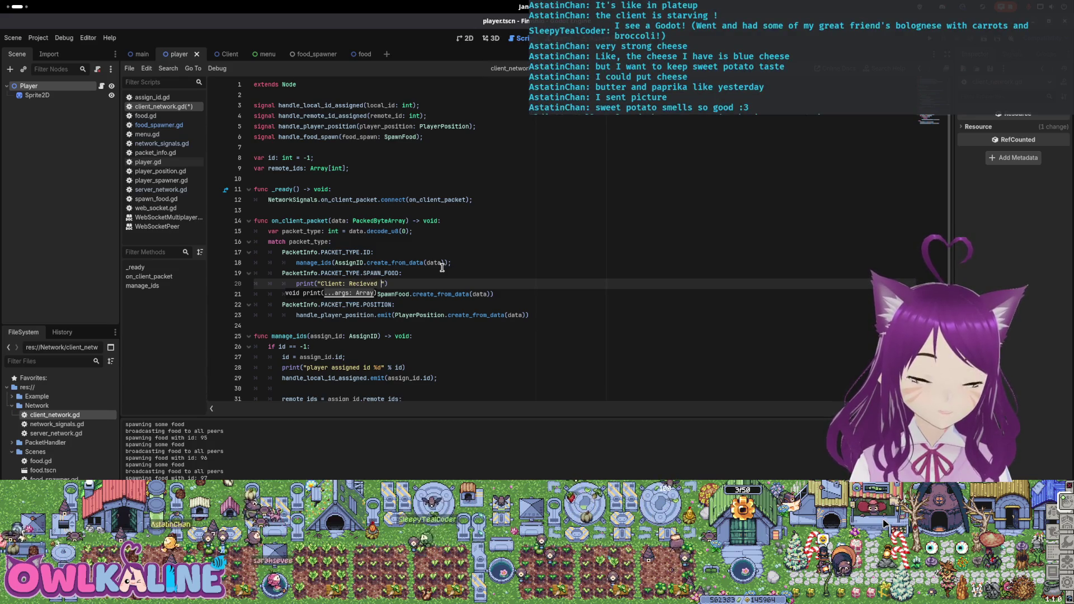
pyautogui.write('spawn food')
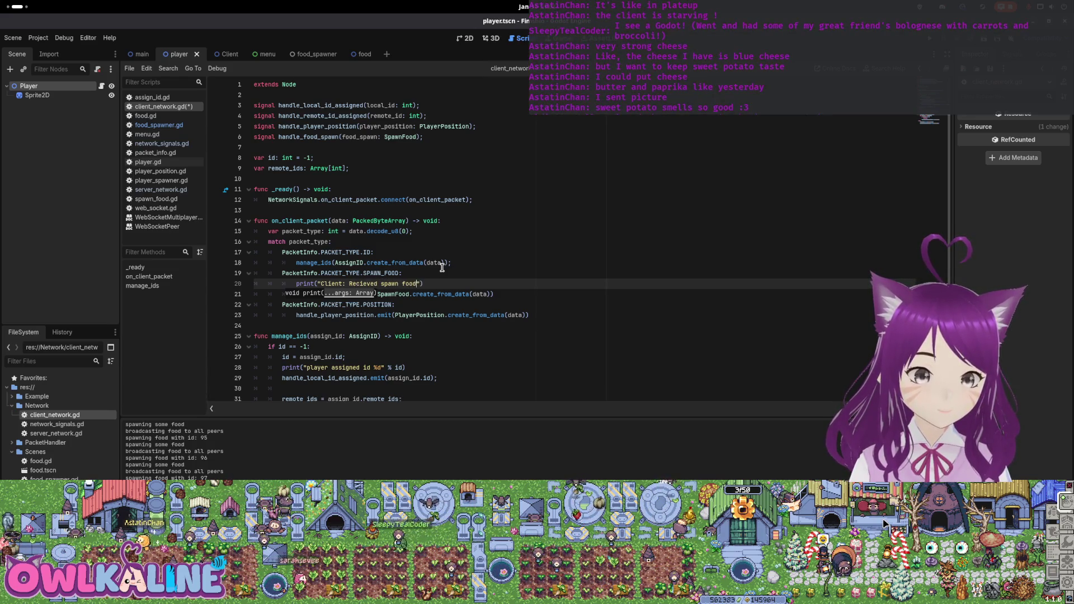
pyautogui.write(' packet.')
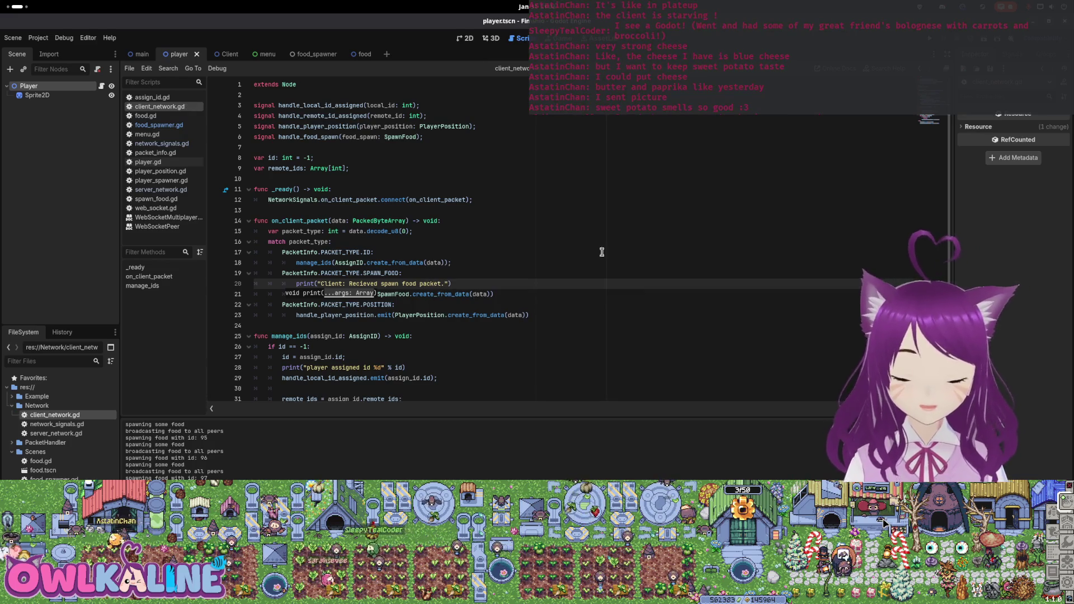
pyautogui.press('F5')
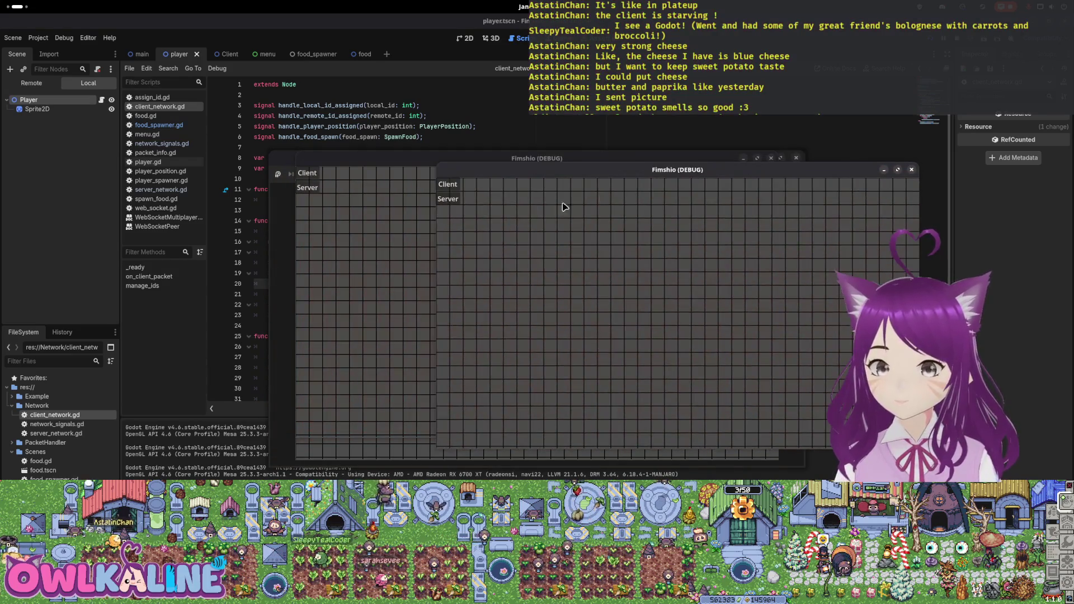
# Step: Join as Client, move the player right and down across the grid, then stop the game
pyautogui.click(336, 179)
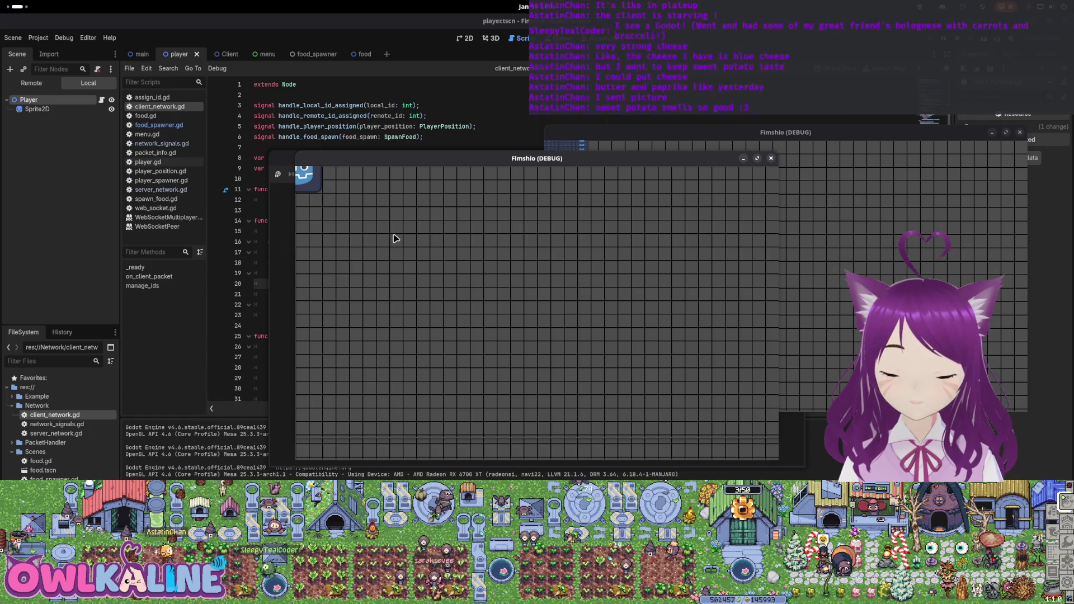
pyautogui.press('Right')
pyautogui.press('Down')
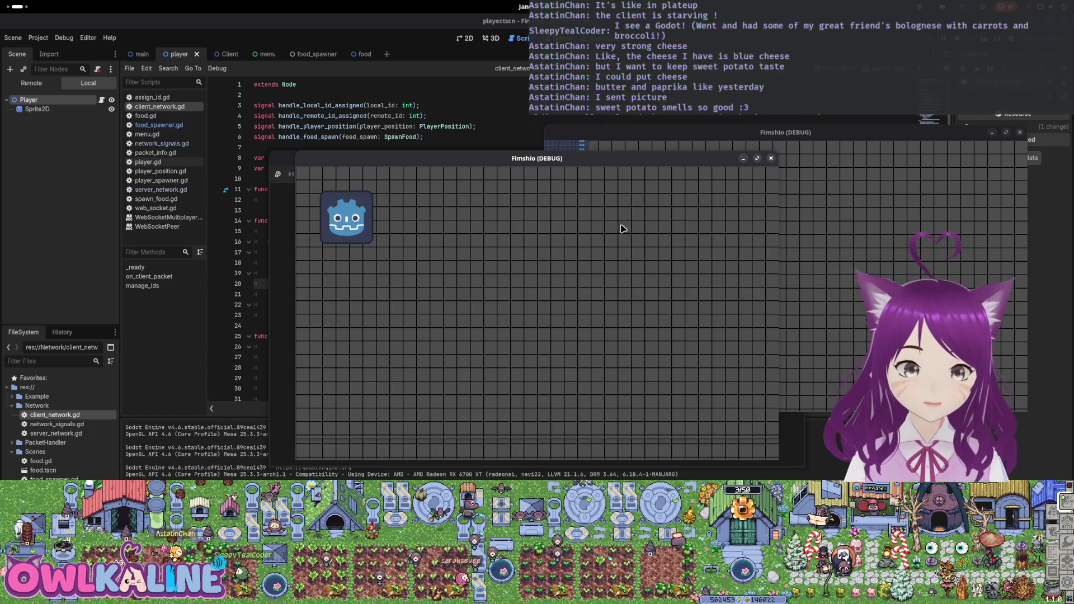
pyautogui.press('F8')
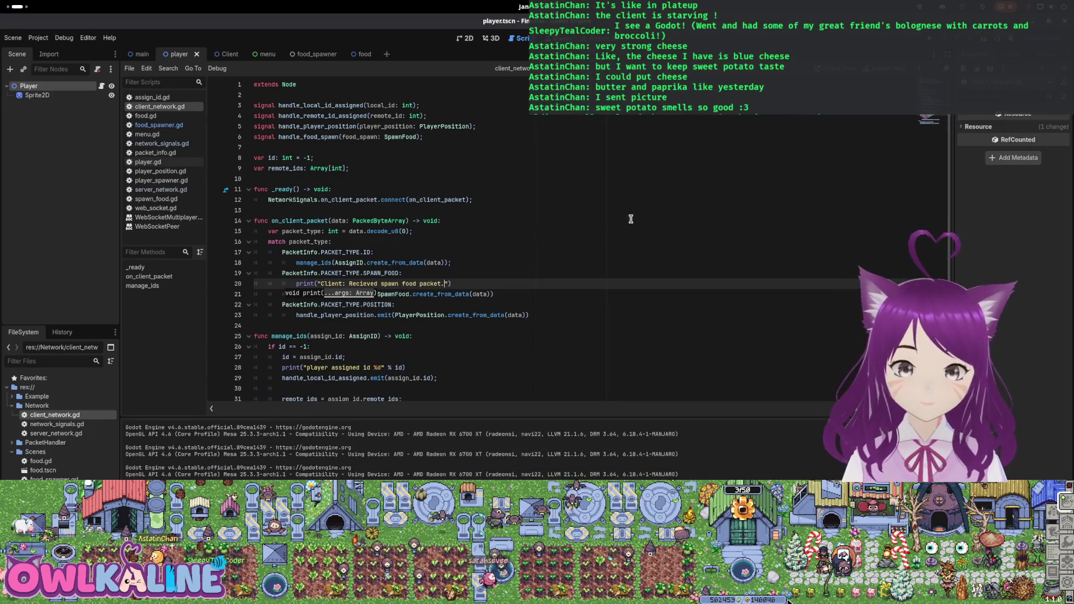
pyautogui.click(361, 262)
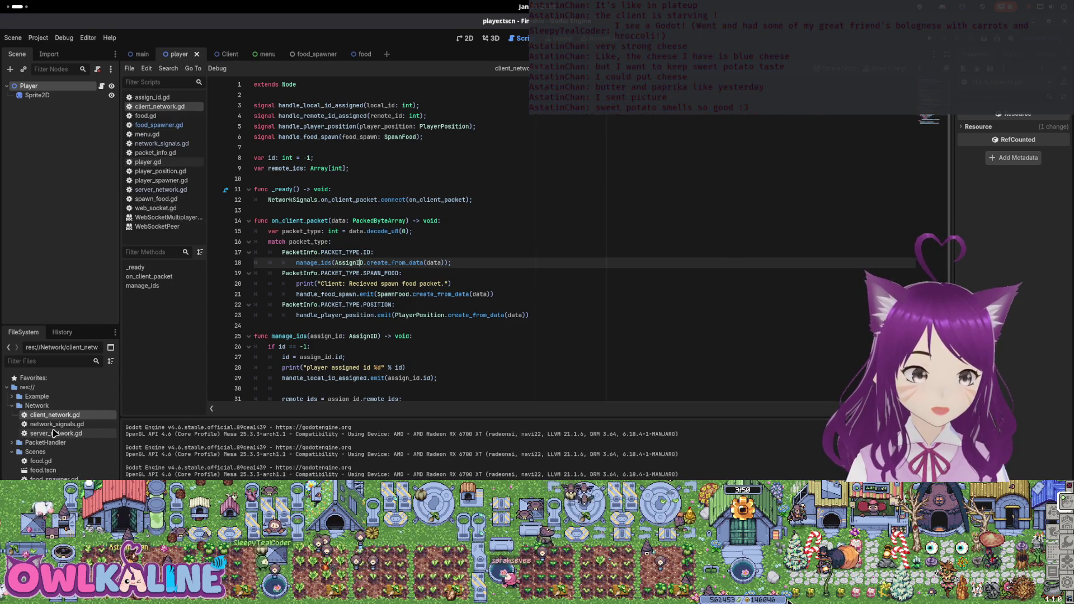
# Step: Add print("SERVER: sending client food") after line 23 in on_peer_connected and rerun the game
pyautogui.click(160, 189)
pyautogui.scroll(-2, 304, 277)
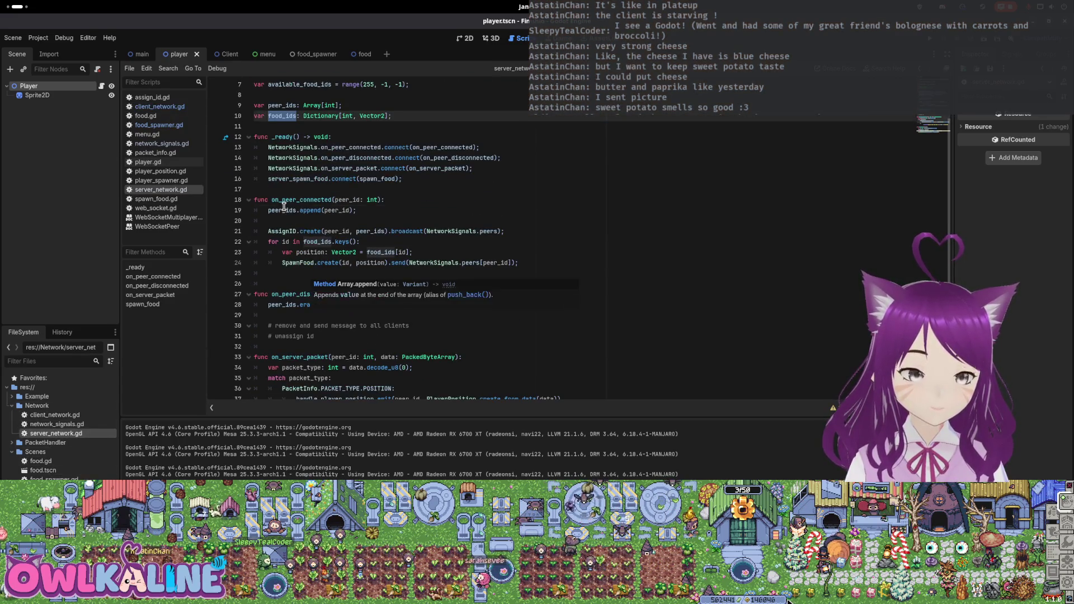
pyautogui.click(297, 231)
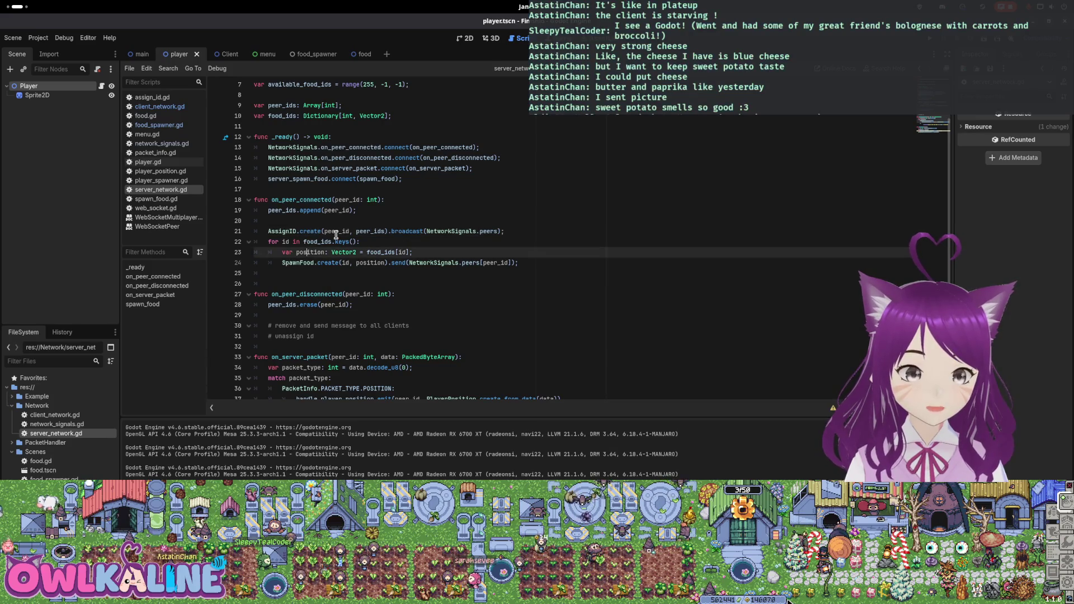
pyautogui.click(363, 253)
pyautogui.click(445, 252)
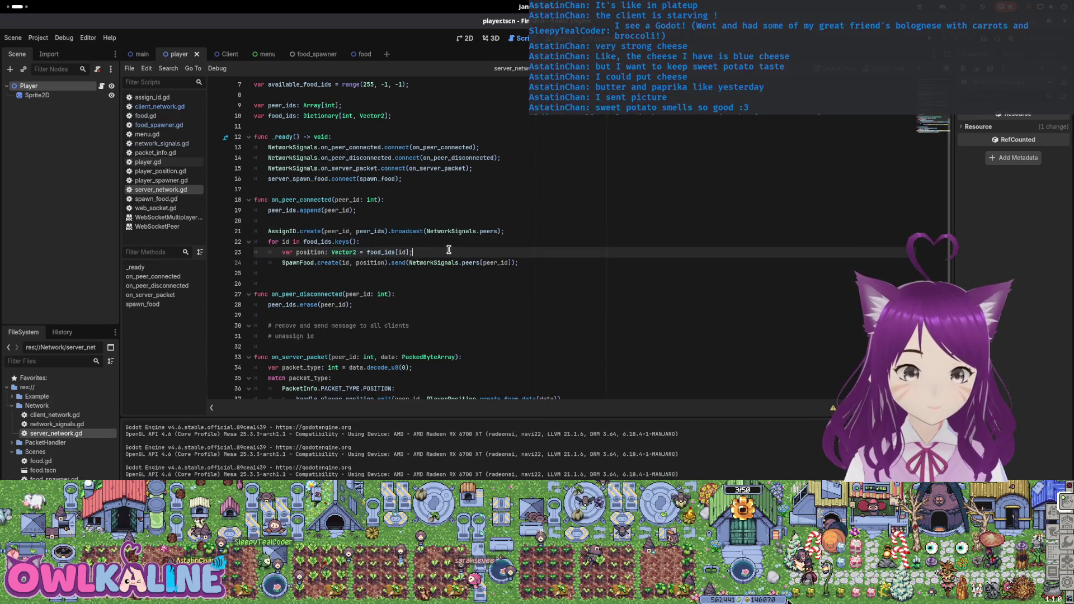
pyautogui.press('Return')
pyautogui.write('print')
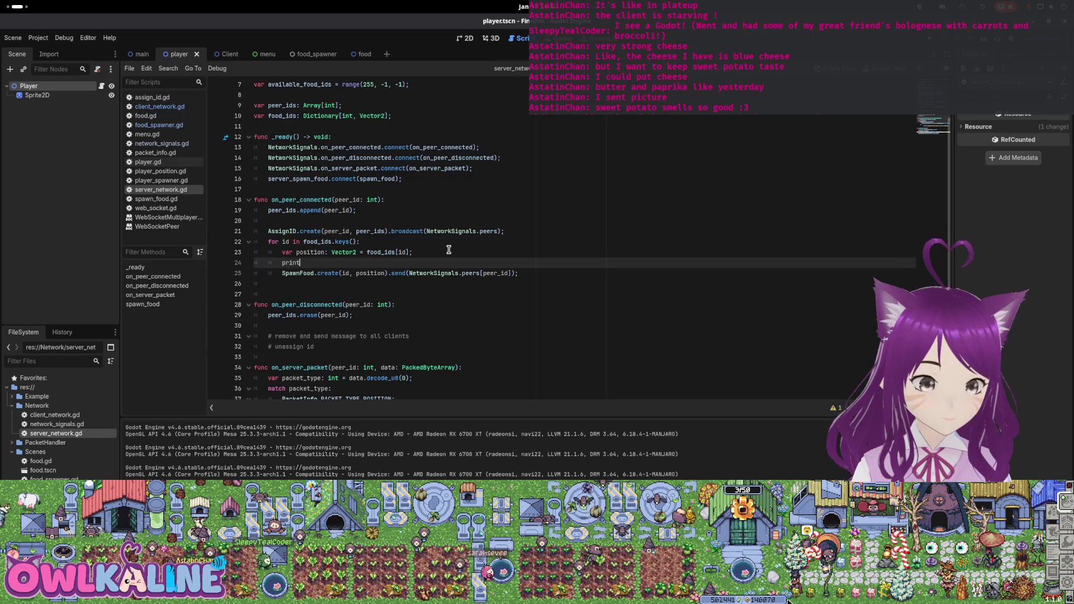
pyautogui.write('"SERV')
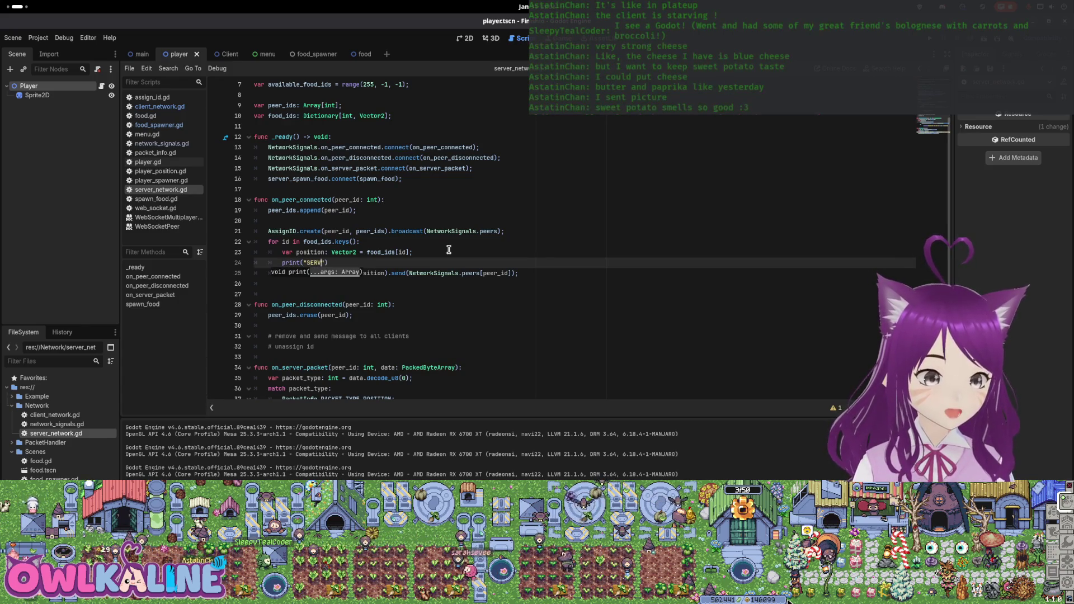
pyautogui.write('ER: sending client ')
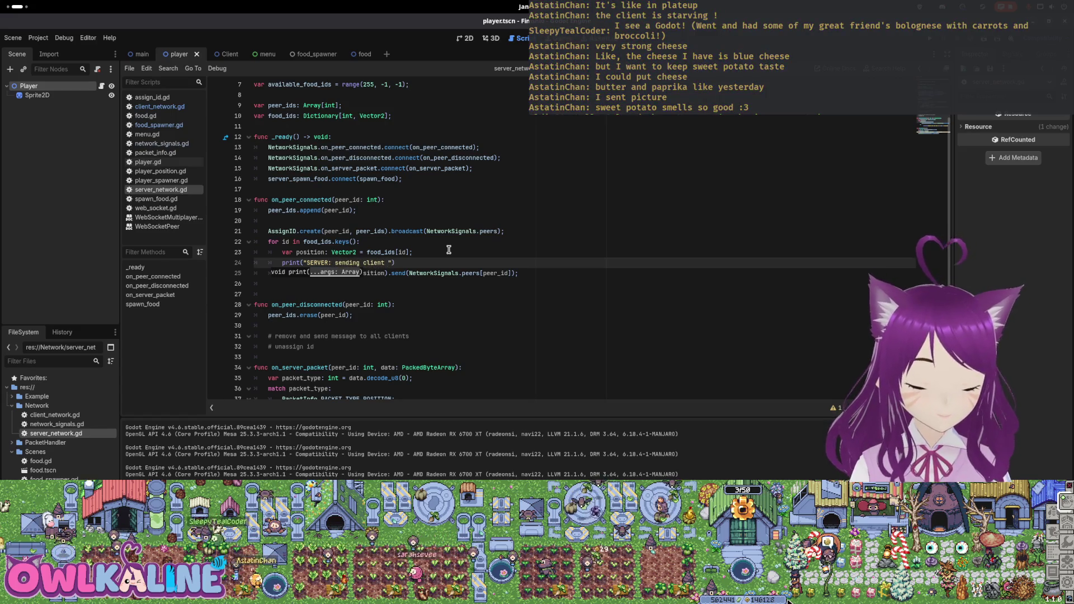
pyautogui.write('food')
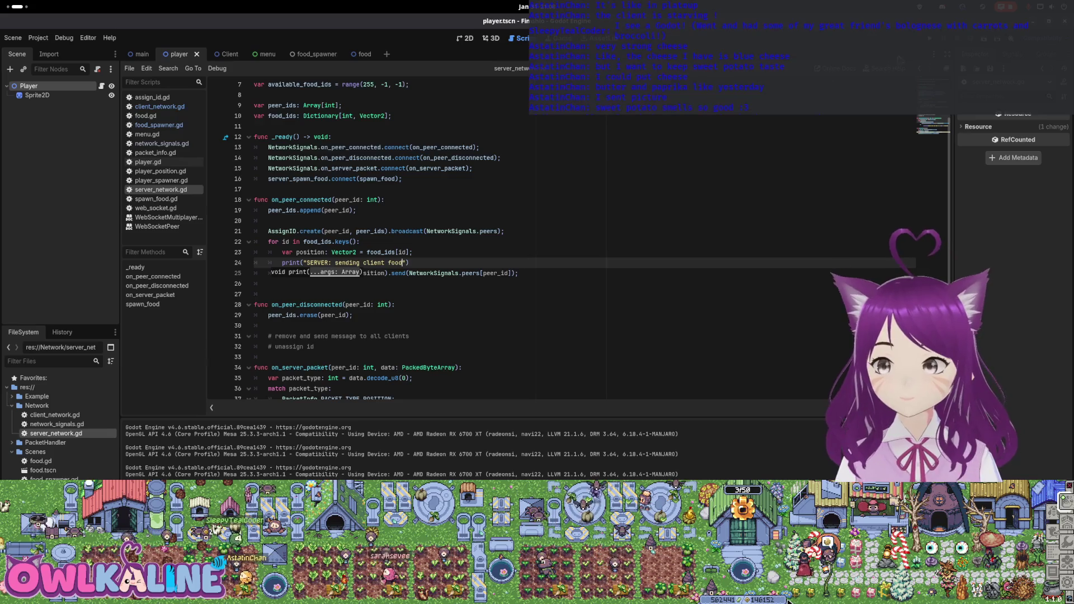
pyautogui.press('F5')
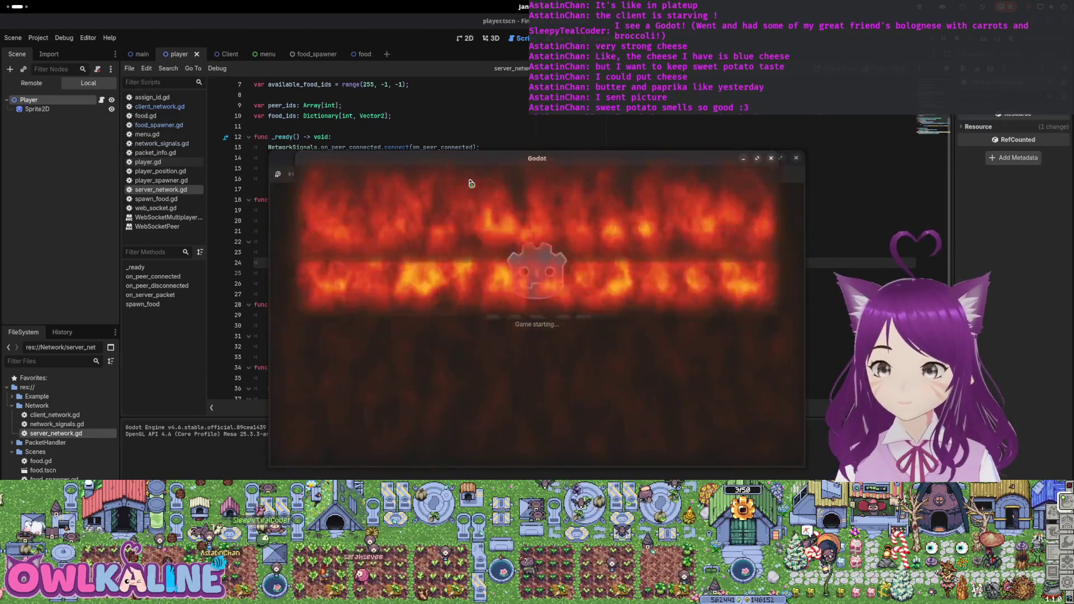
# Step: Run a client session, move the player, confirm repeated 'SERVER: sending client food' output, then stop
pyautogui.click(327, 187)
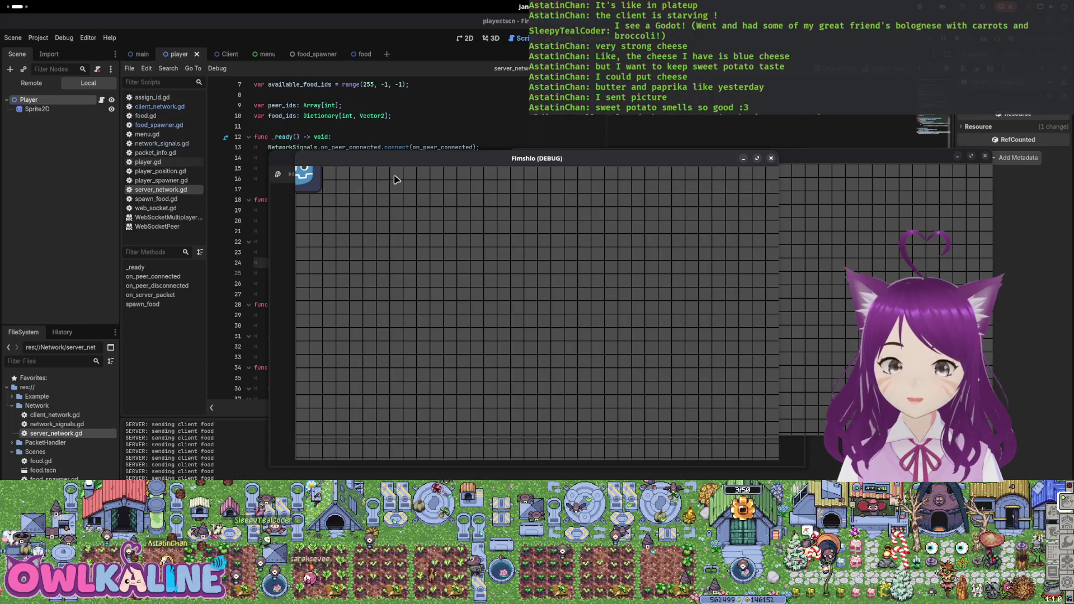
pyautogui.click(397, 197)
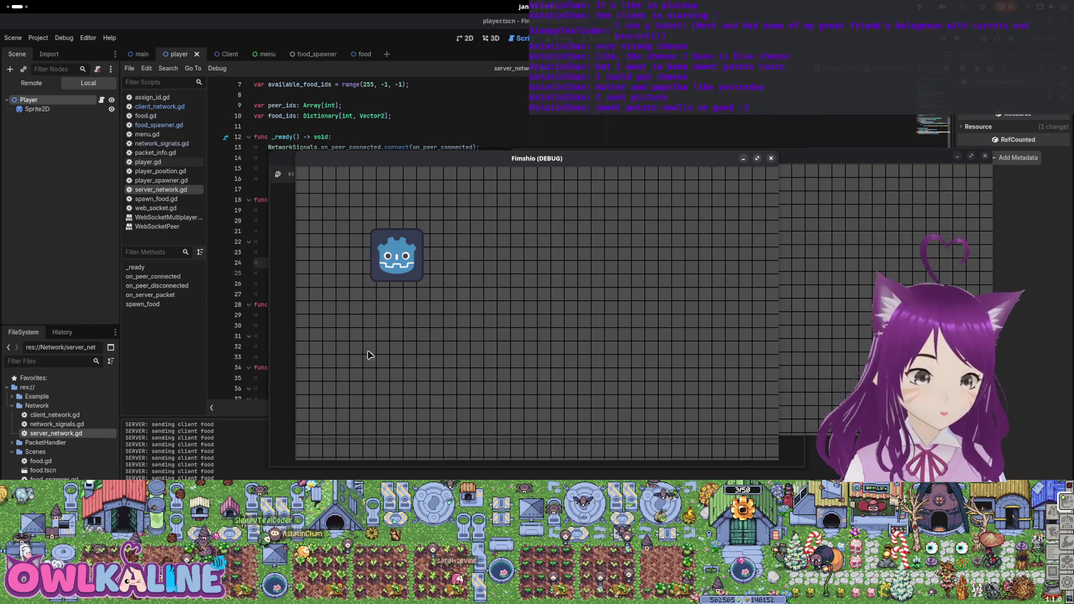
pyautogui.press('F8')
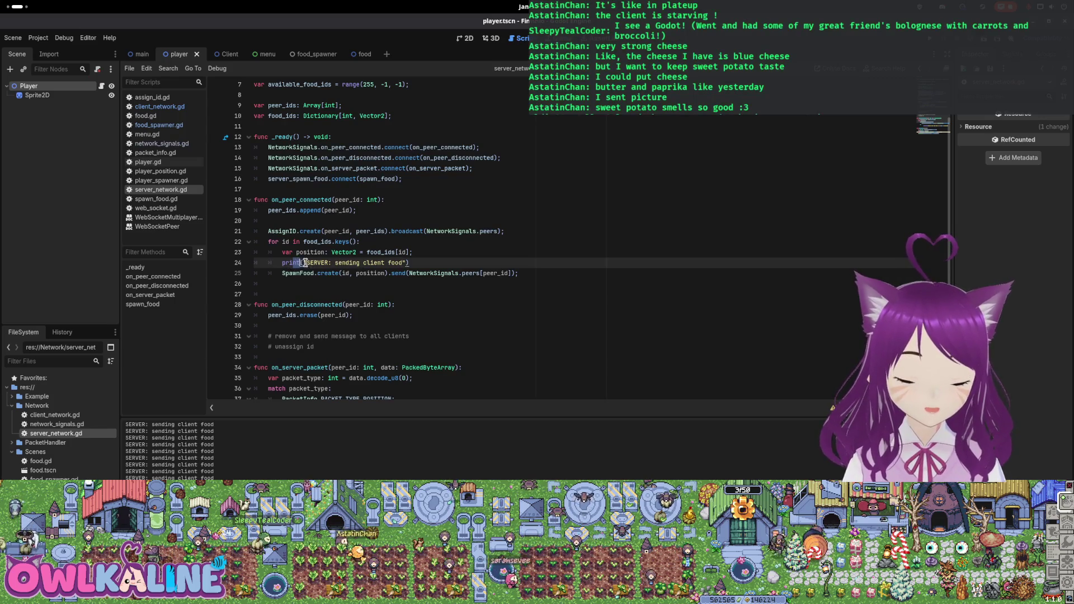
# Step: Select the new print's message, then check PACKET_TYPE on line 19 of client_network.gd
pyautogui.moveTo(292, 263); pyautogui.dragTo(397, 264)
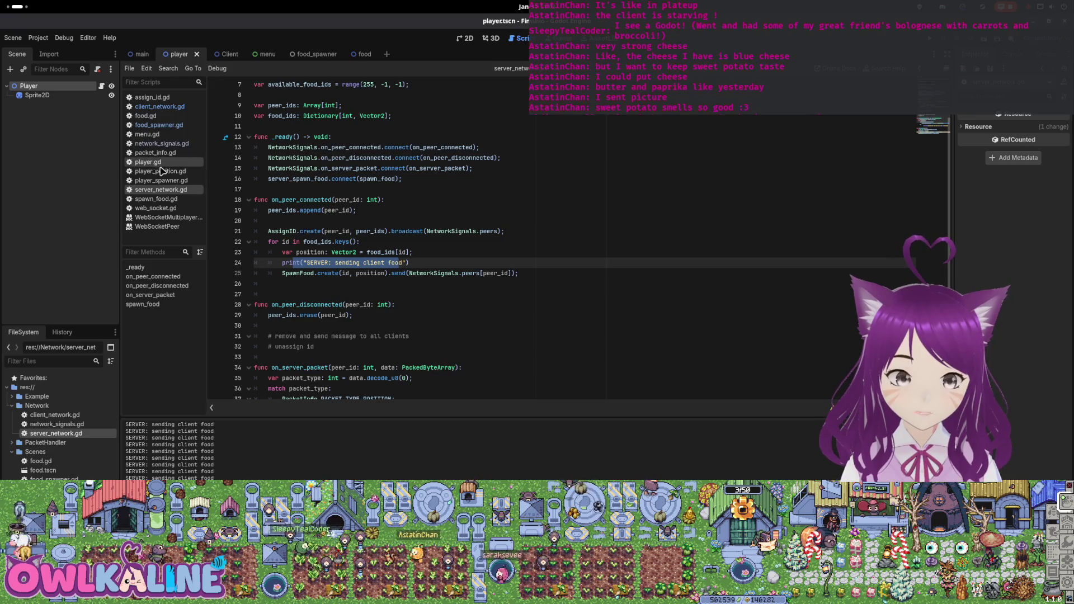
pyautogui.doubleClick(66, 416)
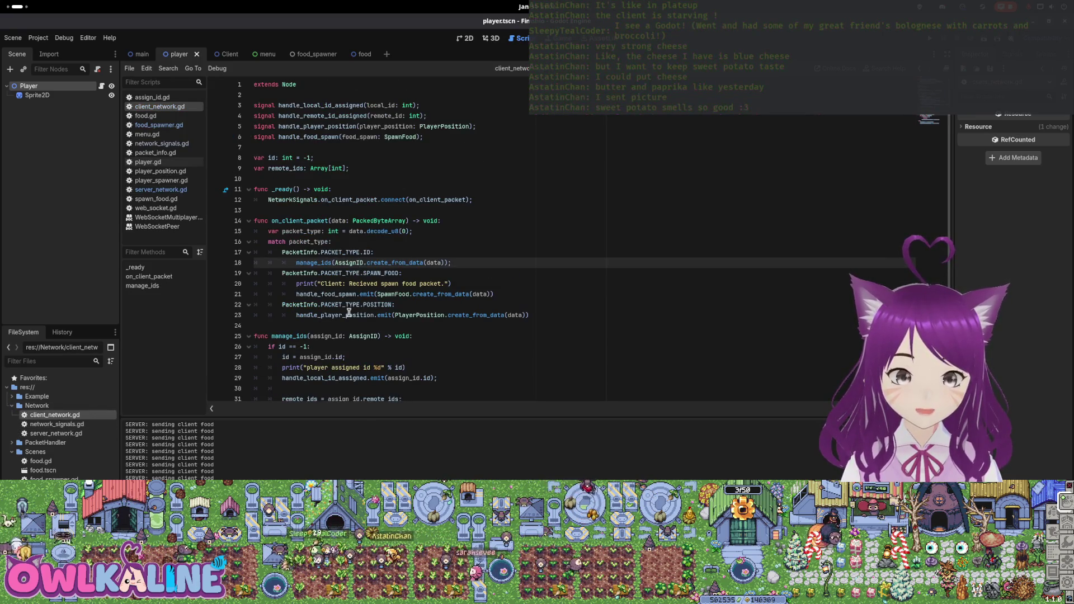
pyautogui.doubleClick(350, 274)
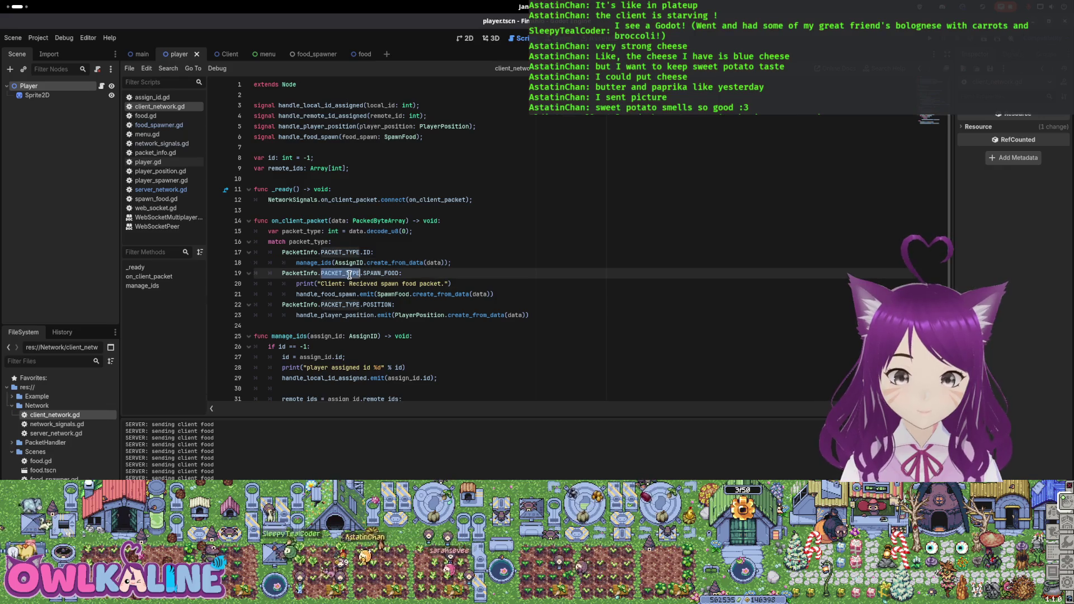
# Step: Inspect NetworkSignals.SpawnFood on line 25 of server_network.gd, then go to spawn_food.gd
pyautogui.doubleClick(55, 433)
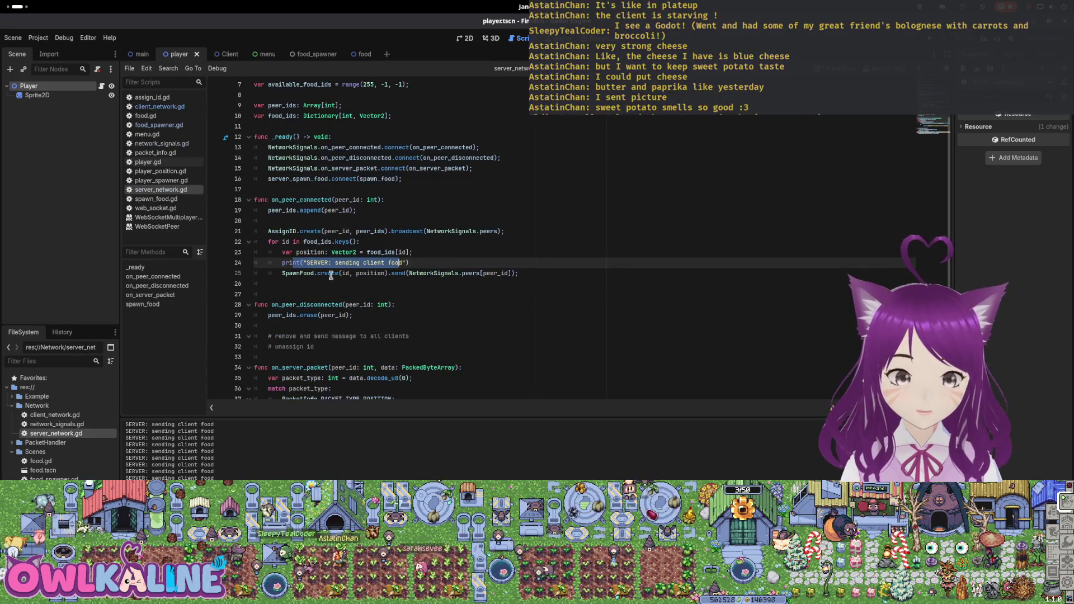
pyautogui.doubleClick(447, 273)
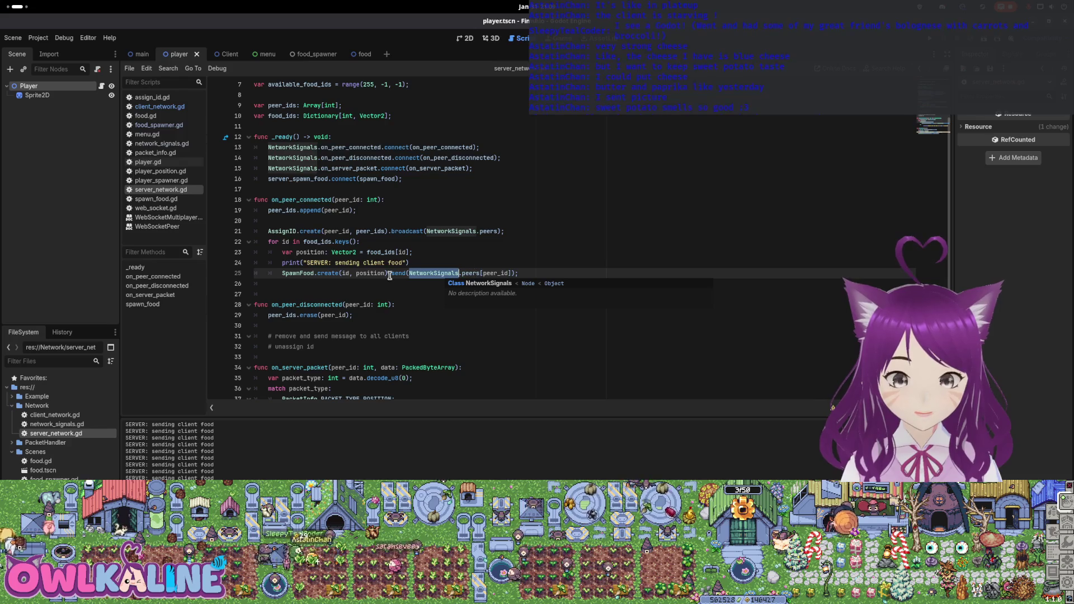
pyautogui.doubleClick(297, 273)
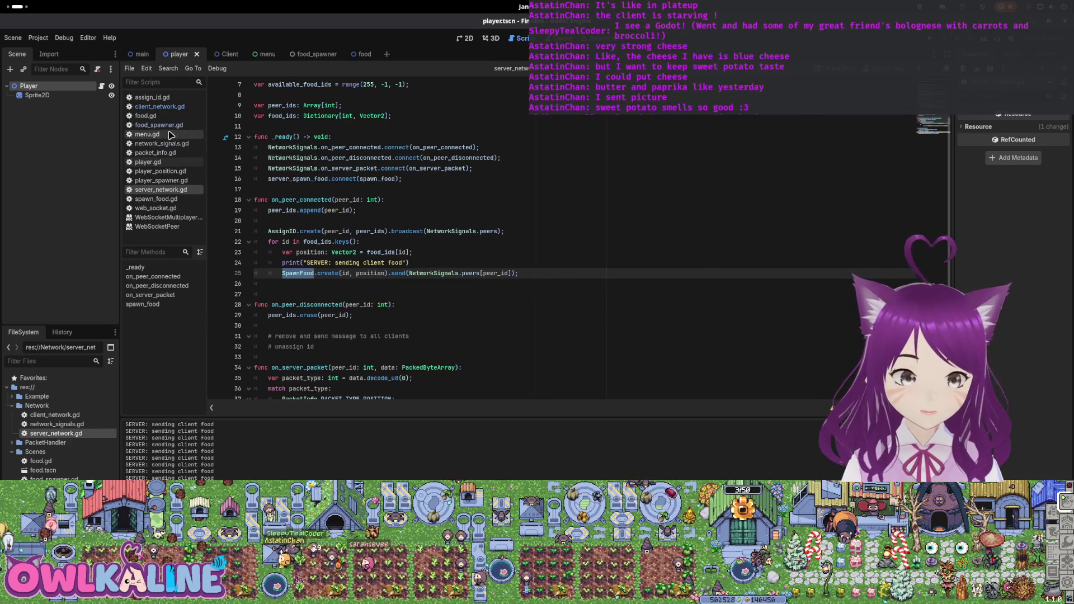
pyautogui.click(175, 201)
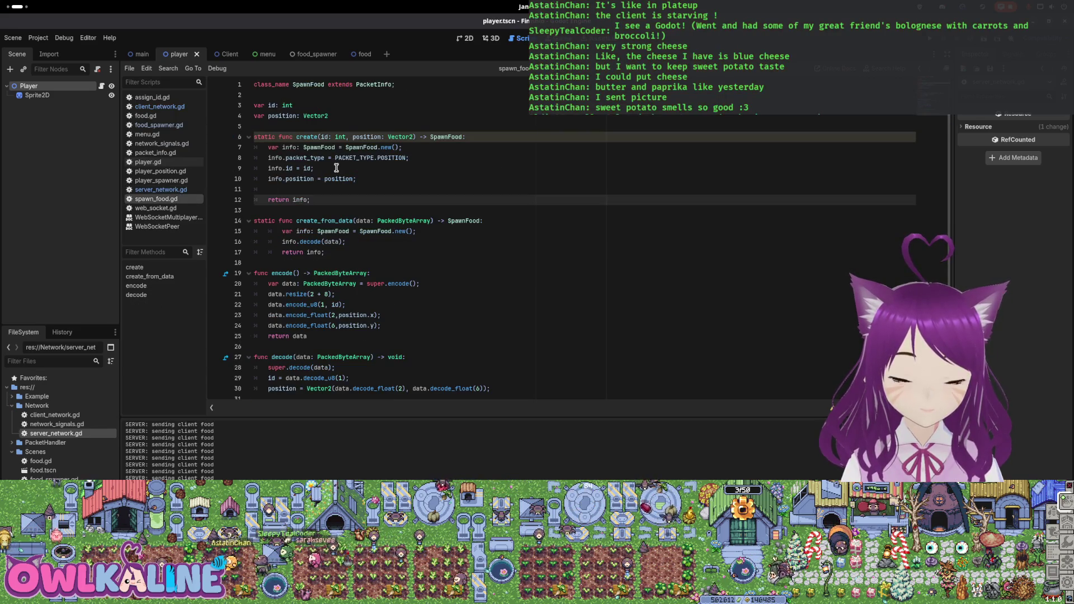
# Step: Change line 8 of spawn_food.gd from PACKET_TYPE.POSITION to PACKET_TYPE.SPAWN_FOOD and relaunch the game
pyautogui.click(301, 107)
pyautogui.click(330, 116)
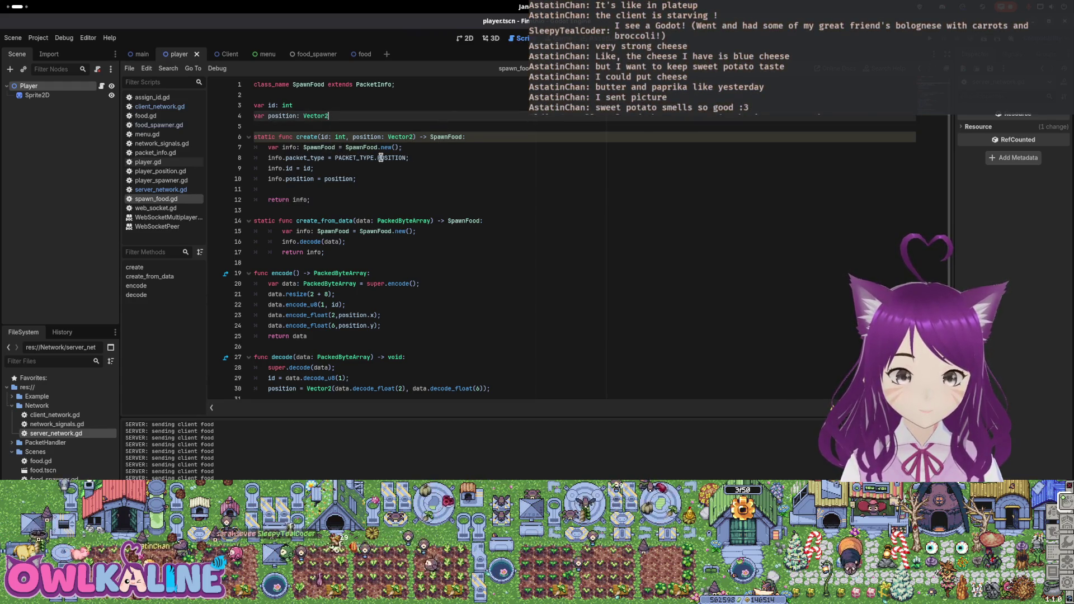
pyautogui.doubleClick(392, 158)
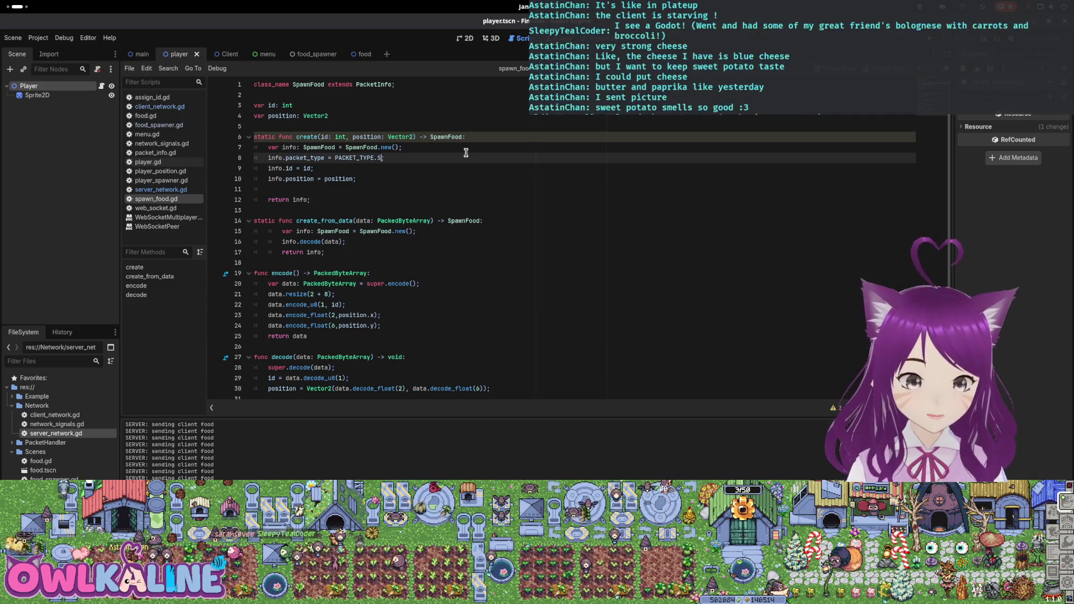
pyautogui.press('Return')
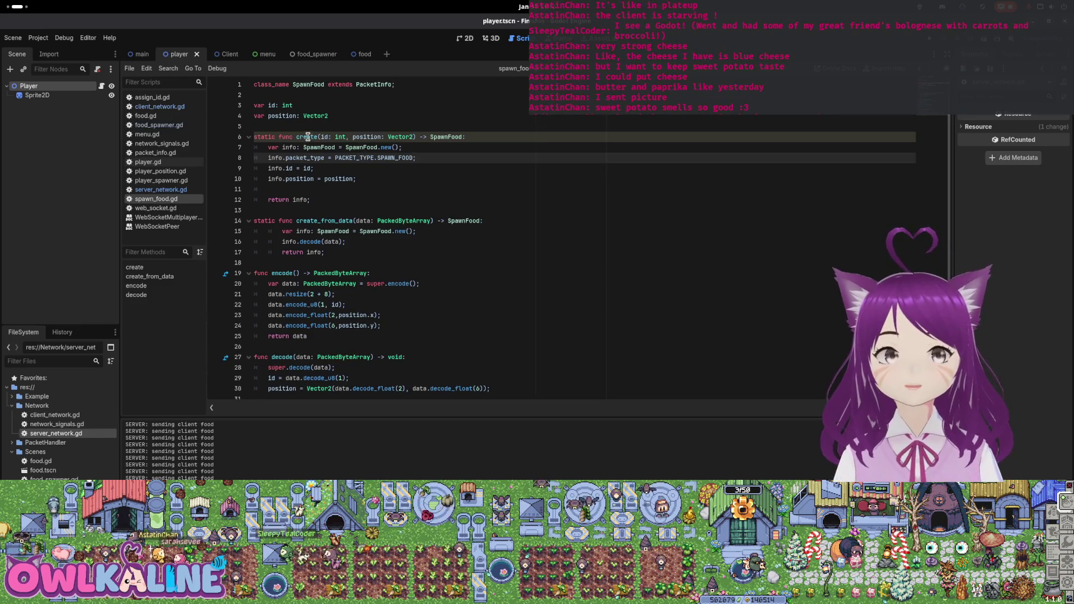
pyautogui.press('F5')
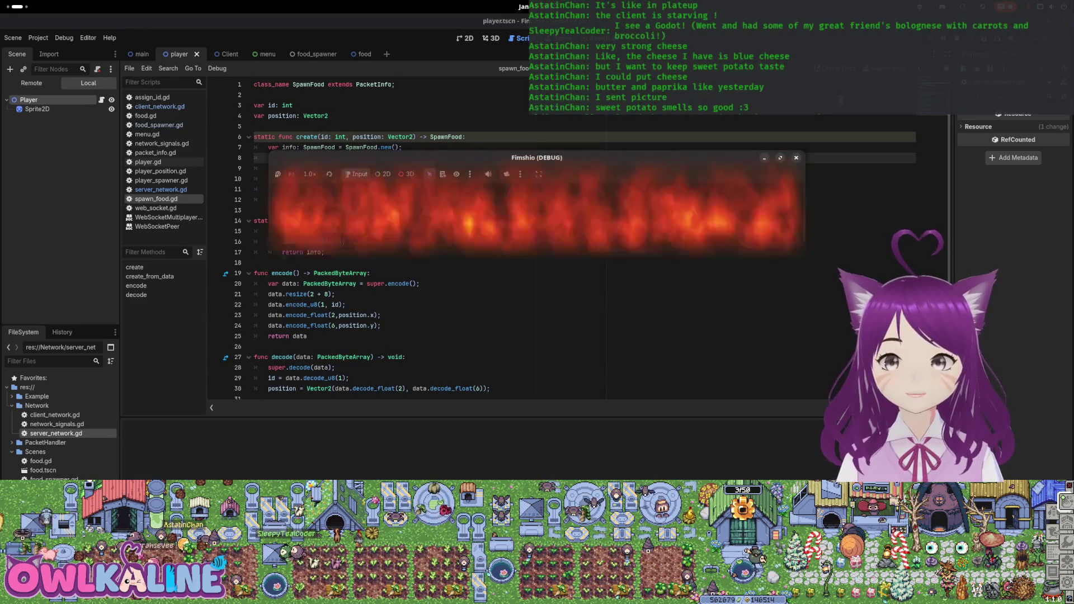